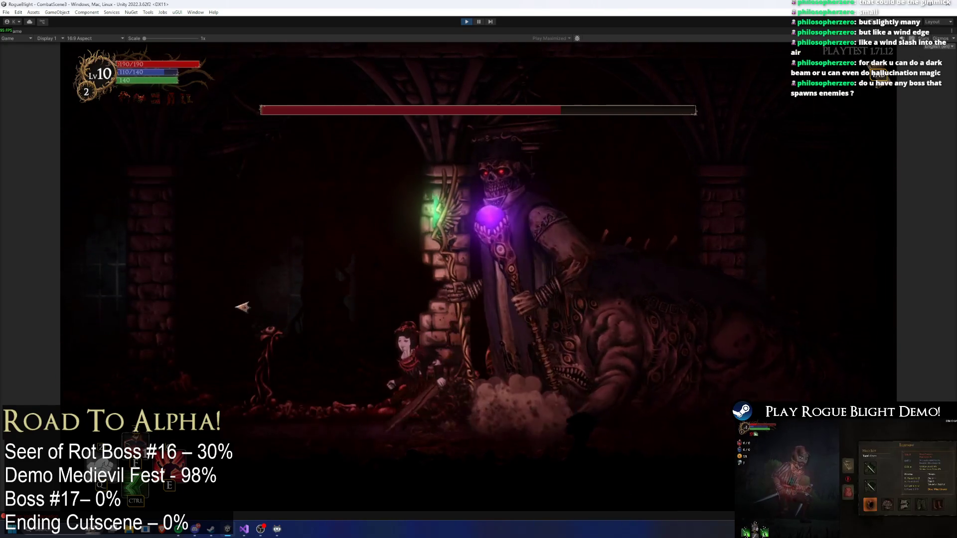
Fight the Seer of Rot with sword slashes, jumps and dashes until its health is near 60%
{"action": "left_click", "coordinate": [555, 384]}
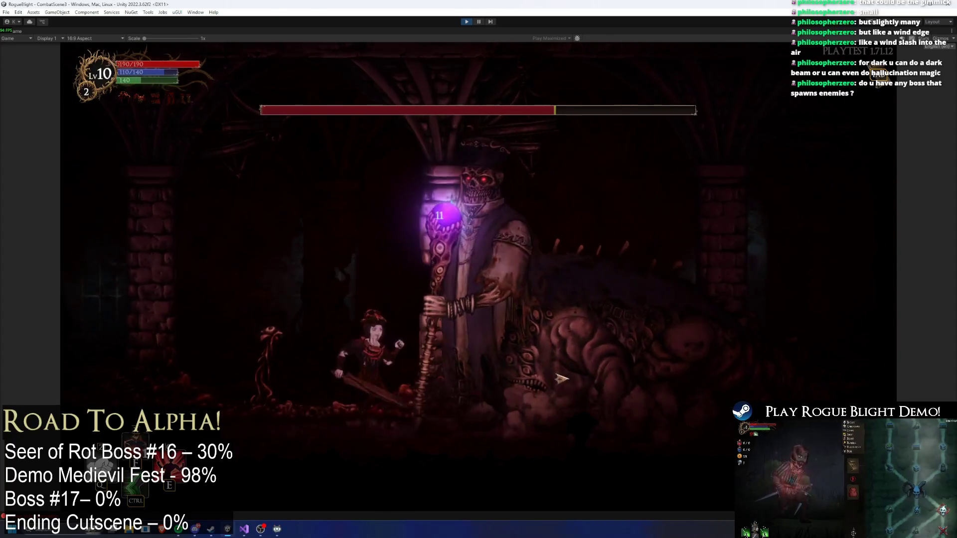
{"action": "key", "text": "space"}
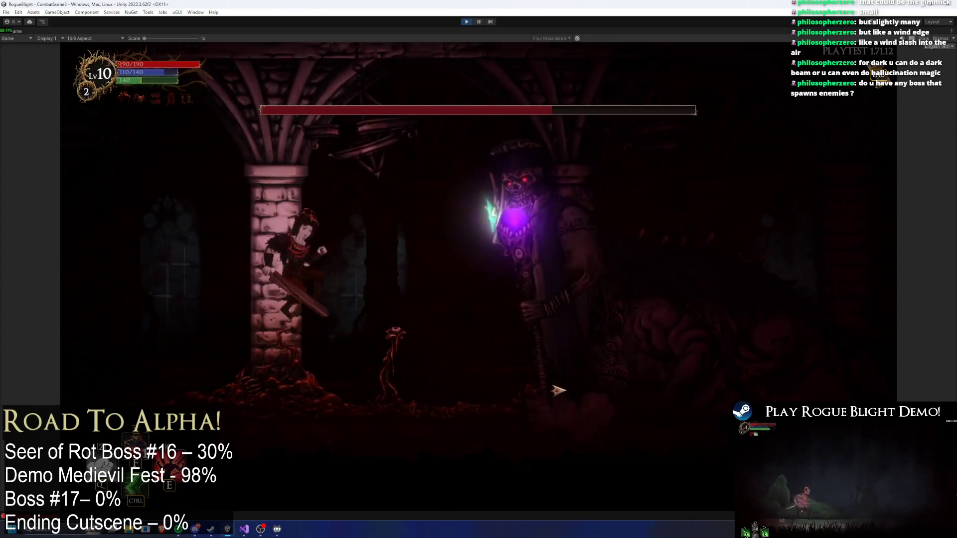
{"action": "left_click", "coordinate": [564, 390]}
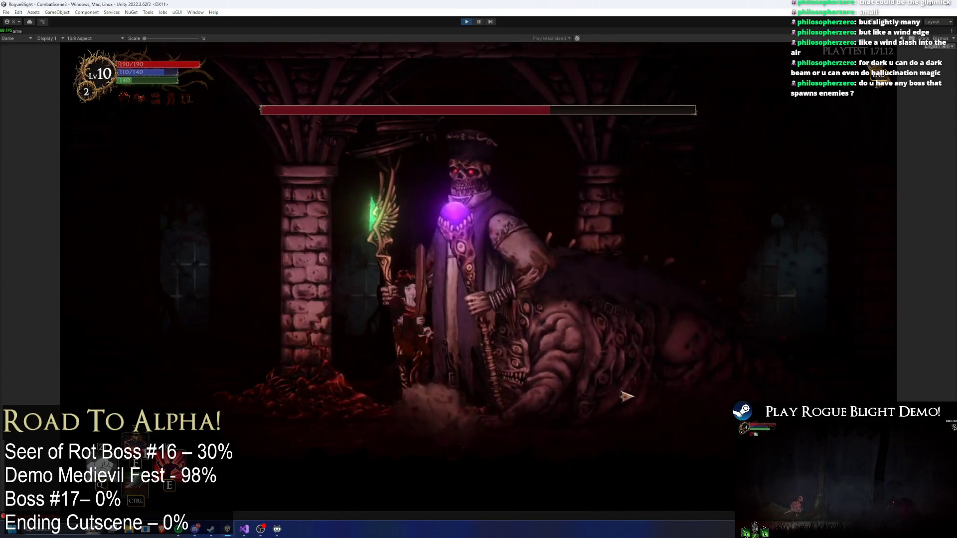
{"action": "left_click", "coordinate": [628, 397]}
{"action": "left_click", "coordinate": [627, 401]}
{"action": "key", "text": "space"}
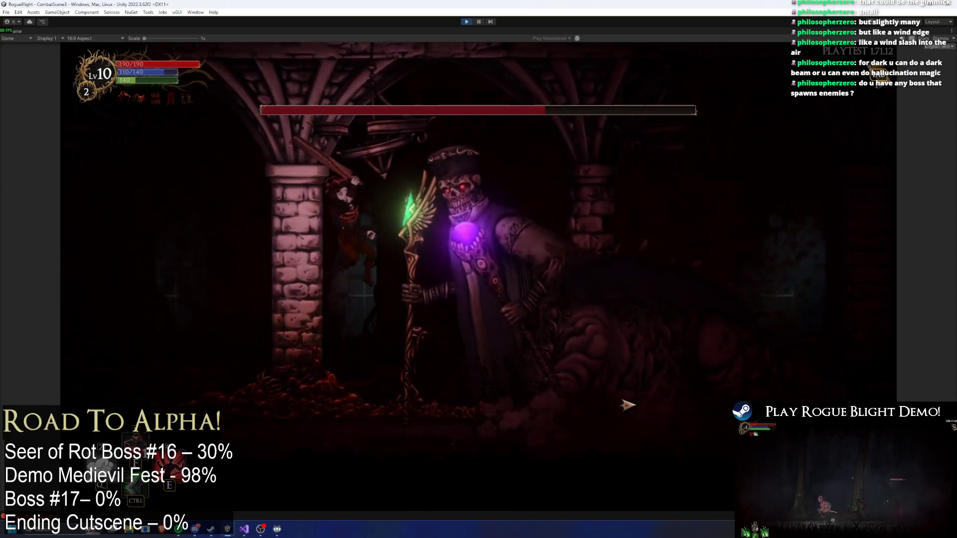
{"action": "left_click", "coordinate": [629, 402]}
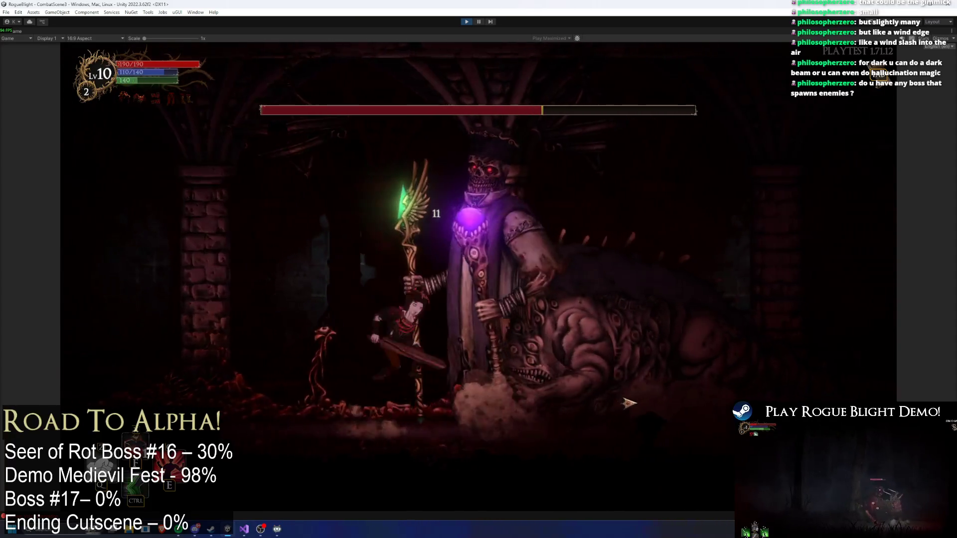
{"action": "key", "text": "space"}
{"action": "left_click", "coordinate": [626, 406]}
{"action": "key", "text": "a"}
{"action": "left_click", "coordinate": [622, 409]}
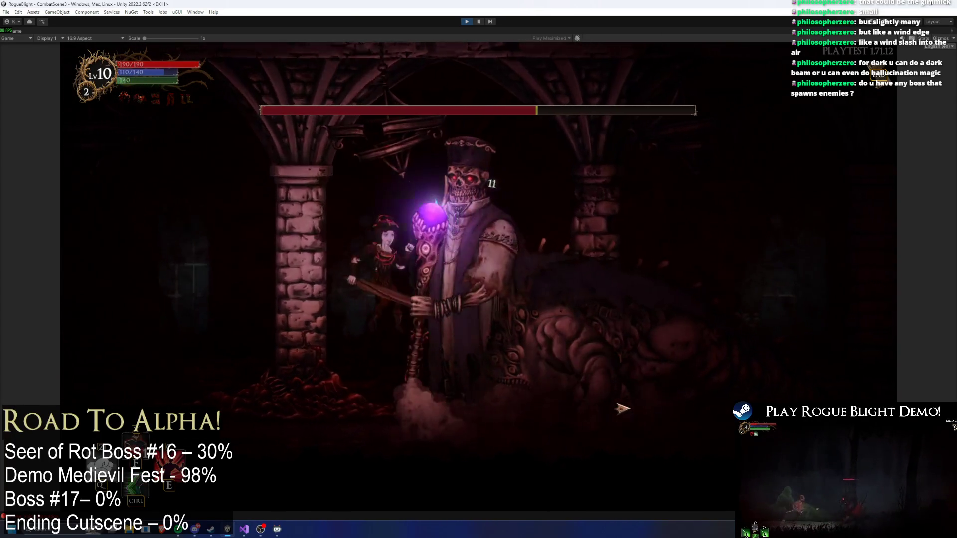
{"action": "left_click", "coordinate": [619, 410]}
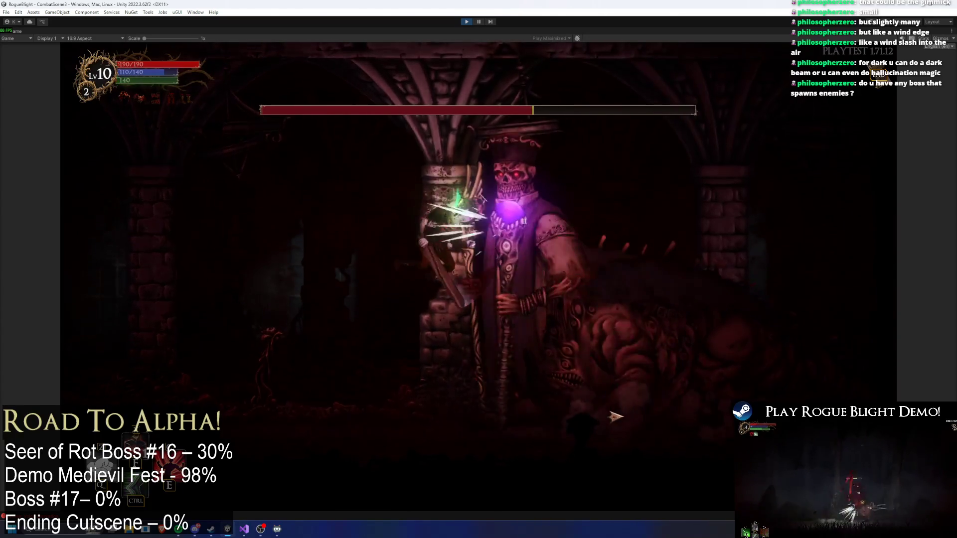
{"action": "key", "text": "space"}
{"action": "left_click", "coordinate": [619, 413]}
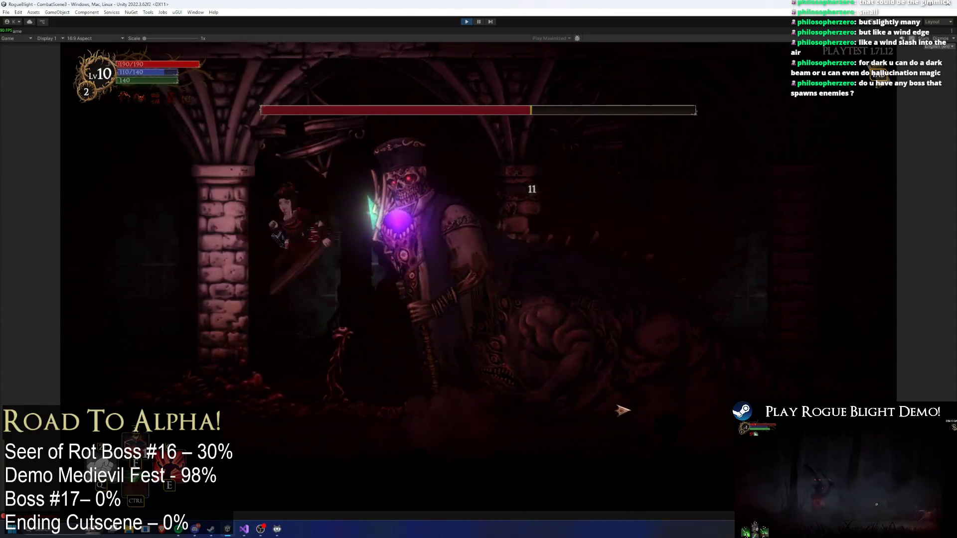
{"action": "left_click", "coordinate": [629, 394]}
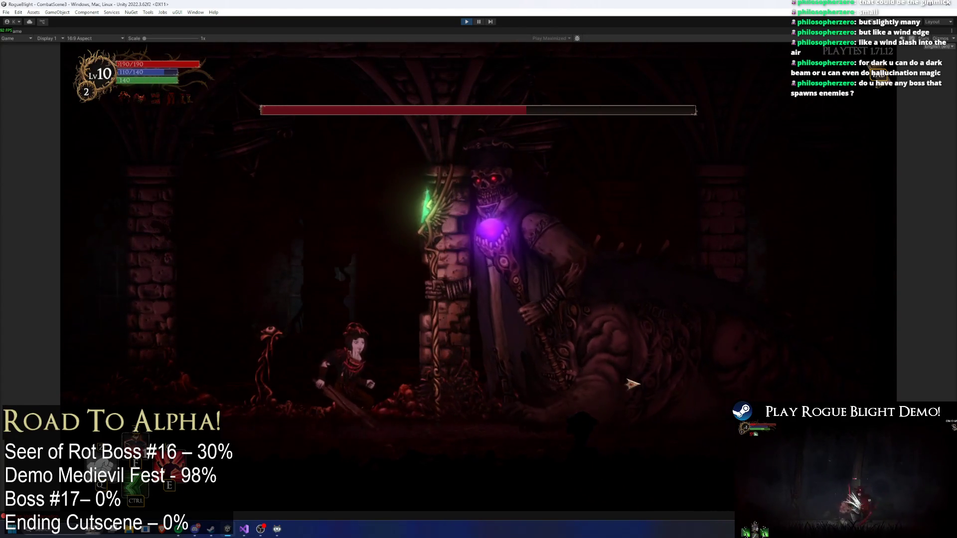
{"action": "key", "text": "space"}
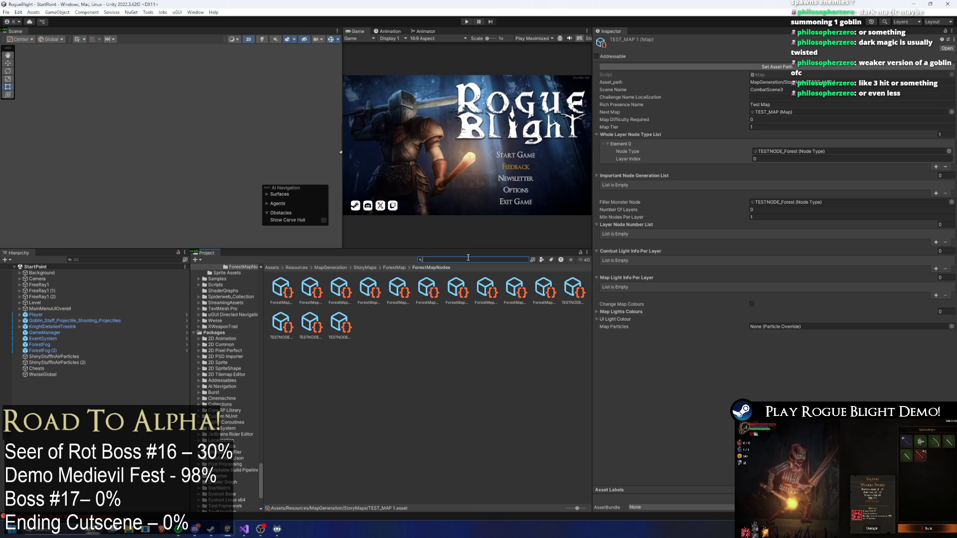
Search the Project for 'seer of rot prefab' and open SeerOfRot_Prefab for editing
{"action": "type", "text": "seer of p"}
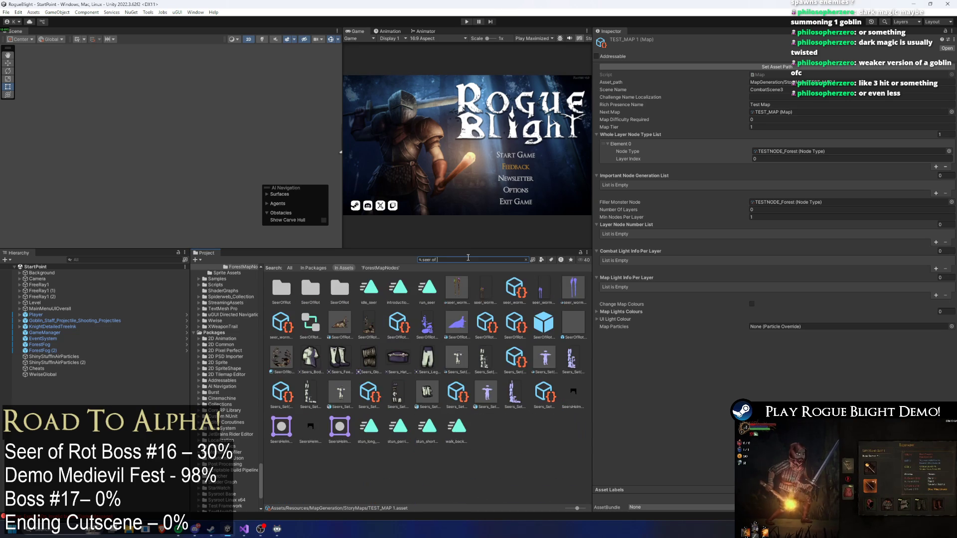
{"action": "key", "text": "BackSpace"}
{"action": "type", "text": "rot prefa"}
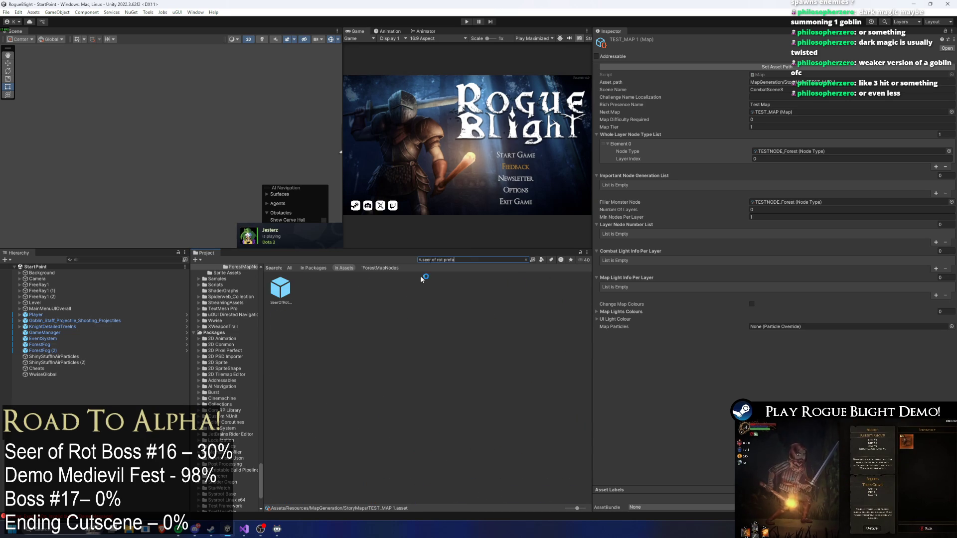
{"action": "double_click", "coordinate": [280, 288]}
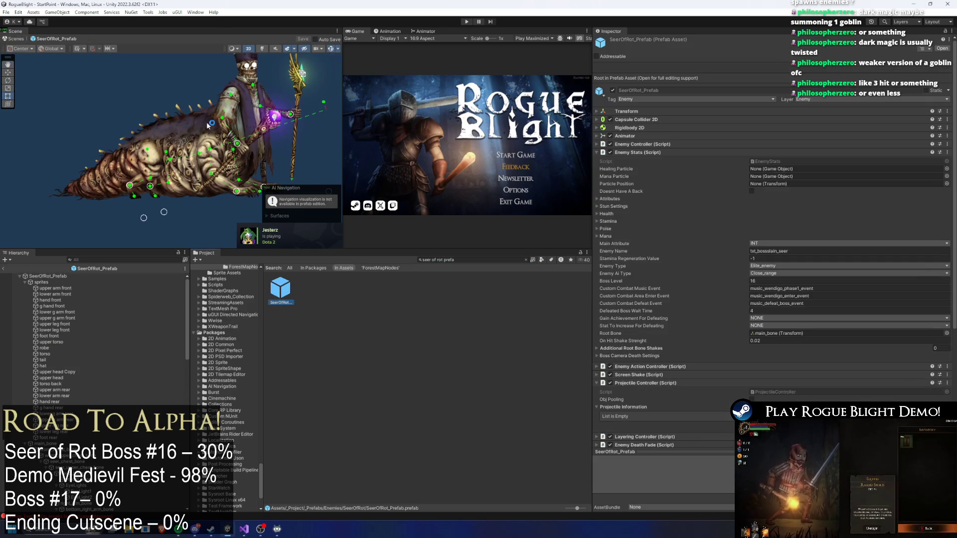
Select main_bone and bring up the Animation window's list of seer clips
{"action": "left_click", "coordinate": [67, 276]}
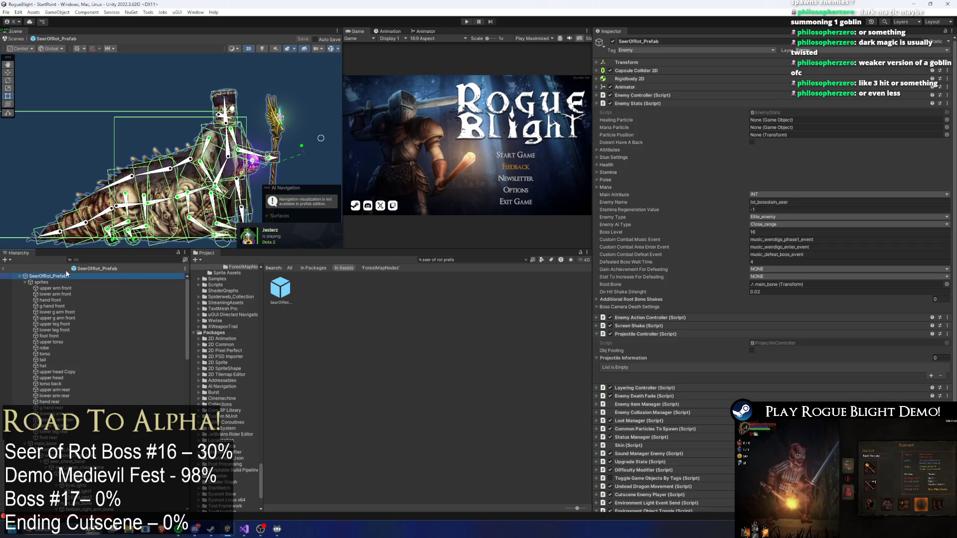
{"action": "key", "text": "Down"}
{"action": "key", "text": "Left"}
{"action": "key", "text": "Down"}
{"action": "key", "text": "Right"}
{"action": "key", "text": "Left"}
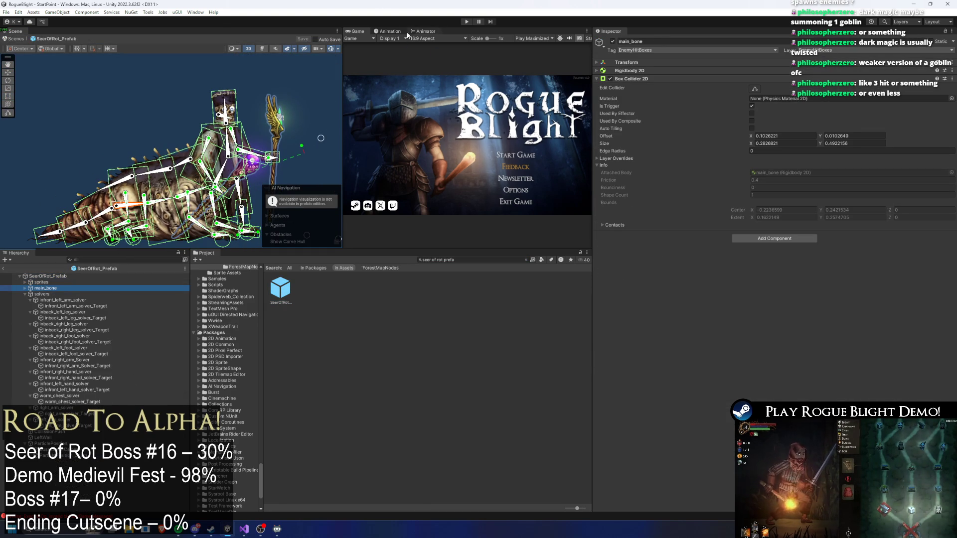
{"action": "left_click", "coordinate": [391, 32]}
{"action": "left_click", "coordinate": [382, 46]}
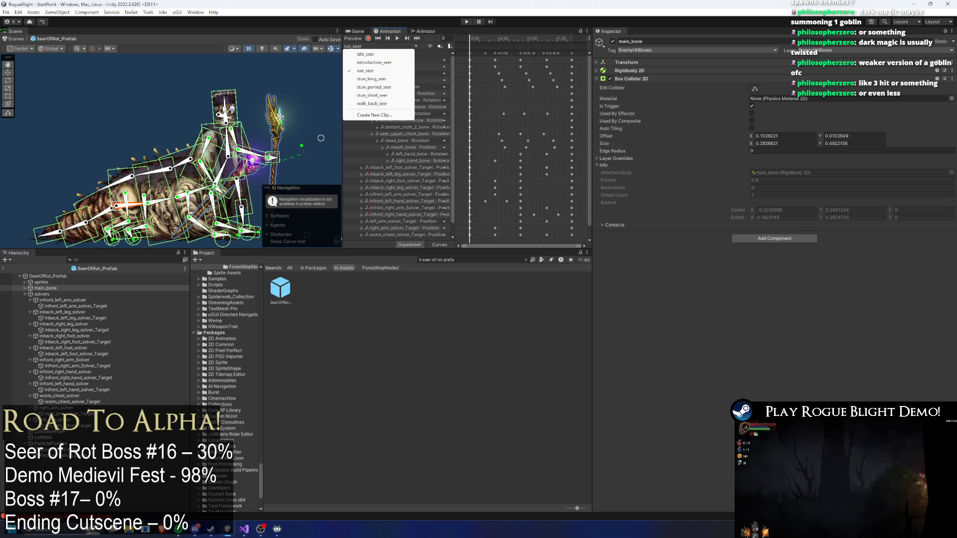
Load the introduction_seer clip, enlarge the scene and animation panels, and rewind to frame 0
{"action": "left_click", "coordinate": [388, 65]}
{"action": "key", "text": "space"}
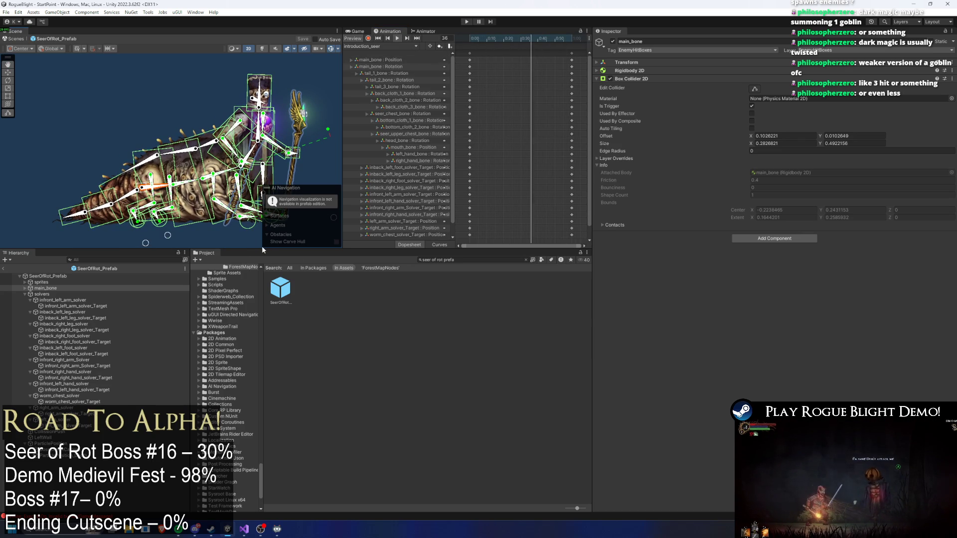
{"action": "left_click_drag", "start_coordinate": [262, 248], "coordinate": [262, 333]}
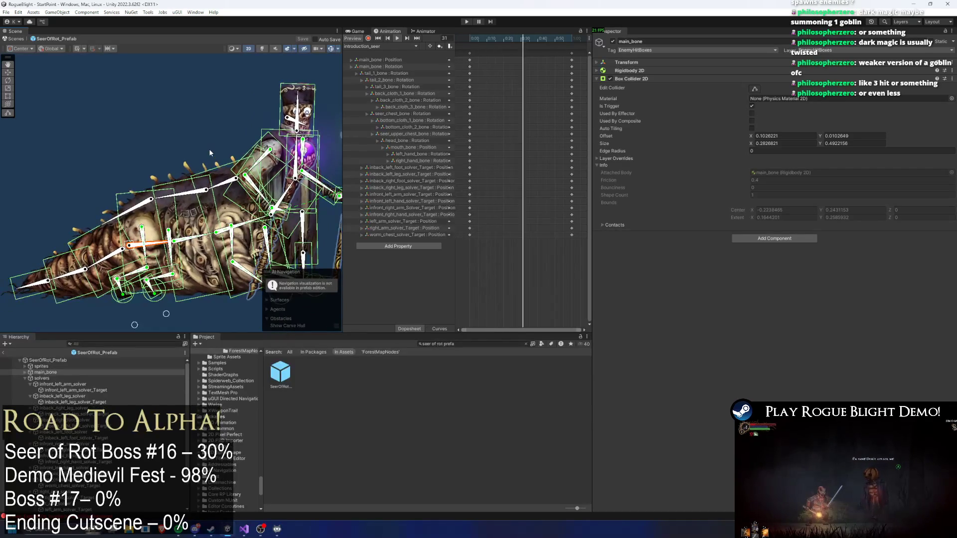
{"action": "left_click", "coordinate": [221, 94]}
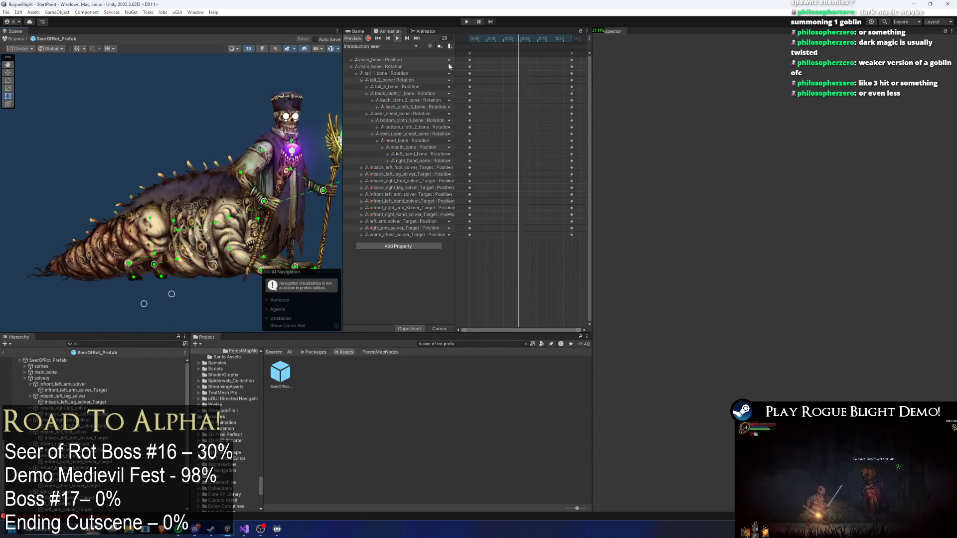
{"action": "left_click_drag", "start_coordinate": [513, 39], "coordinate": [425, 49]}
Switch to idle_seer and back to introduction_seer, then scrub forward to frame 50
{"action": "left_click", "coordinate": [377, 46]}
{"action": "left_click", "coordinate": [375, 53]}
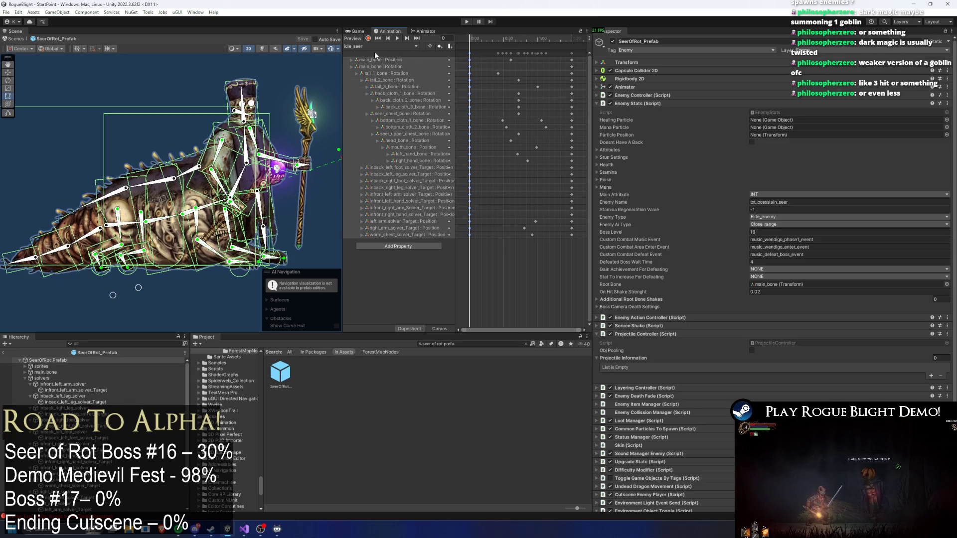
{"action": "left_click", "coordinate": [377, 46]}
{"action": "left_click", "coordinate": [377, 61]}
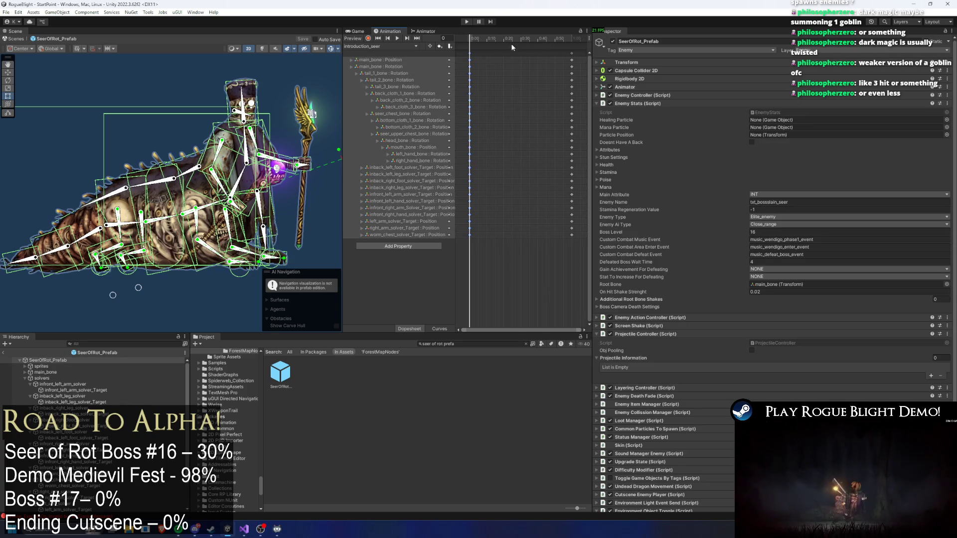
{"action": "mouse_move", "coordinate": [500, 38]}
{"action": "left_mouse_down"}
{"action": "mouse_move", "coordinate": [558, 42]}
{"action": "mouse_move", "coordinate": [480, 38]}
{"action": "mouse_move", "coordinate": [509, 40]}
{"action": "mouse_move", "coordinate": [363, 62]}
{"action": "left_mouse_up"}
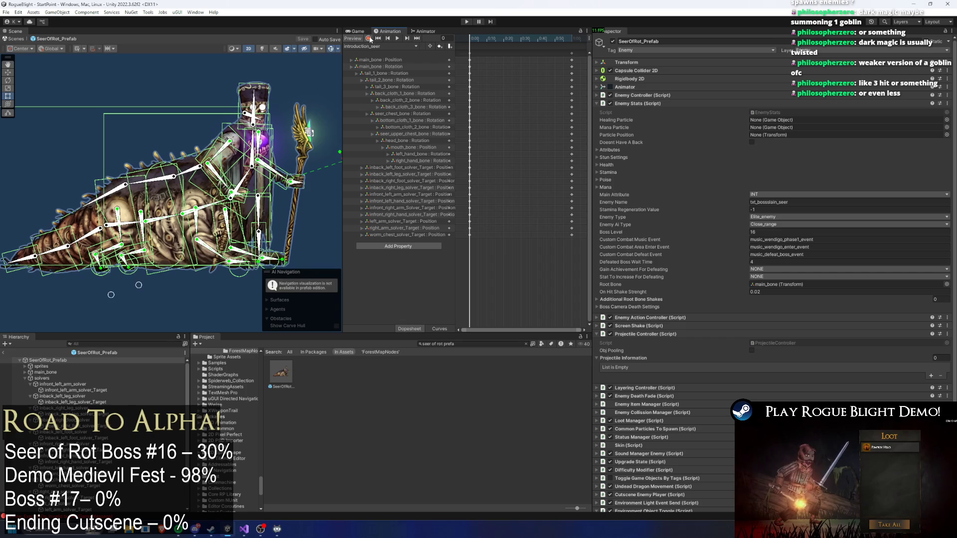
With keyframe recording on, raise the seer's arm and staff and rotate the rig upright
{"action": "left_click", "coordinate": [369, 39]}
{"action": "left_click", "coordinate": [305, 95]}
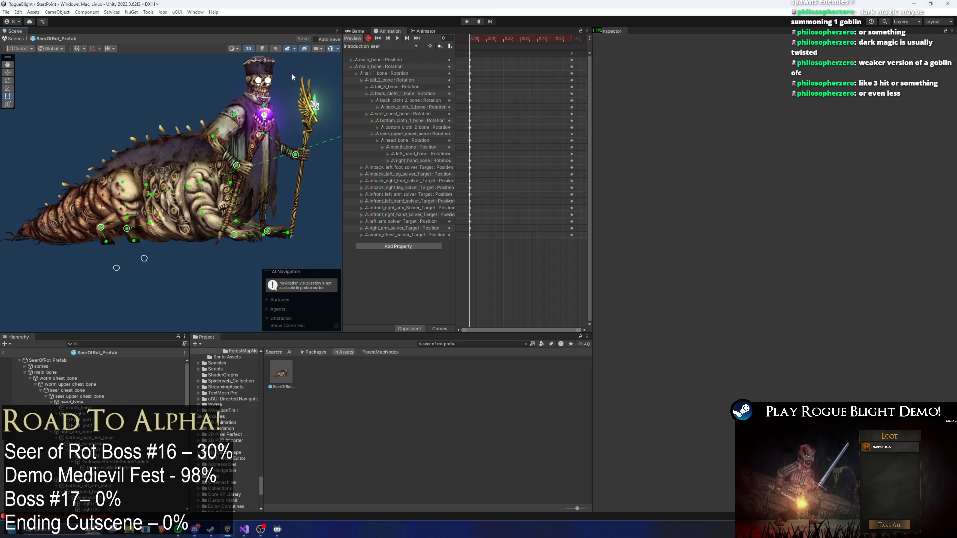
{"action": "left_click", "coordinate": [229, 158]}
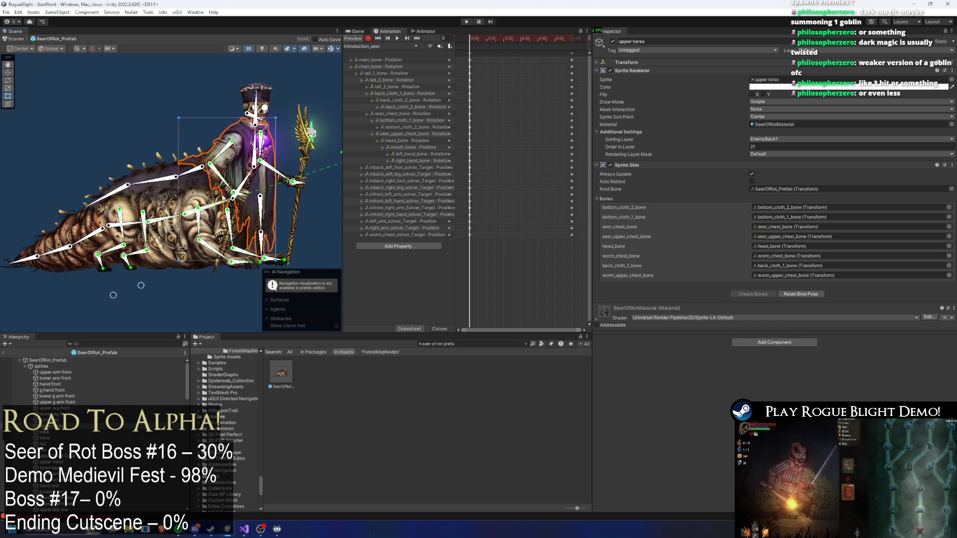
{"action": "mouse_move", "coordinate": [291, 137]}
{"action": "left_mouse_down"}
{"action": "mouse_move", "coordinate": [259, 120]}
{"action": "mouse_move", "coordinate": [271, 111]}
{"action": "mouse_move", "coordinate": [234, 125]}
{"action": "mouse_move", "coordinate": [240, 96]}
{"action": "mouse_move", "coordinate": [189, 49]}
{"action": "left_mouse_up"}
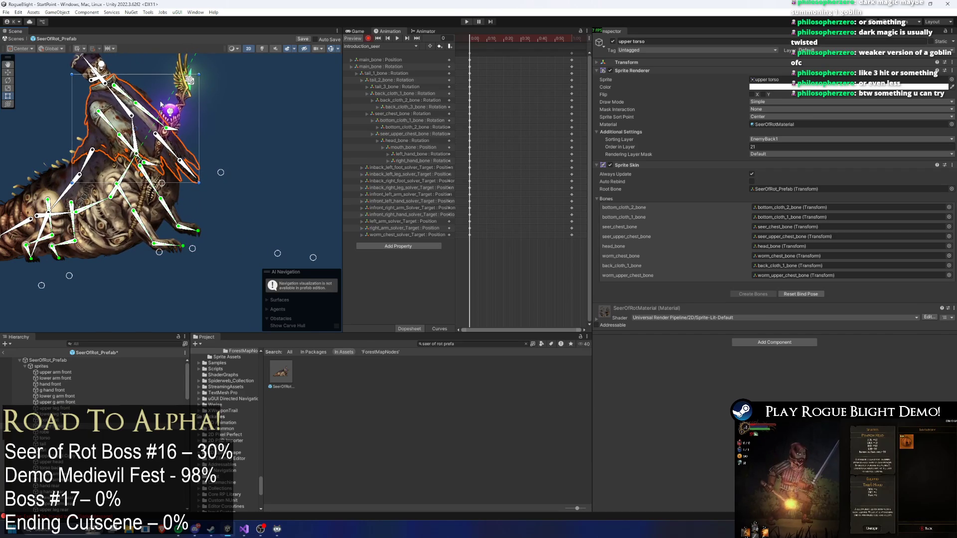
{"action": "key", "text": "f"}
{"action": "mouse_move", "coordinate": [123, 251]}
{"action": "left_mouse_down"}
{"action": "mouse_move", "coordinate": [116, 231]}
{"action": "mouse_move", "coordinate": [99, 248]}
{"action": "mouse_move", "coordinate": [104, 261]}
{"action": "mouse_move", "coordinate": [114, 252]}
{"action": "left_mouse_up"}
Rotate the rig from tail_2_bone and swing the staff arm target to the top-left
{"action": "left_click", "coordinate": [60, 275]}
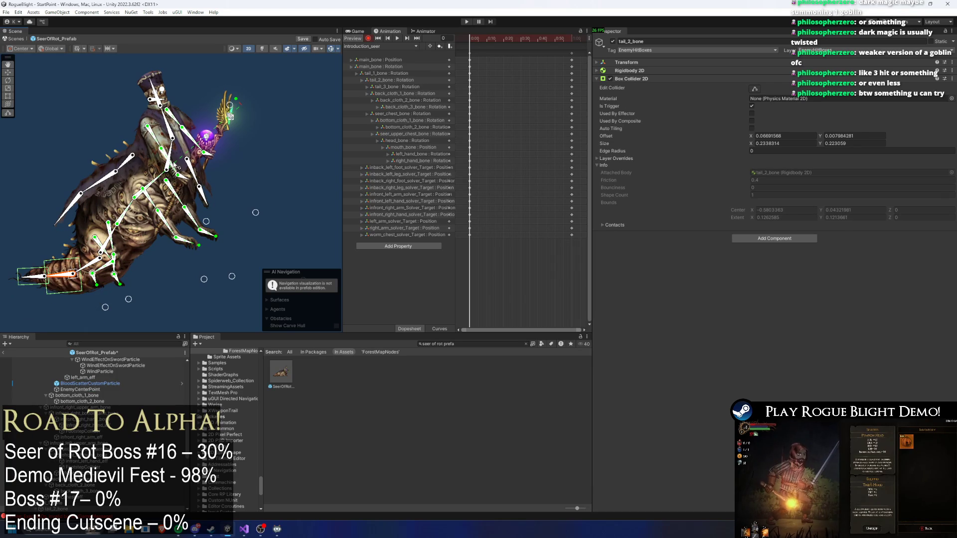
{"action": "left_click_drag", "start_coordinate": [60, 275], "coordinate": [187, 127]}
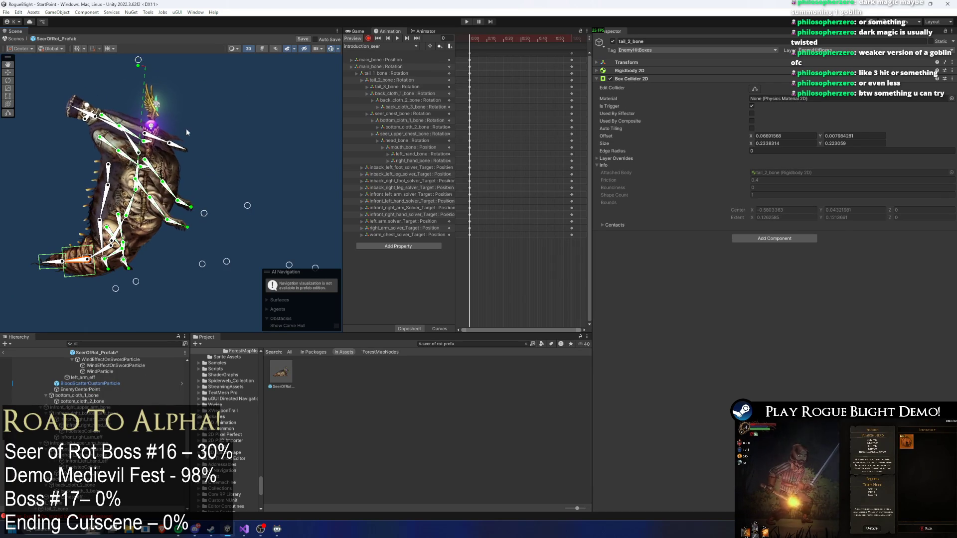
{"action": "left_click", "coordinate": [247, 205]}
{"action": "mouse_move", "coordinate": [261, 203]}
{"action": "left_mouse_down"}
{"action": "mouse_move", "coordinate": [190, 116]}
{"action": "mouse_move", "coordinate": [183, 41]}
{"action": "mouse_move", "coordinate": [122, 67]}
{"action": "left_mouse_up"}
{"action": "key", "text": "ctrl+z"}
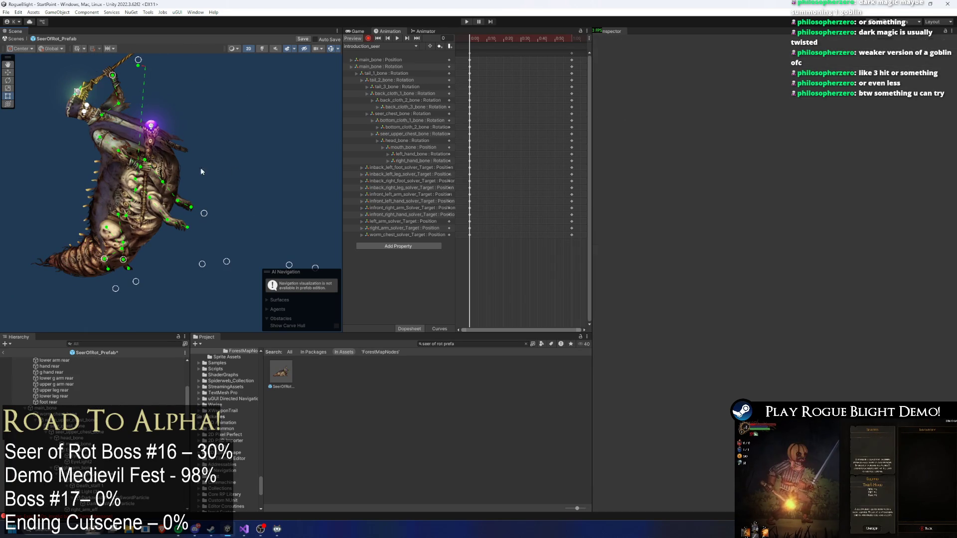
{"action": "left_click", "coordinate": [140, 165]}
{"action": "left_click_drag", "start_coordinate": [206, 210], "coordinate": [116, 67]}
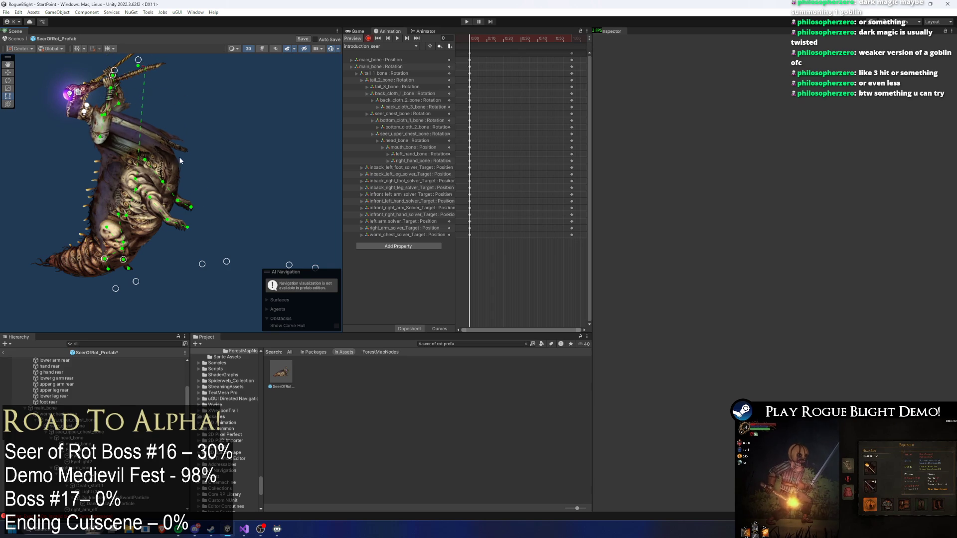
Re-pose the seer's arm at the elbow and swing the staff arm down to the right
{"action": "left_click", "coordinate": [205, 265]}
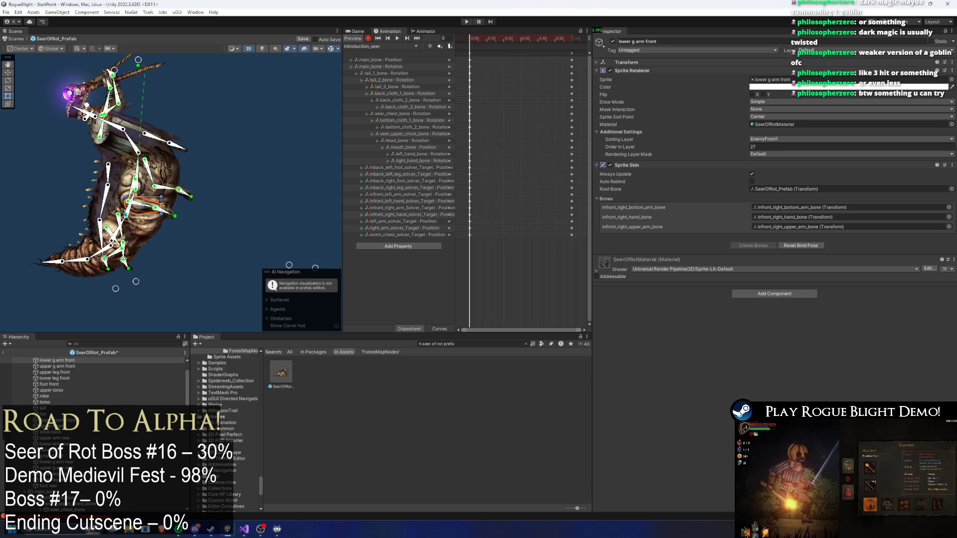
{"action": "left_click", "coordinate": [177, 217]}
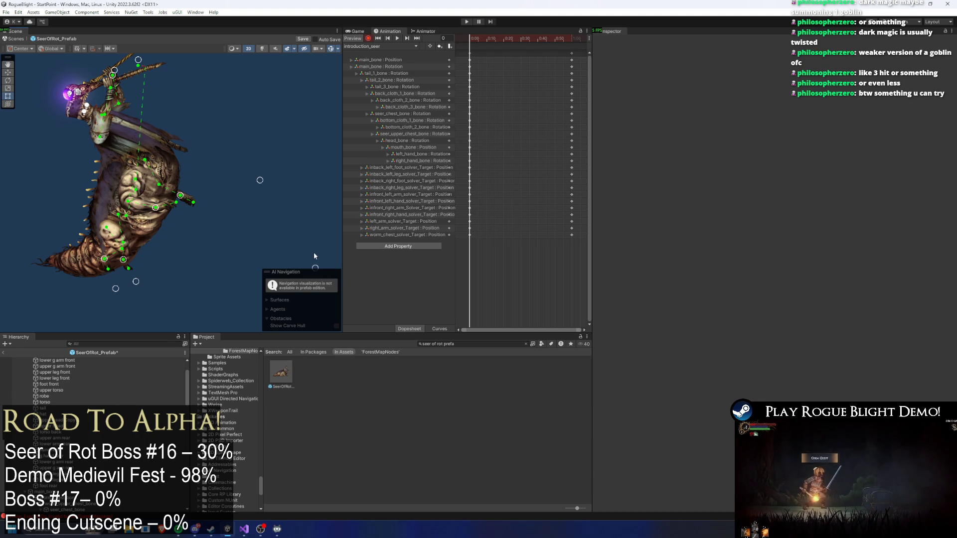
{"action": "mouse_move", "coordinate": [180, 195]}
{"action": "left_mouse_down"}
{"action": "mouse_move", "coordinate": [165, 209]}
{"action": "mouse_move", "coordinate": [181, 195]}
{"action": "left_mouse_up"}
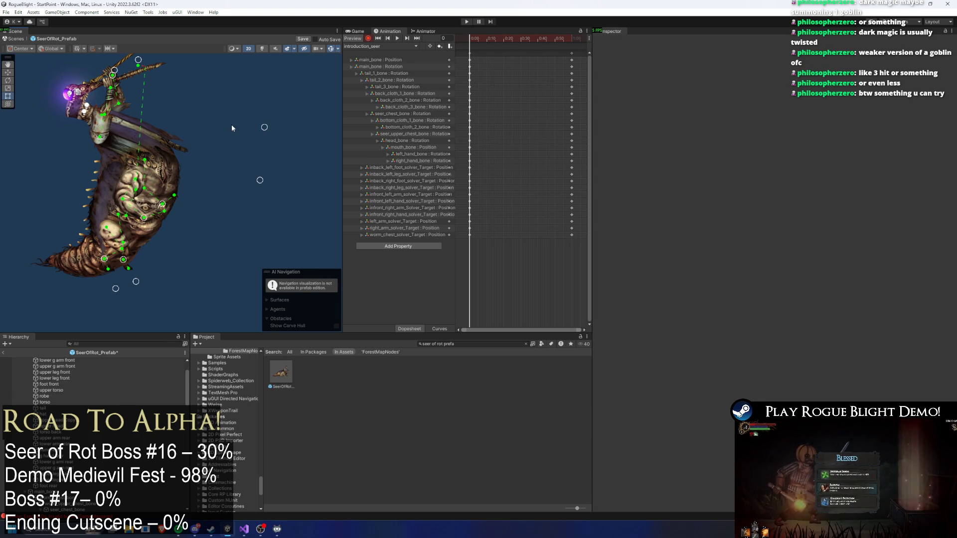
{"action": "left_click", "coordinate": [123, 163]}
{"action": "left_click", "coordinate": [132, 167]}
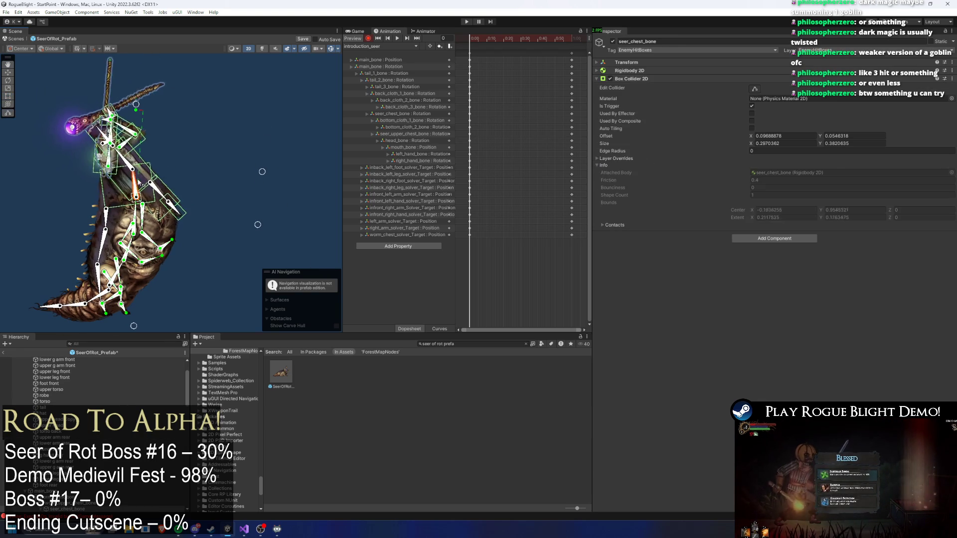
{"action": "left_click", "coordinate": [118, 122]}
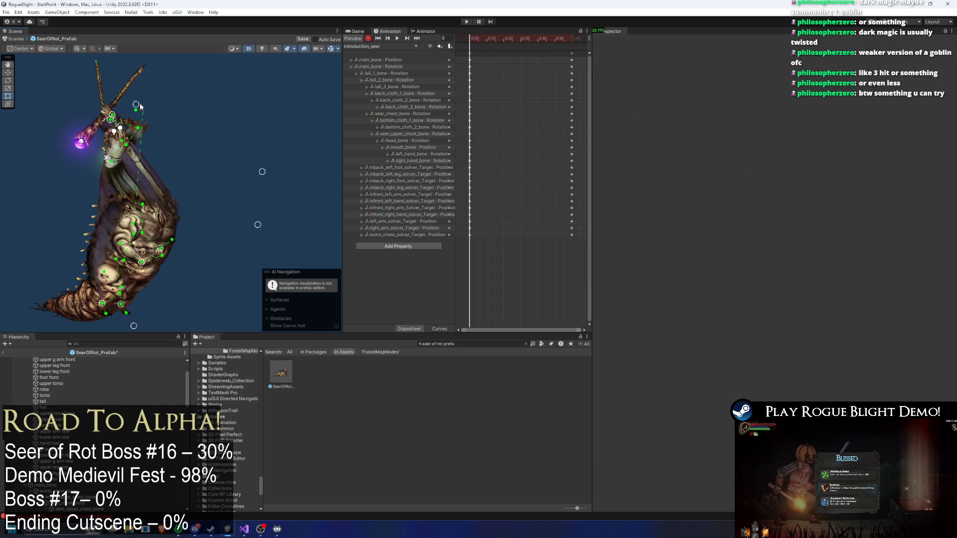
{"action": "left_click_drag", "start_coordinate": [119, 101], "coordinate": [162, 175]}
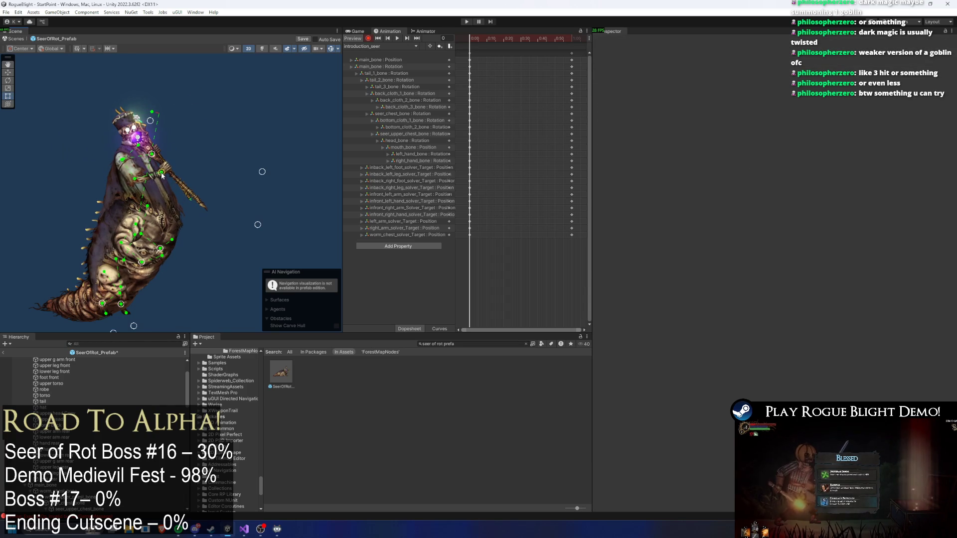
Pull the lower-body IK target down to reshape the seer's lower body
{"action": "left_click", "coordinate": [132, 263]}
{"action": "left_click", "coordinate": [107, 289]}
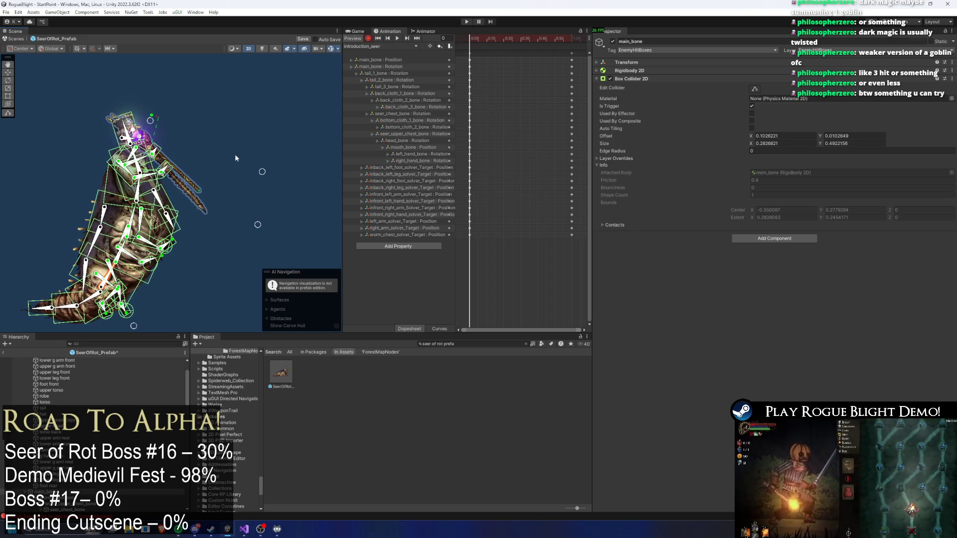
{"action": "left_click", "coordinate": [257, 230]}
{"action": "left_click_drag", "start_coordinate": [257, 231], "coordinate": [158, 304]}
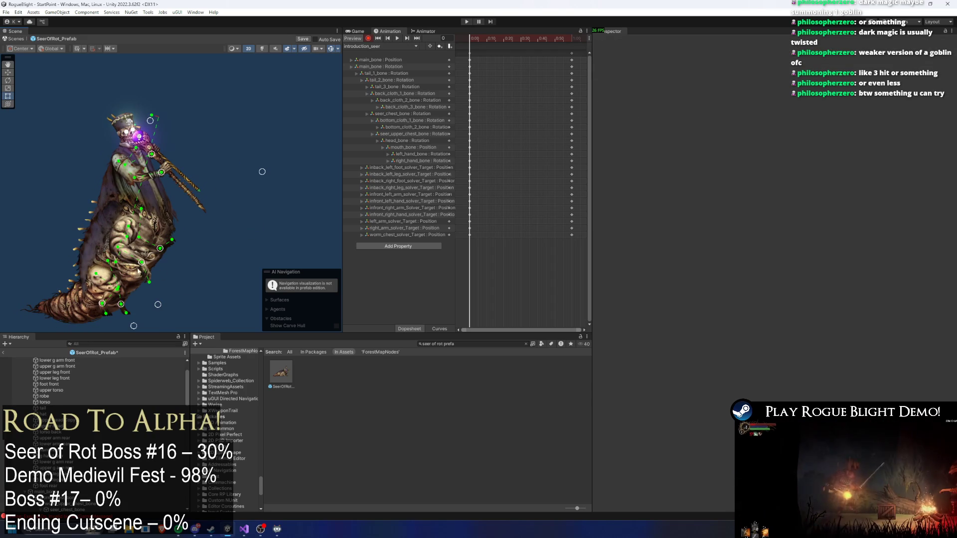
Fine-tune the limb IK handles and rotate the staff arm so the orb sits up-right
{"action": "left_click_drag", "start_coordinate": [143, 268], "coordinate": [145, 267]}
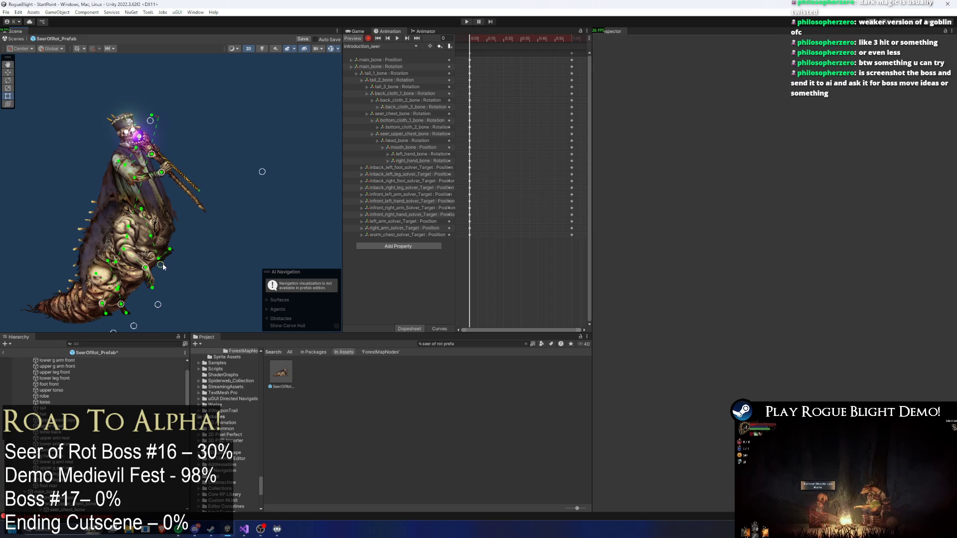
{"action": "left_click_drag", "start_coordinate": [158, 257], "coordinate": [159, 252]}
{"action": "mouse_move", "coordinate": [257, 178]}
{"action": "left_mouse_down"}
{"action": "mouse_move", "coordinate": [252, 246]}
{"action": "mouse_move", "coordinate": [263, 182]}
{"action": "mouse_move", "coordinate": [176, 314]}
{"action": "left_mouse_up"}
{"action": "left_click_drag", "start_coordinate": [168, 258], "coordinate": [169, 255]}
{"action": "mouse_move", "coordinate": [180, 169]}
{"action": "left_mouse_down"}
{"action": "mouse_move", "coordinate": [153, 185]}
{"action": "mouse_move", "coordinate": [158, 99]}
{"action": "mouse_move", "coordinate": [174, 97]}
{"action": "mouse_move", "coordinate": [179, 121]}
{"action": "left_mouse_up"}
{"action": "left_click", "coordinate": [172, 120]}
{"action": "left_click", "coordinate": [182, 117]}
At frame 57, shift main_bone to adjust the pose and check the tail bones
{"action": "mouse_move", "coordinate": [525, 64]}
{"action": "left_mouse_down"}
{"action": "mouse_move", "coordinate": [461, 43]}
{"action": "mouse_move", "coordinate": [519, 27]}
{"action": "left_mouse_up"}
{"action": "left_click", "coordinate": [568, 38]}
{"action": "left_click", "coordinate": [268, 112]}
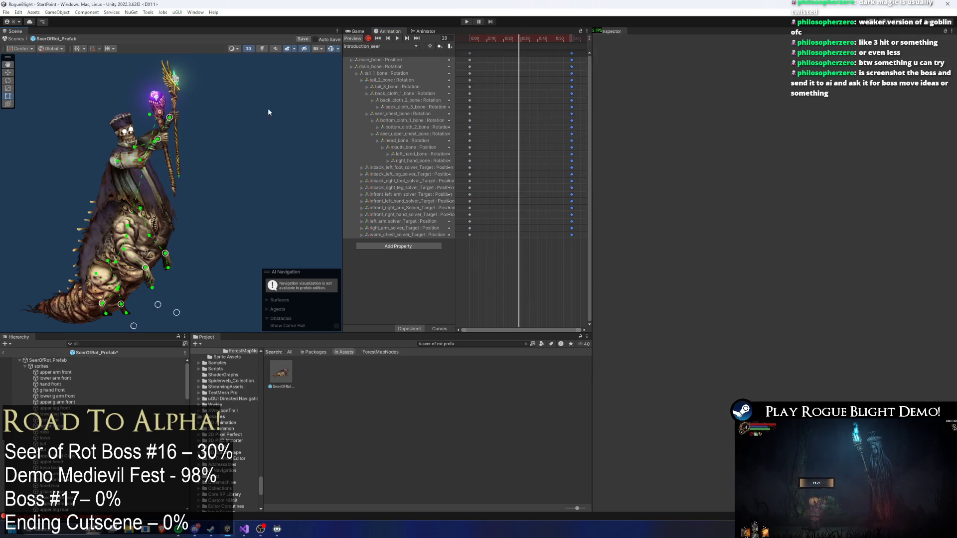
{"action": "left_click", "coordinate": [99, 265]}
{"action": "left_click", "coordinate": [110, 277]}
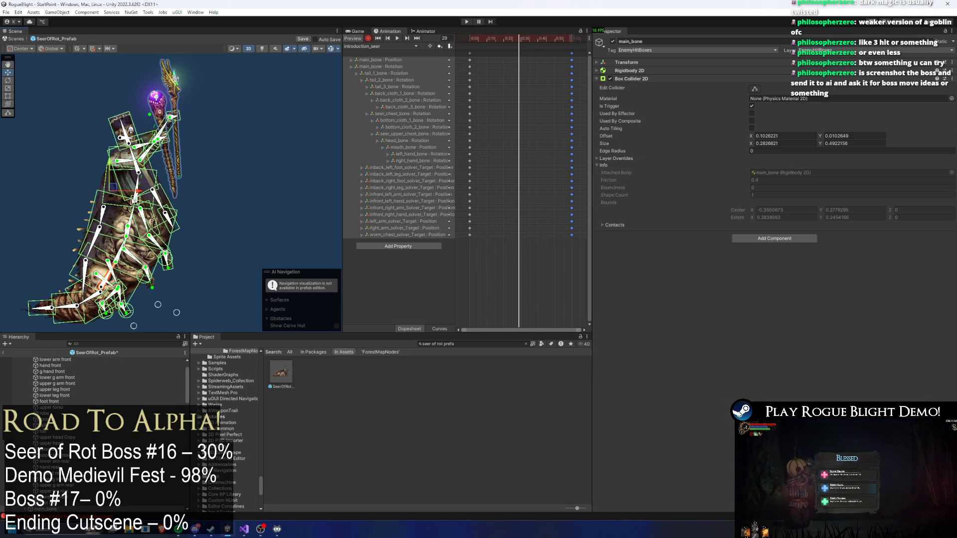
{"action": "left_click_drag", "start_coordinate": [114, 188], "coordinate": [116, 189]}
{"action": "left_click", "coordinate": [88, 302]}
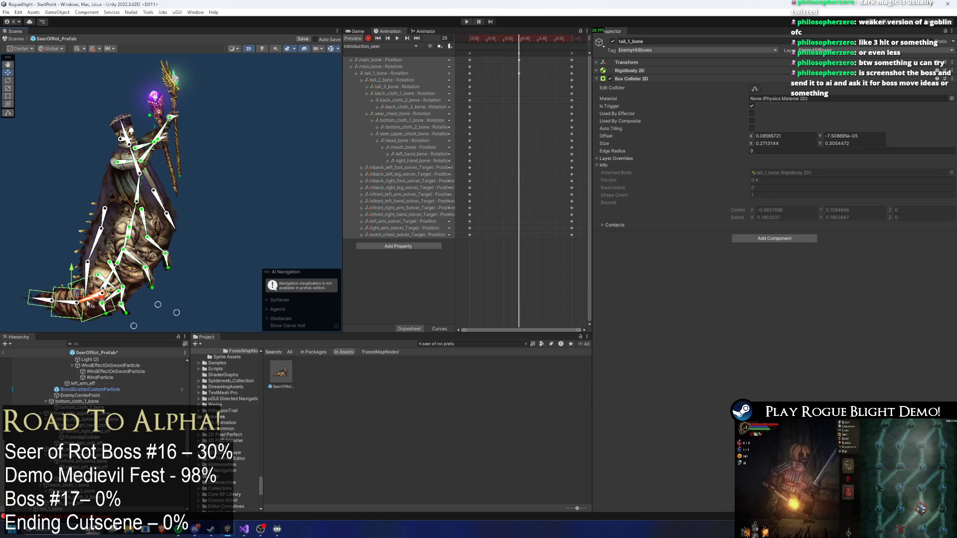
{"action": "left_click", "coordinate": [68, 307]}
{"action": "left_click", "coordinate": [45, 306]}
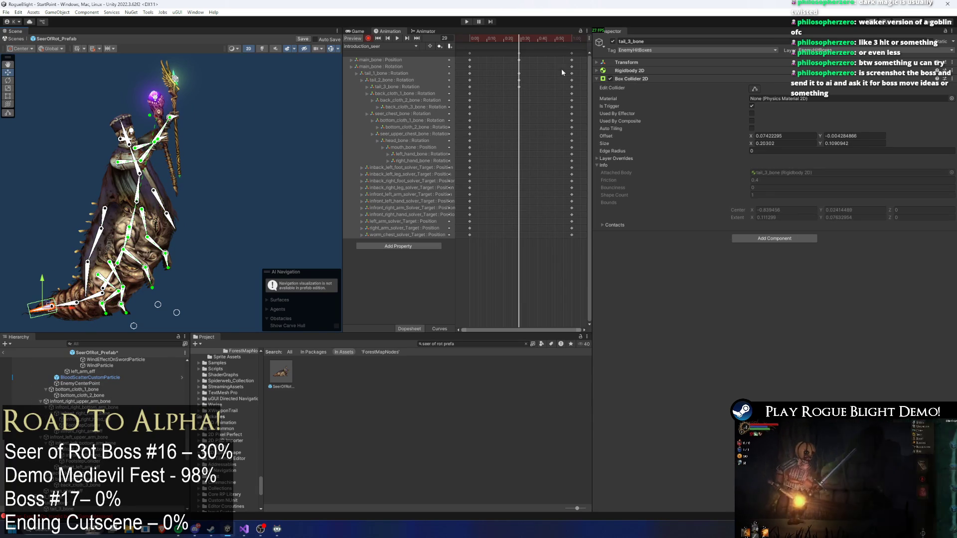
Scale all introduction_seer keyframes out to later times and save the prefab
{"action": "key", "text": "space"}
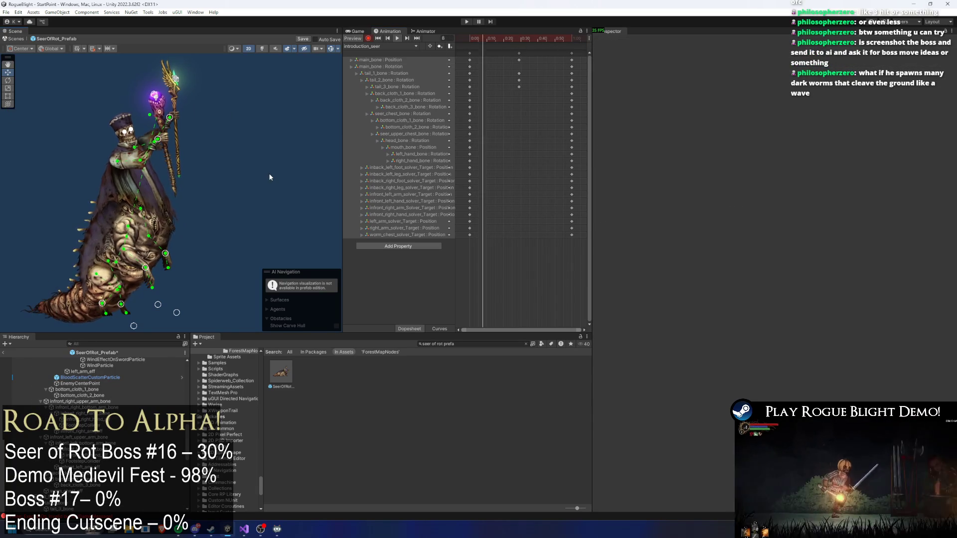
{"action": "key", "text": "ctrl+a"}
{"action": "mouse_move", "coordinate": [519, 55]}
{"action": "left_mouse_down"}
{"action": "mouse_move", "coordinate": [589, 78]}
{"action": "mouse_move", "coordinate": [569, 78]}
{"action": "left_mouse_up"}
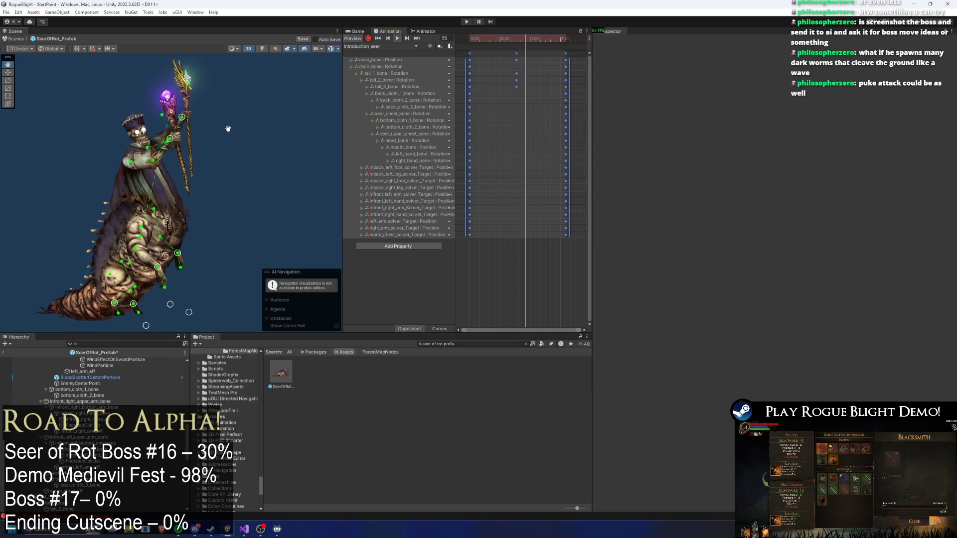
{"action": "left_click", "coordinate": [302, 39]}
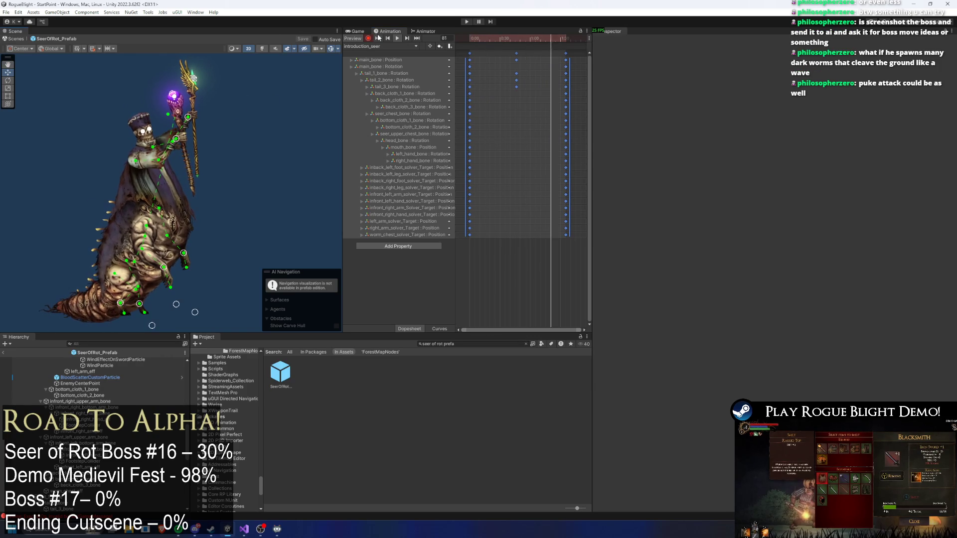
{"action": "left_click", "coordinate": [424, 31]}
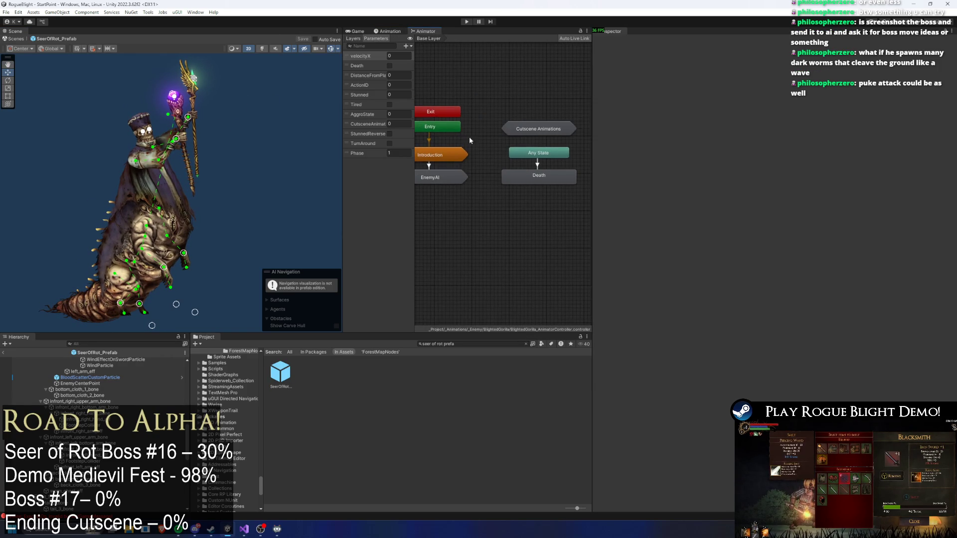
Set the Introduction_Start state's Motion to introduction_seer, inspect the clip, and save with Ctrl+S
{"action": "double_click", "coordinate": [432, 151]}
{"action": "left_click", "coordinate": [483, 178]}
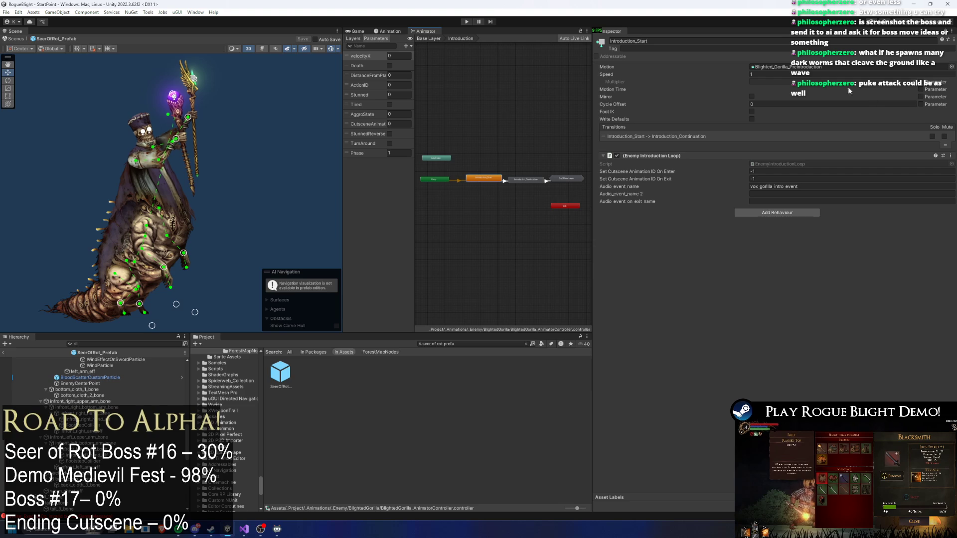
{"action": "left_click", "coordinate": [951, 67]}
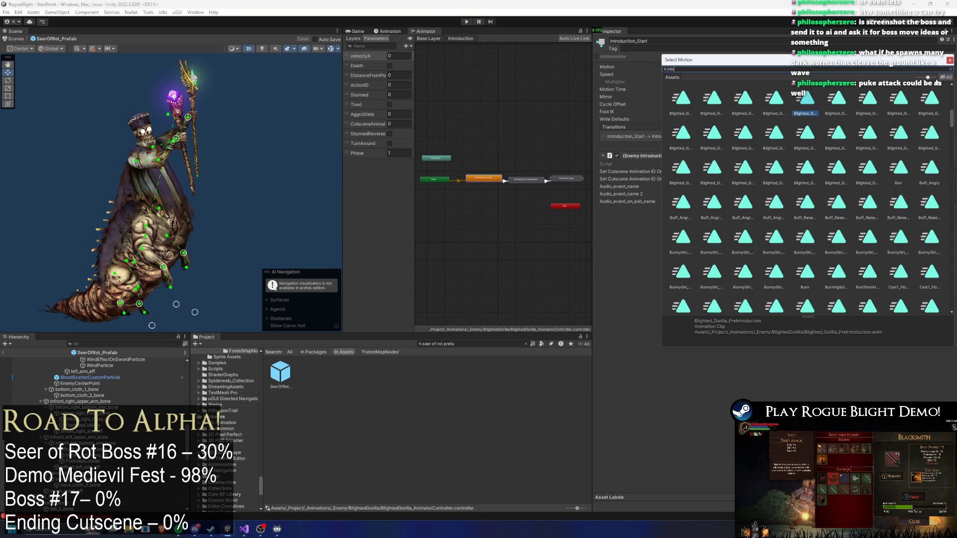
{"action": "type", "text": "r"}
{"action": "double_click", "coordinate": [716, 106]}
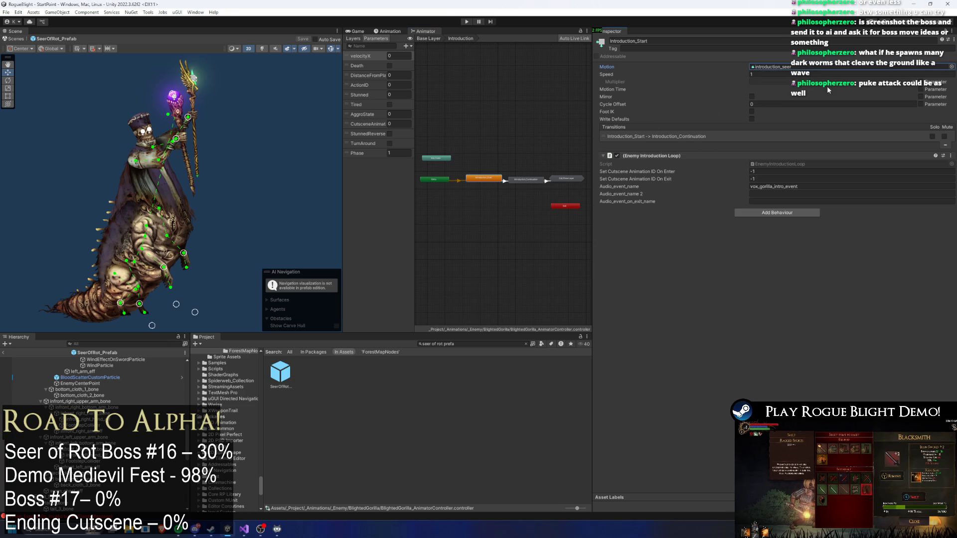
{"action": "left_click", "coordinate": [780, 68]}
{"action": "double_click", "coordinate": [781, 69]}
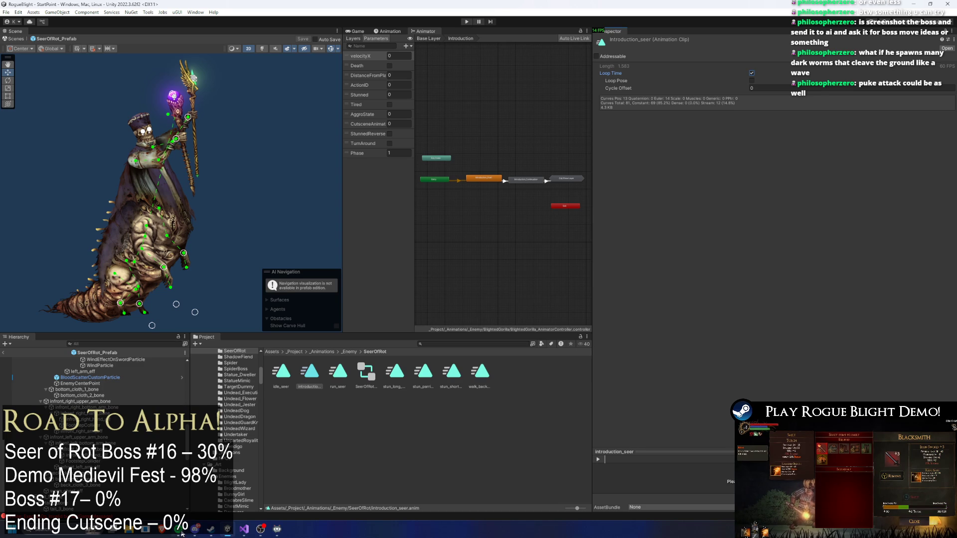
{"action": "key", "text": "ctrl+s"}
{"action": "mouse_move", "coordinate": [179, 529]}
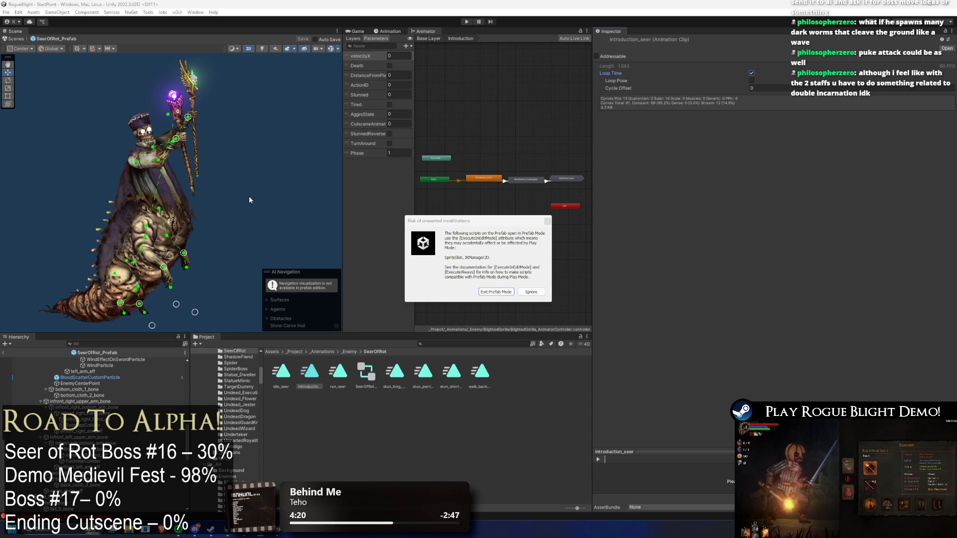
Ignore the prefab warning, start a game from a save slot, watch the Seer intro, then stop
{"action": "left_click", "coordinate": [506, 292]}
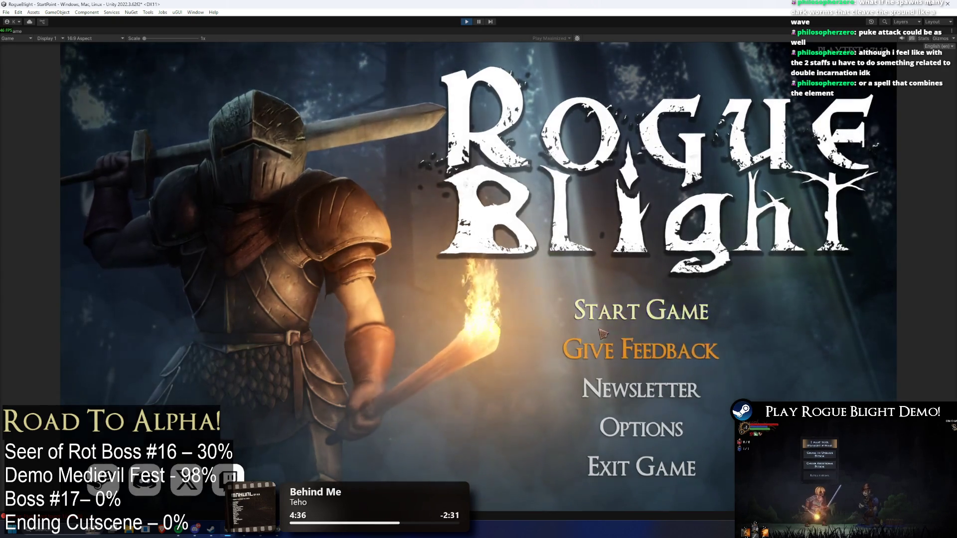
{"action": "left_click", "coordinate": [641, 312]}
{"action": "left_click", "coordinate": [698, 331]}
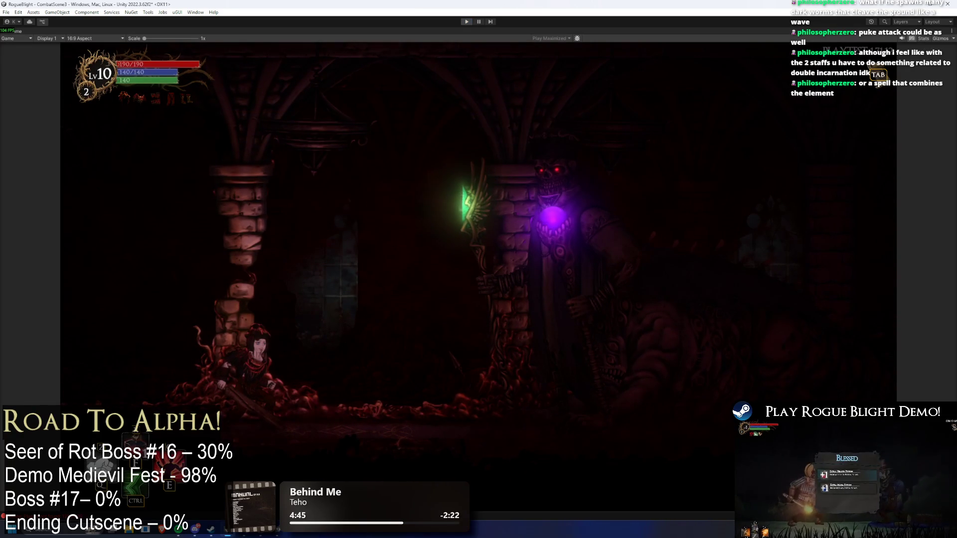
{"action": "key", "text": "ctrl+p"}
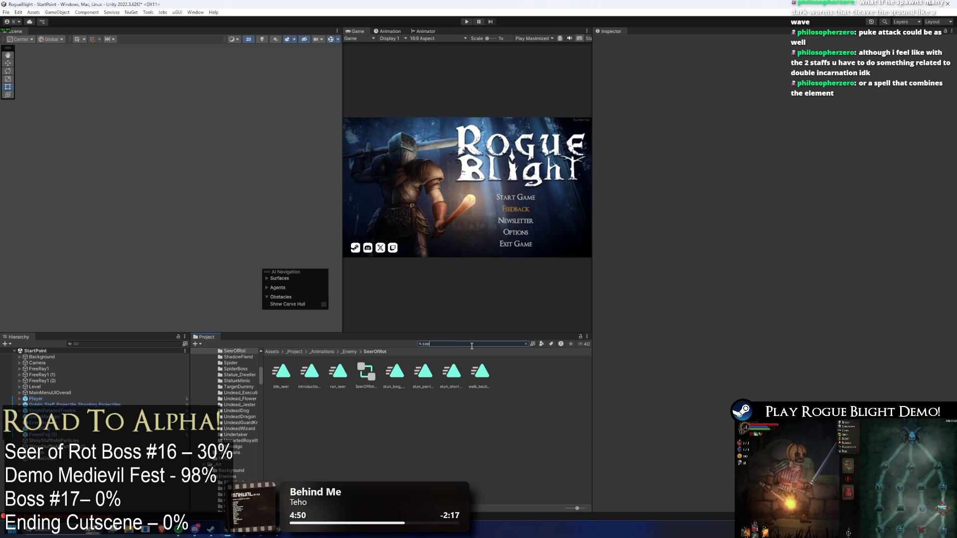
Reopen SeerOfRot_Prefab and select Introduction_Start inside the Introduction sub-state machine
{"action": "type", "text": "r pre"}
{"action": "double_click", "coordinate": [280, 372]}
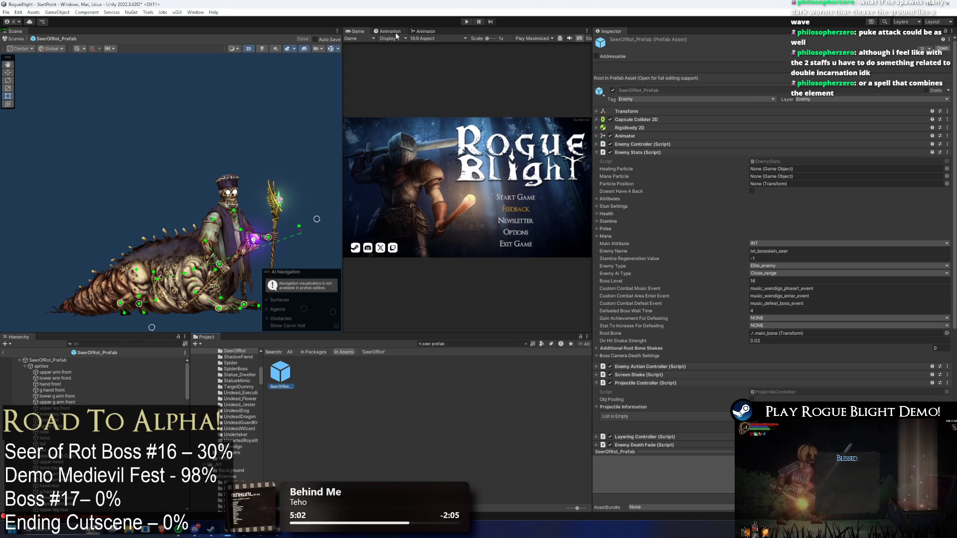
{"action": "left_click", "coordinate": [417, 32]}
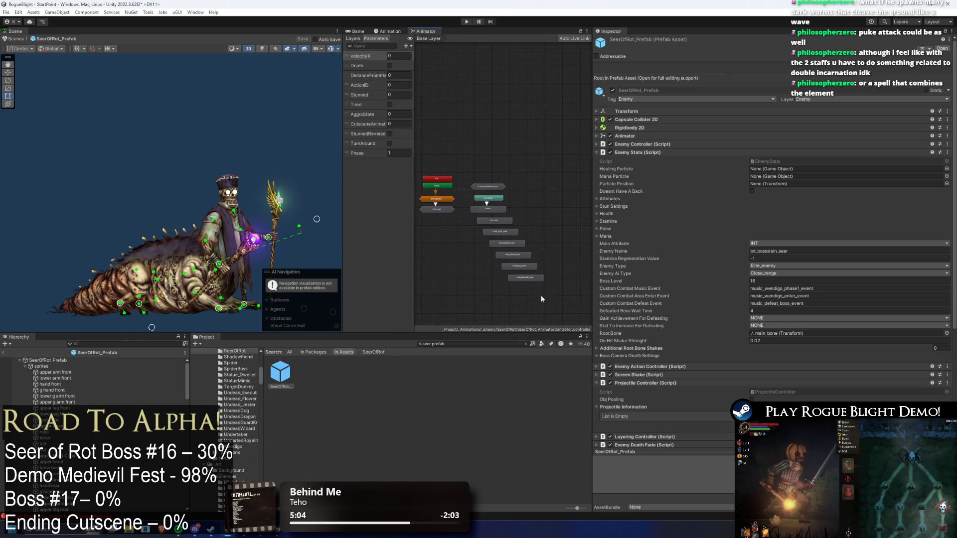
{"action": "left_click", "coordinate": [485, 217]}
{"action": "left_click", "coordinate": [444, 202]}
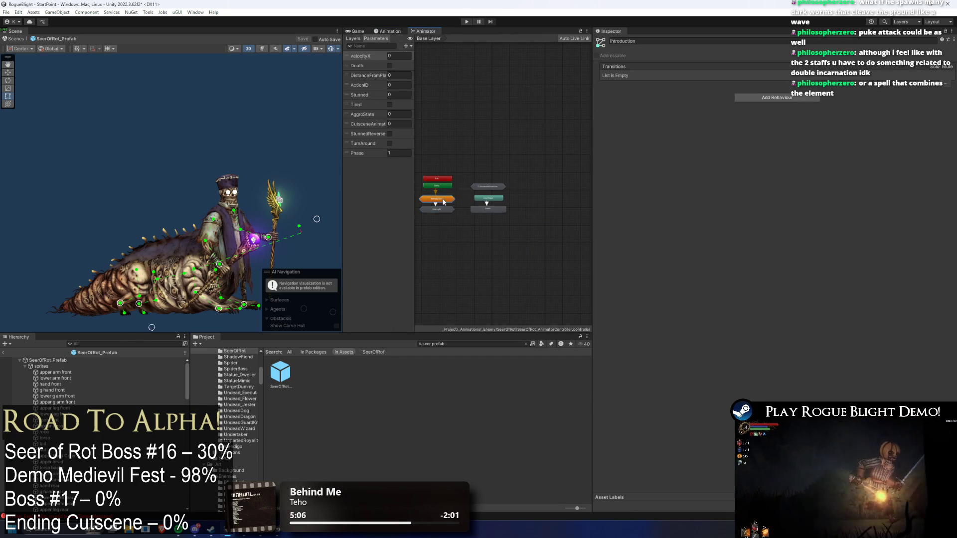
{"action": "double_click", "coordinate": [443, 201]}
{"action": "left_click", "coordinate": [475, 174]}
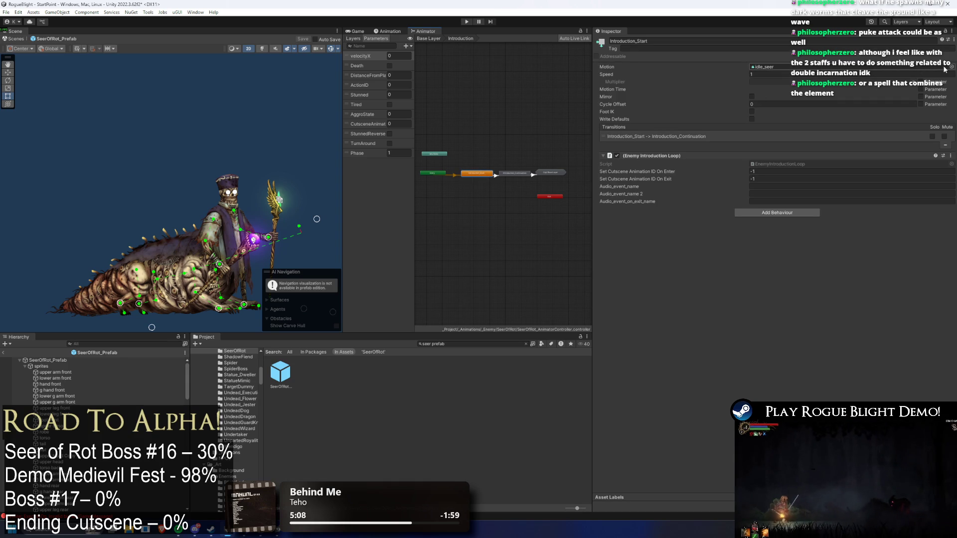
Assign introduction_seer as Introduction_Start's Motion and enter Play mode
{"action": "left_click", "coordinate": [951, 67]}
{"action": "type", "text": "duction seer"}
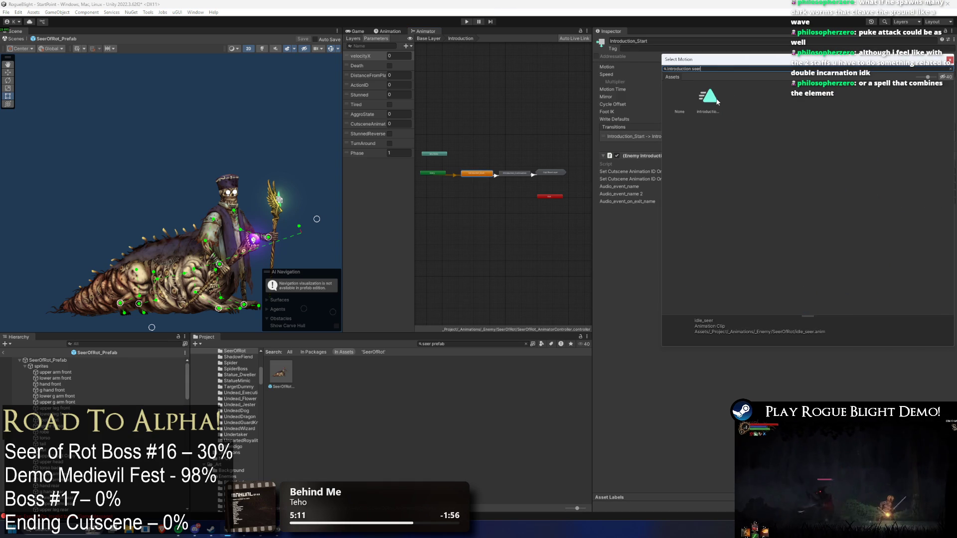
{"action": "double_click", "coordinate": [717, 102]}
{"action": "double_click", "coordinate": [798, 67]}
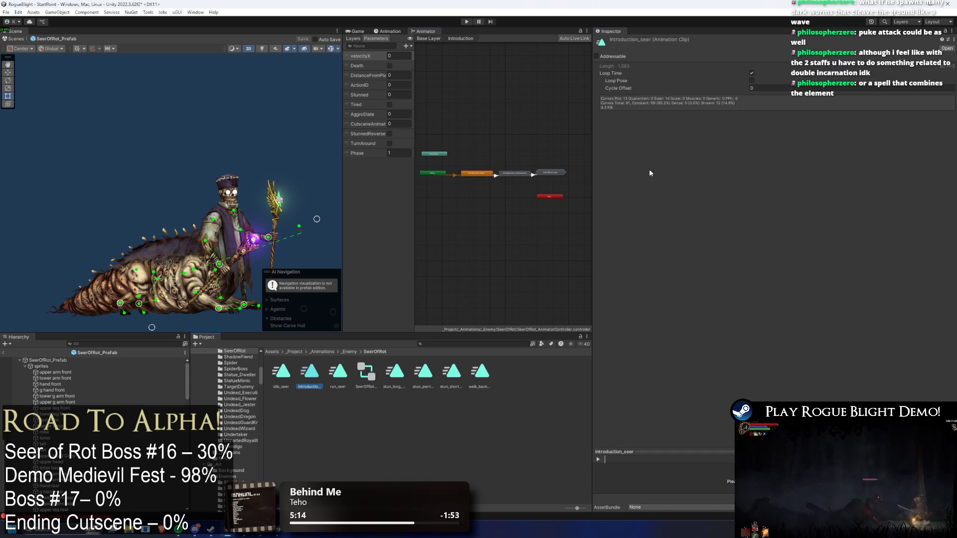
{"action": "left_click", "coordinate": [467, 22]}
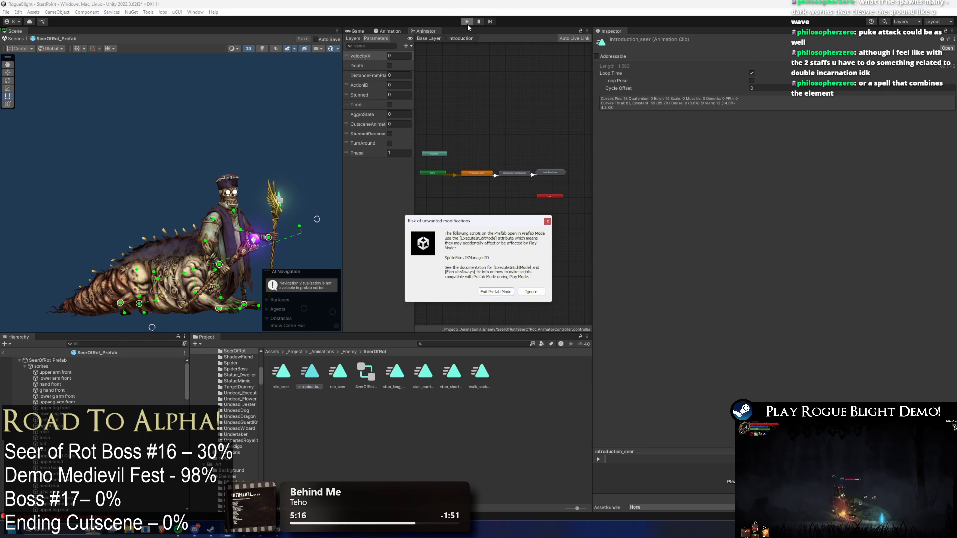
Dismiss the prefab warning, start the game from the first save slot, then stop Play mode
{"action": "key", "text": "Return"}
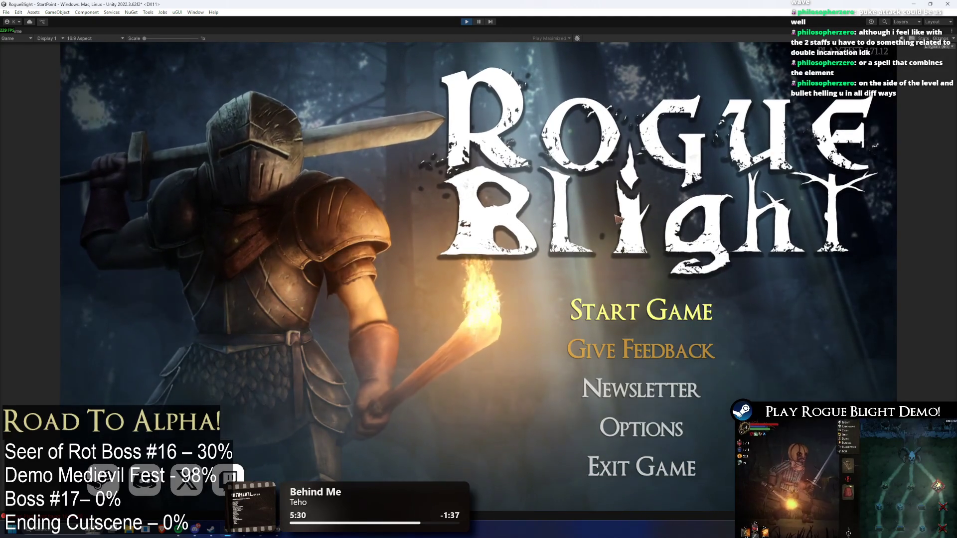
{"action": "left_click", "coordinate": [638, 307]}
{"action": "left_click", "coordinate": [631, 273]}
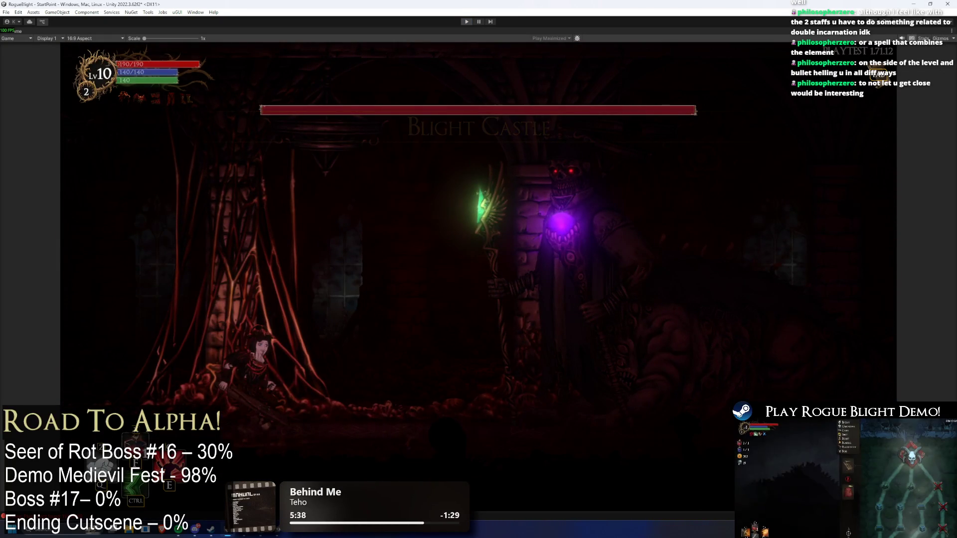
{"action": "key", "text": "ctrl+p"}
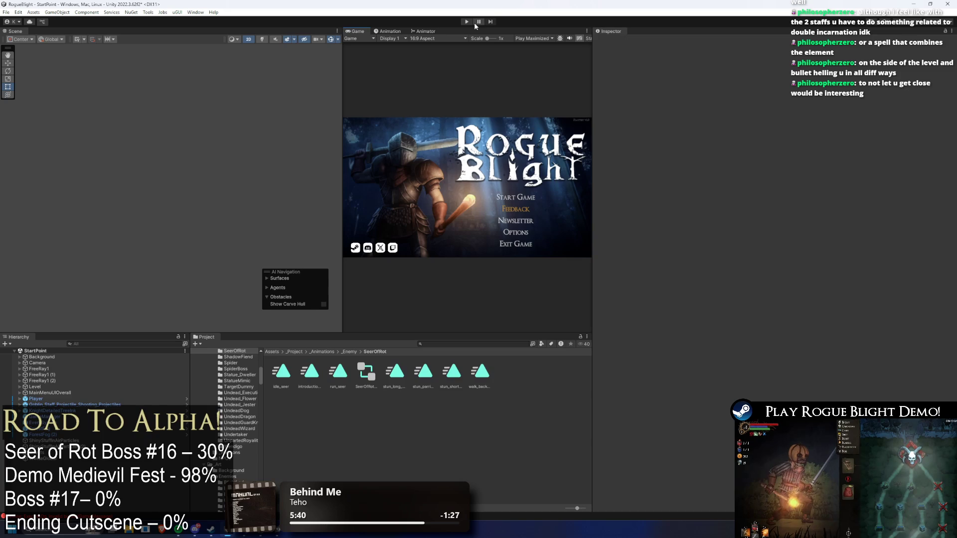
Run and stop Play mode, then reopen the SeerOfRot prefab from a 'seer prefab' search
{"action": "left_click", "coordinate": [467, 21]}
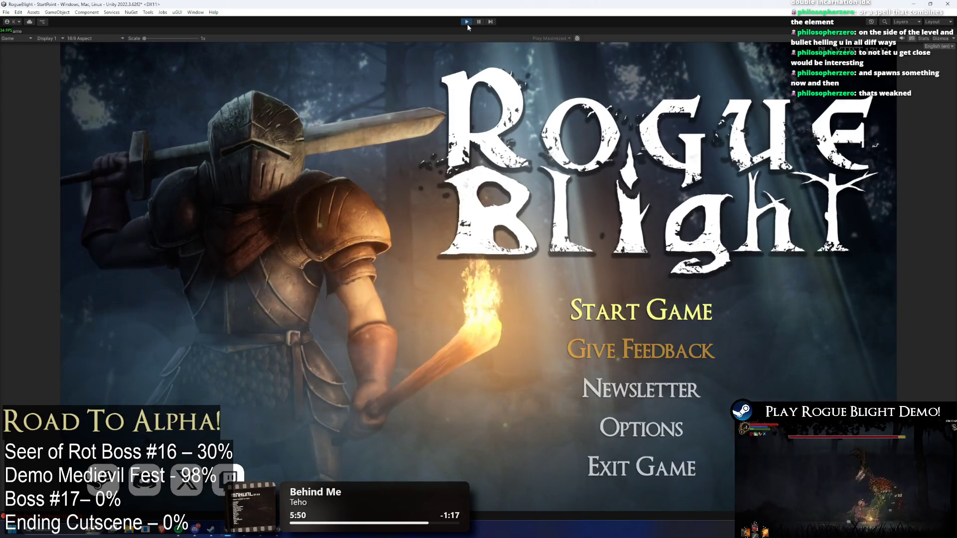
{"action": "left_click", "coordinate": [468, 22]}
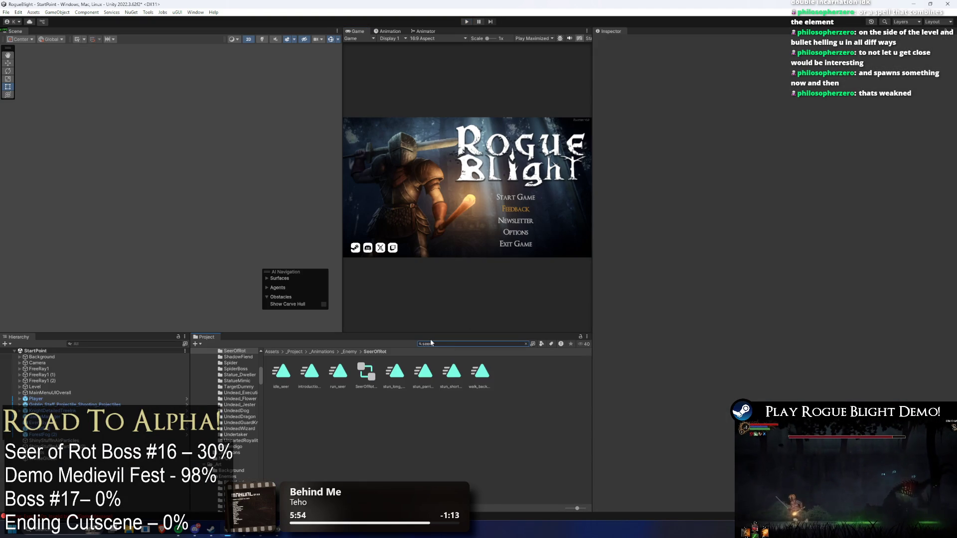
{"action": "type", "text": "ab"}
{"action": "double_click", "coordinate": [283, 375]}
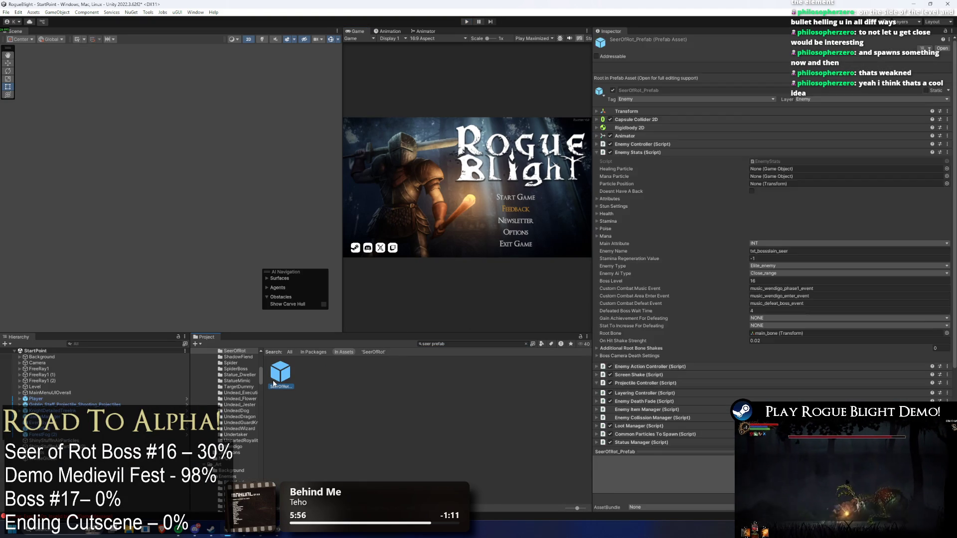
Open CombatScene1 and play-test from it
{"action": "left_click", "coordinate": [526, 344]}
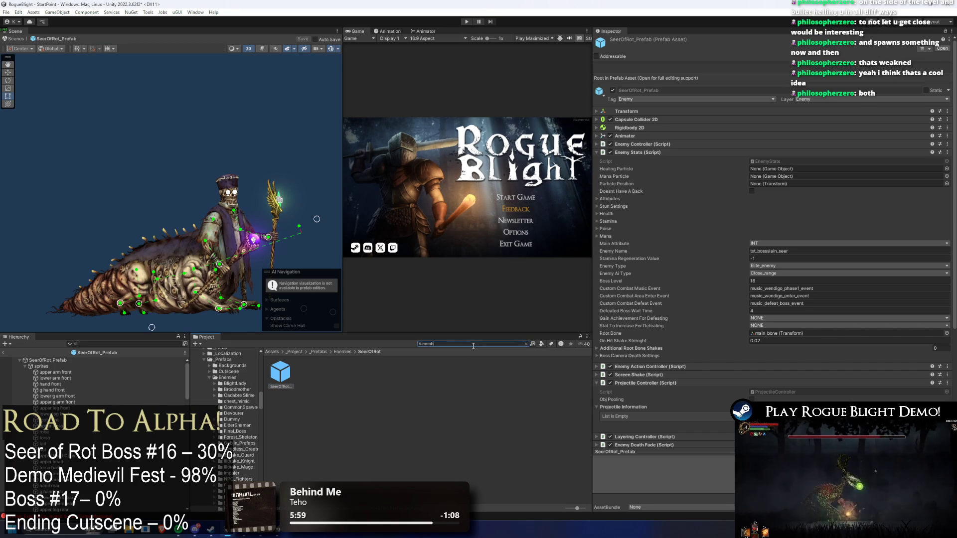
{"action": "key", "text": "Down"}
{"action": "key", "text": "Return"}
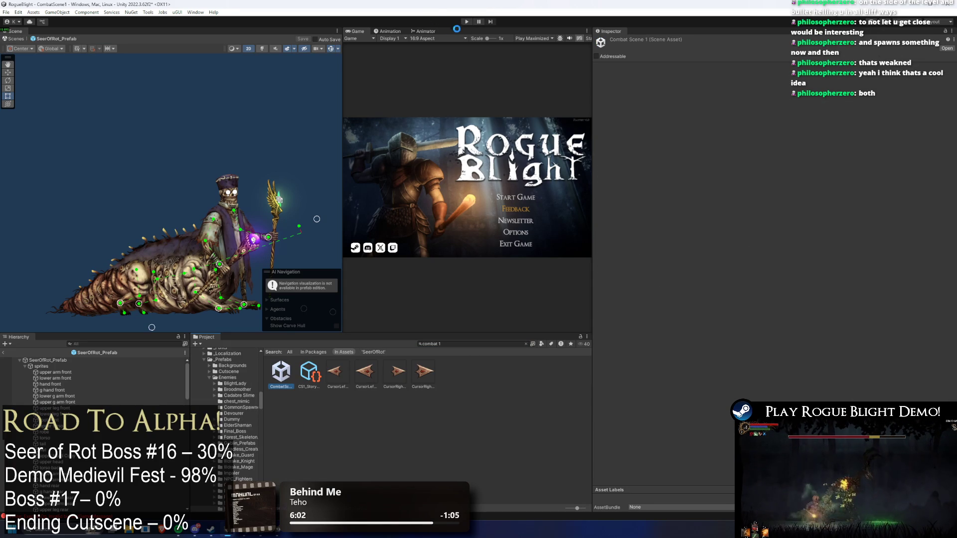
{"action": "left_click", "coordinate": [463, 24]}
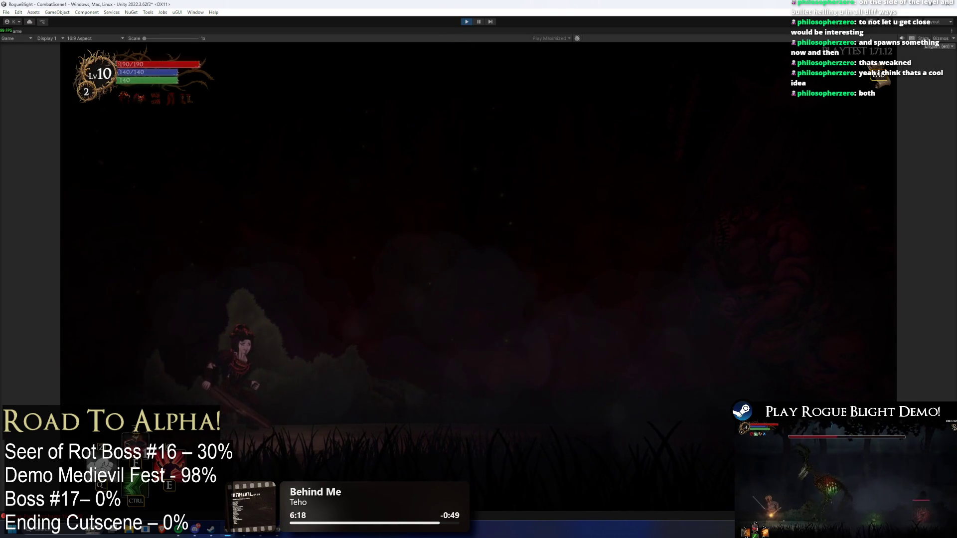
Stop the CombatScene1 play test and open Combat Scene 3 from the 'combat 3' search
{"action": "left_click", "coordinate": [465, 23]}
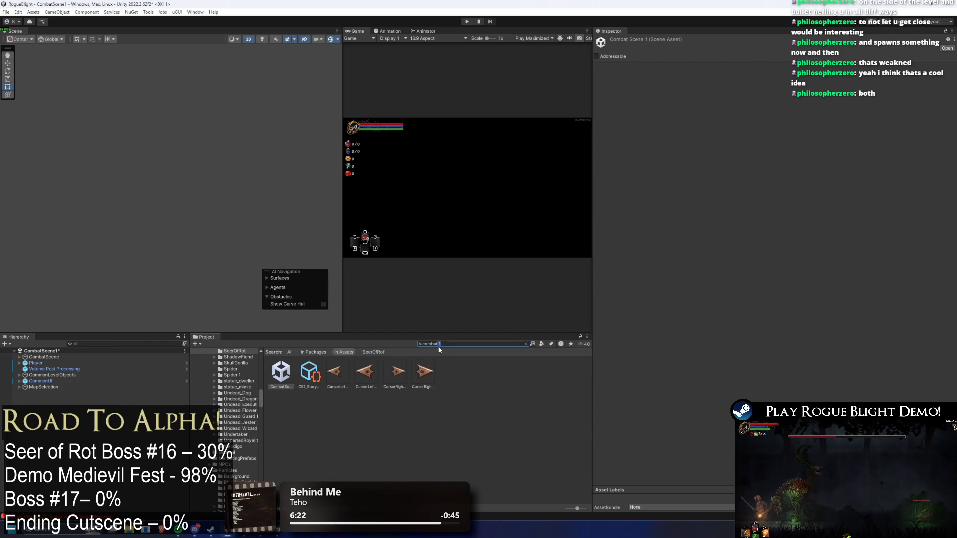
{"action": "type", "text": "3"}
{"action": "double_click", "coordinate": [282, 371]}
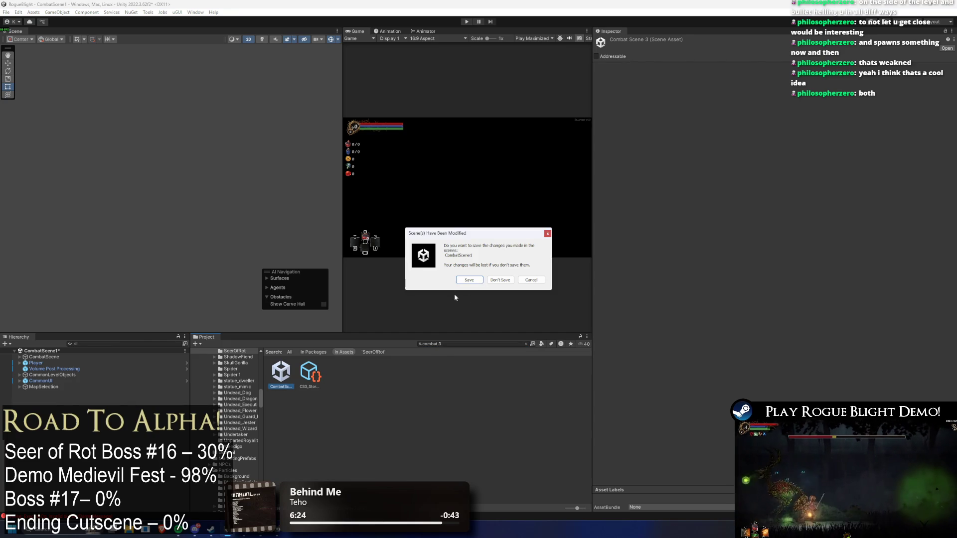
Discard CombatScene1's changes and play-test the newly loaded CombatScene3
{"action": "left_click", "coordinate": [491, 281]}
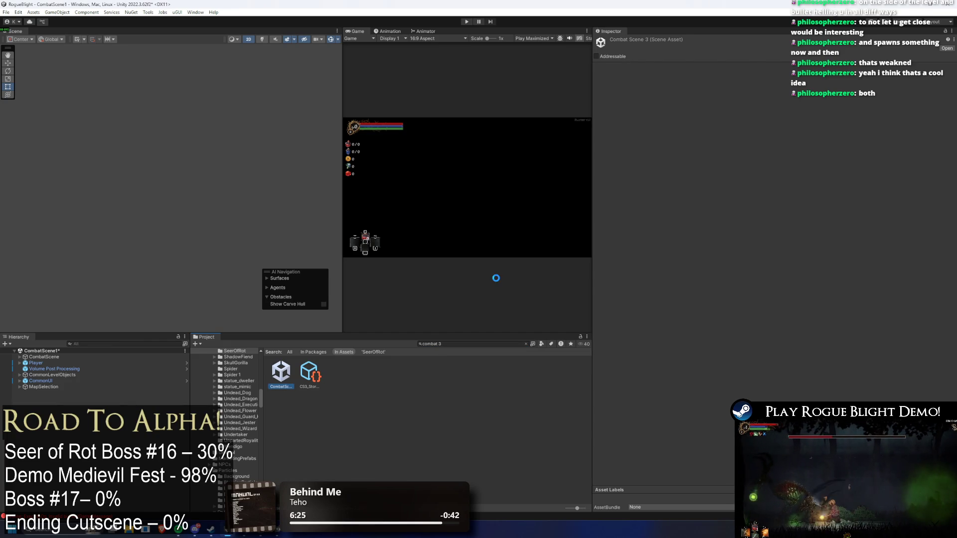
{"action": "left_click", "coordinate": [466, 22]}
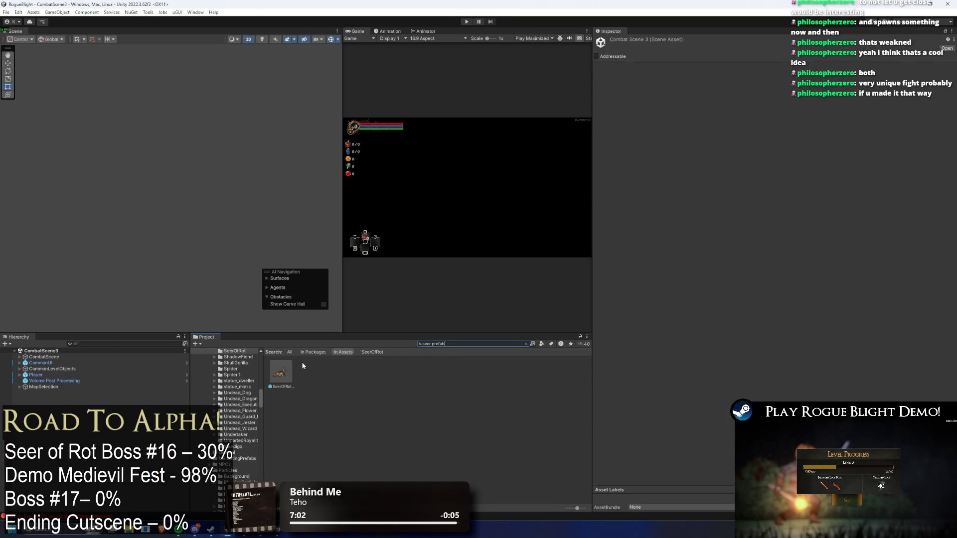
Open the SeerOfRot prefab and select its root object for the Animation window
{"action": "double_click", "coordinate": [281, 373]}
{"action": "left_click", "coordinate": [419, 31]}
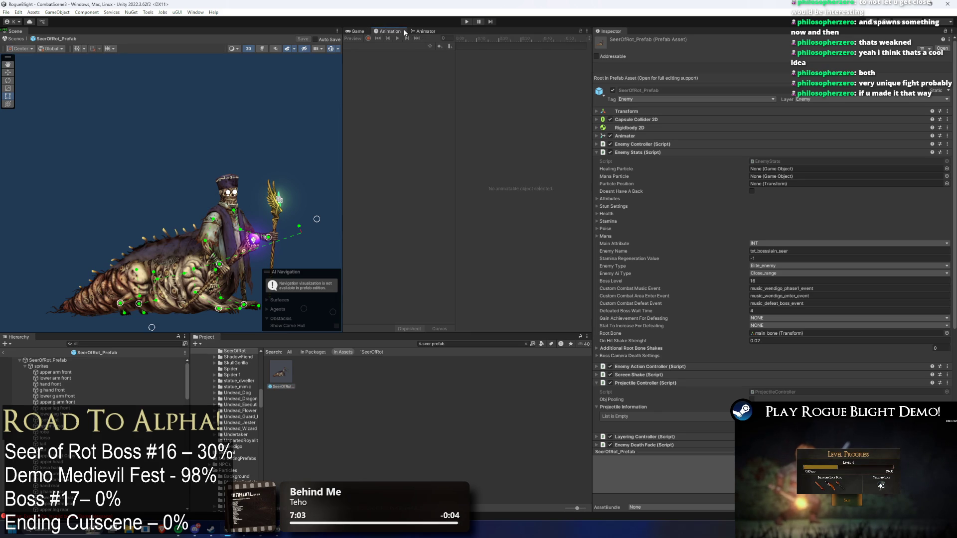
{"action": "left_click", "coordinate": [75, 360]}
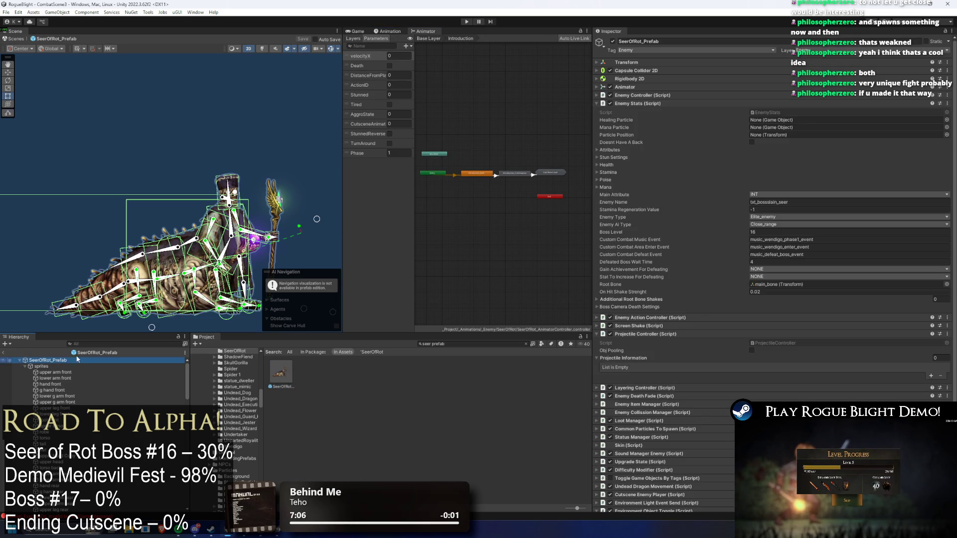
{"action": "left_click", "coordinate": [389, 31]}
Preview the introduction_seer clip at frame 39, then begin creating a new clip
{"action": "left_click", "coordinate": [381, 46]}
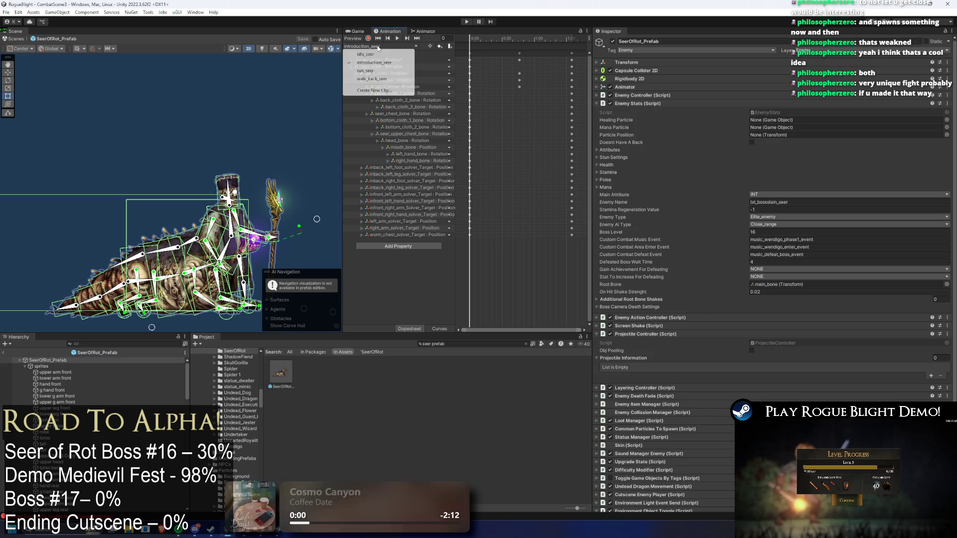
{"action": "left_click", "coordinate": [488, 42]}
{"action": "left_click_drag", "start_coordinate": [487, 41], "coordinate": [511, 45]}
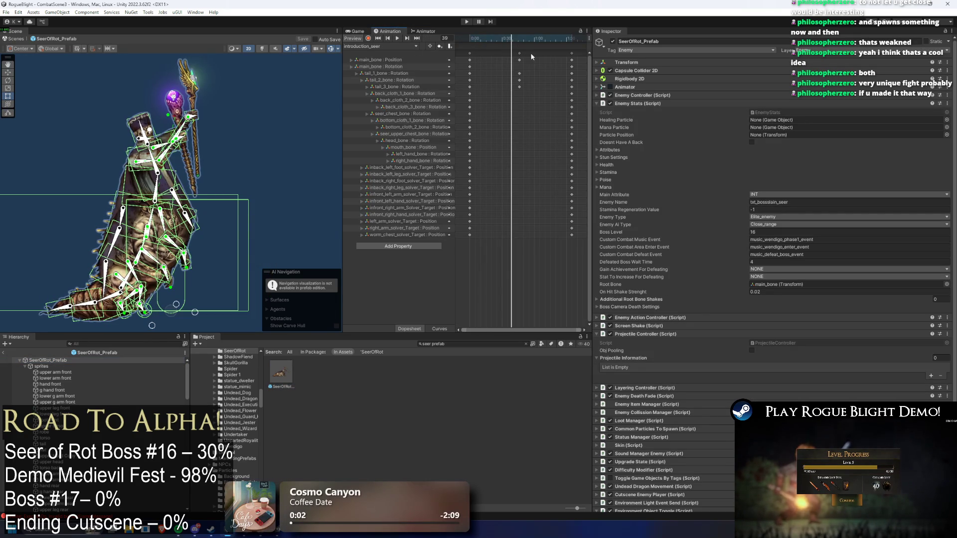
{"action": "left_click", "coordinate": [377, 46]}
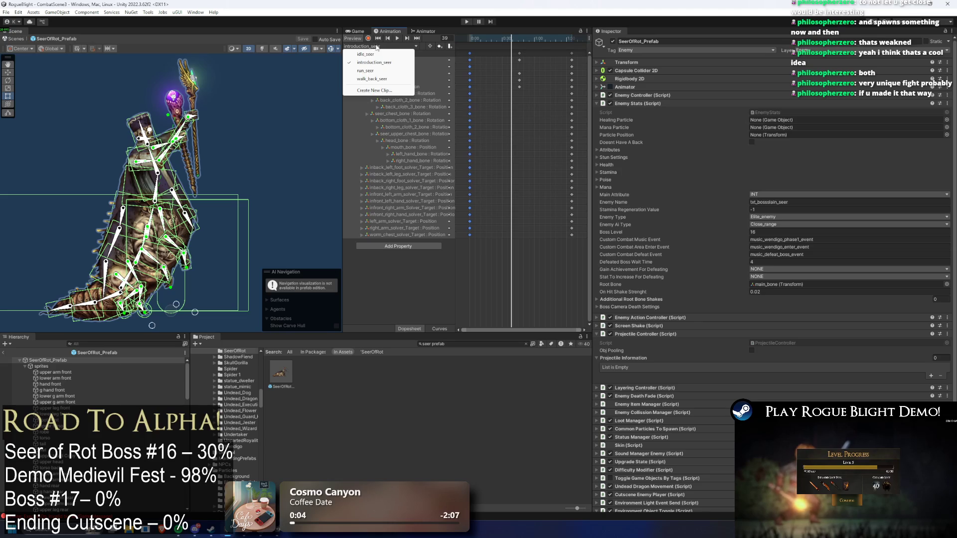
{"action": "left_click", "coordinate": [373, 91]}
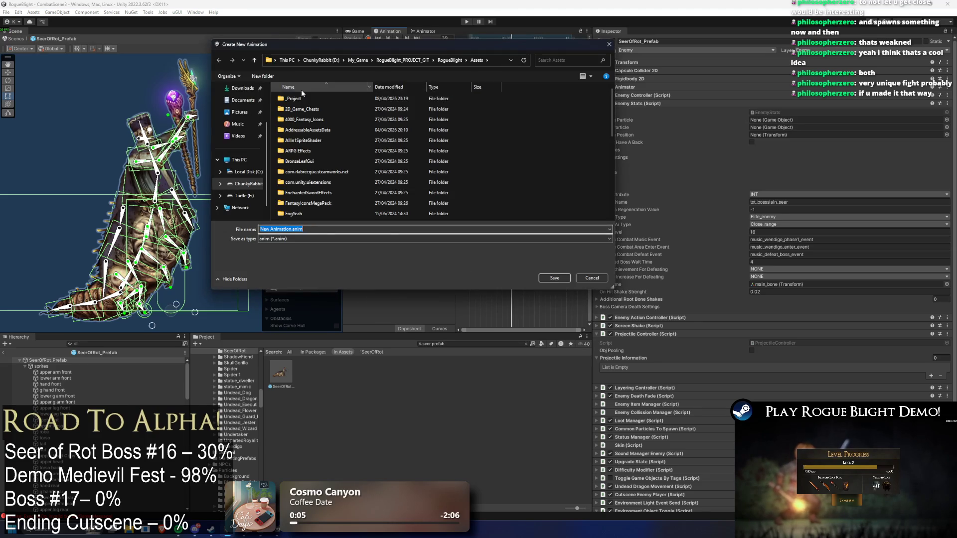
Save the new clip as introduction_cancel_seer in the _Animations/_Enemy SeerOfRot folder
{"action": "double_click", "coordinate": [312, 98]}
{"action": "left_click", "coordinate": [306, 120]}
{"action": "double_click", "coordinate": [306, 121]}
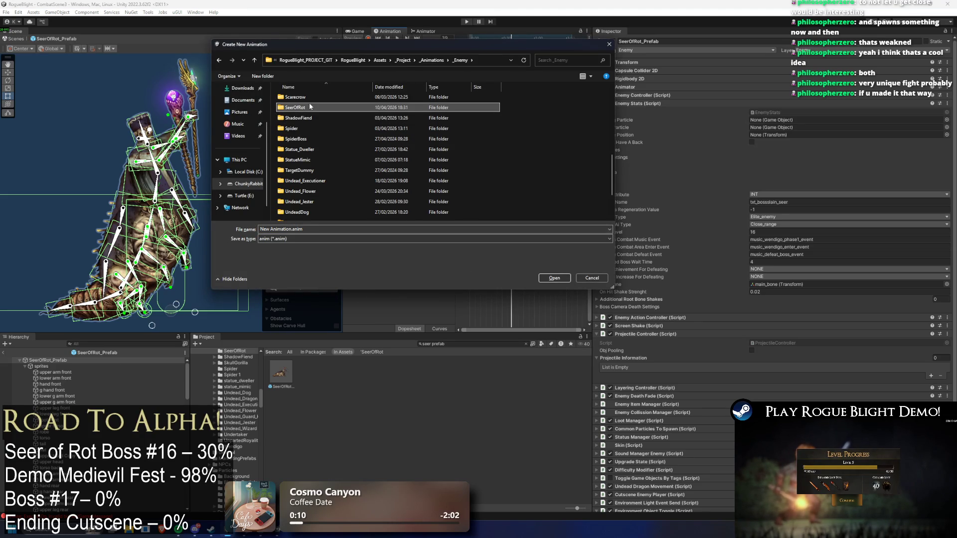
{"action": "double_click", "coordinate": [311, 108]}
{"action": "left_click", "coordinate": [312, 108]}
{"action": "left_click", "coordinate": [286, 229]}
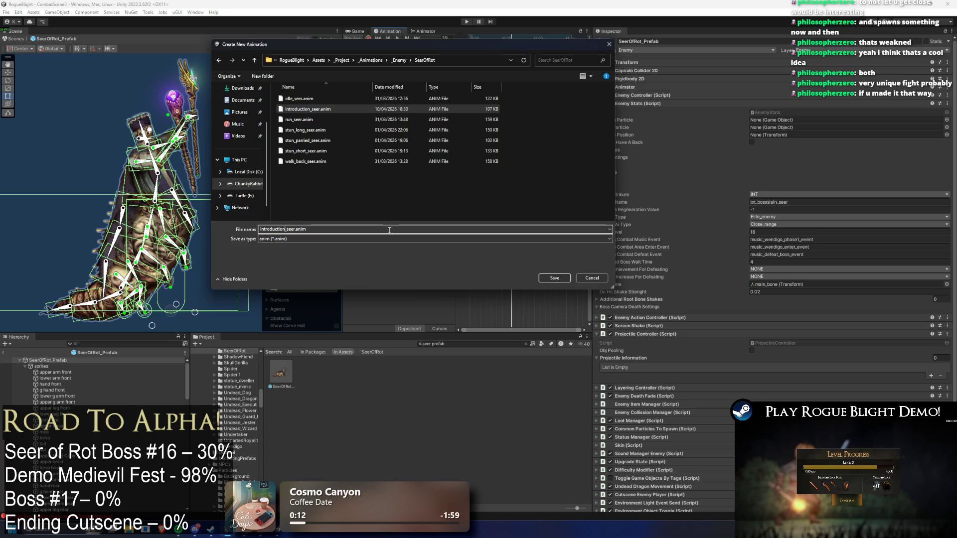
{"action": "key", "text": "Right"}
{"action": "type", "text": "l"}
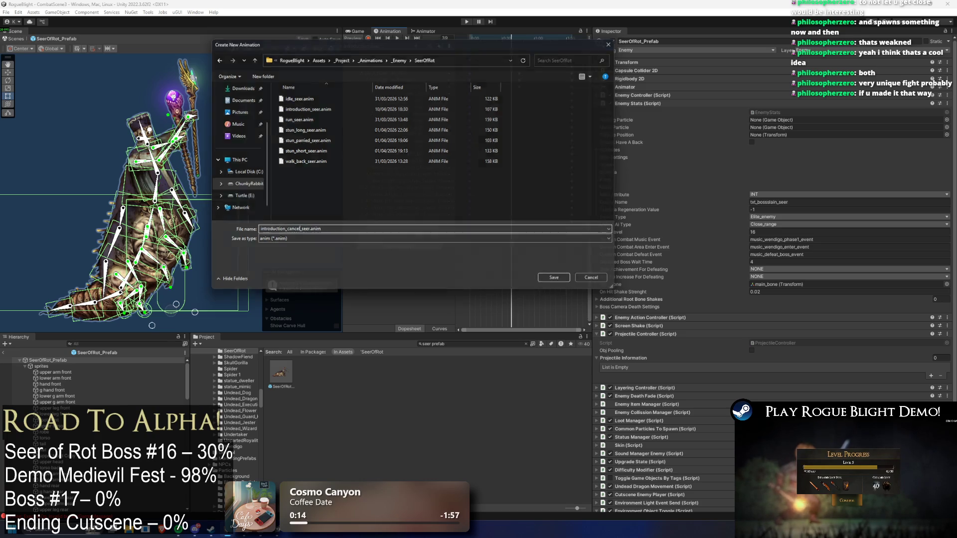
{"action": "key", "text": "Return"}
Load introduction_cancel_seer in the Animation window and preview it at frame 60
{"action": "left_click", "coordinate": [376, 47]}
{"action": "left_click", "coordinate": [366, 54]}
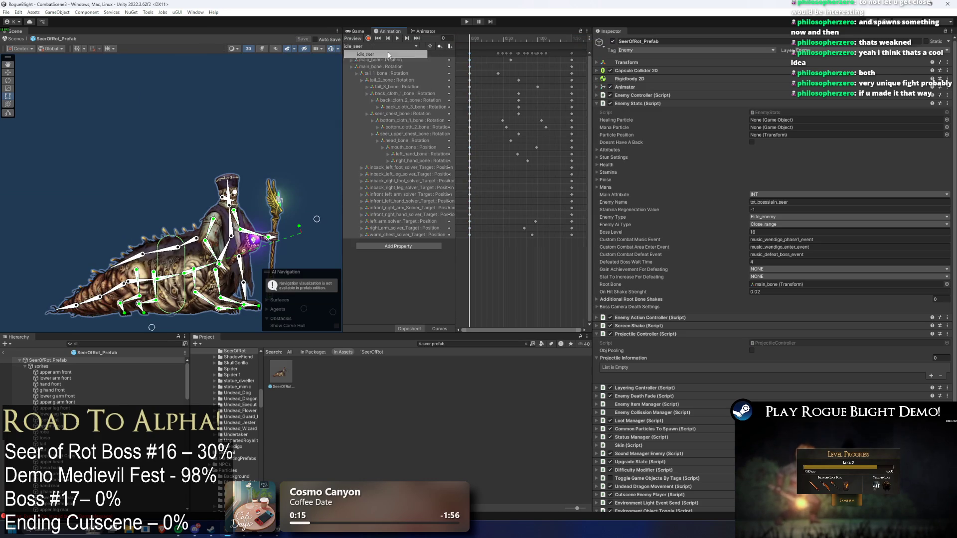
{"action": "left_click", "coordinate": [379, 46]}
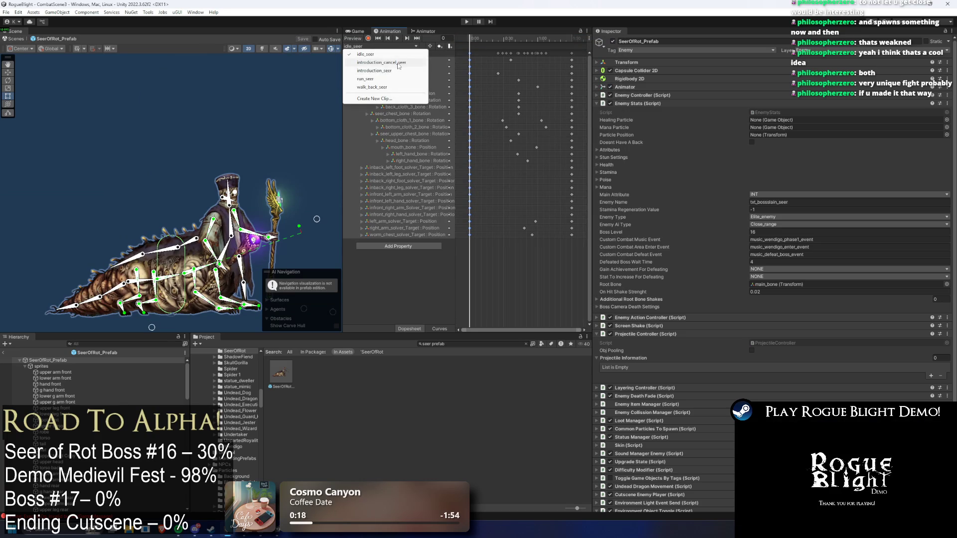
{"action": "left_click", "coordinate": [381, 63]}
{"action": "left_click", "coordinate": [539, 38]}
{"action": "scroll", "coordinate": [550, 54], "scroll_direction": "down", "scroll_amount": 3}
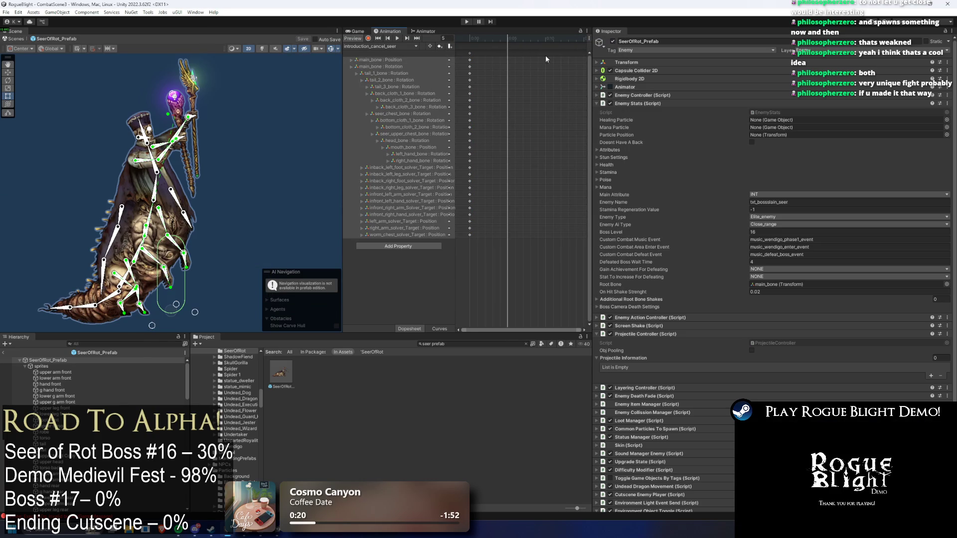
{"action": "scroll", "coordinate": [563, 62], "scroll_direction": "down", "scroll_amount": 5}
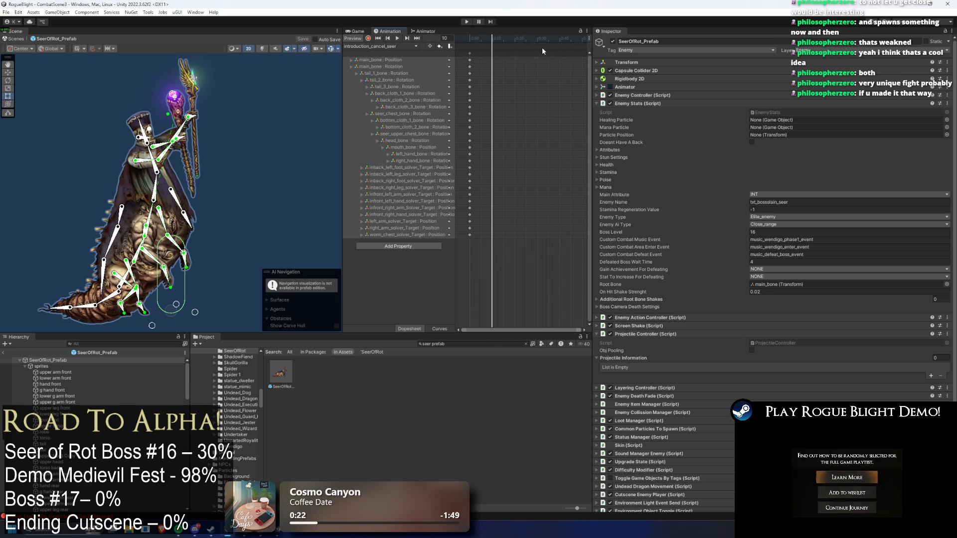
{"action": "left_click", "coordinate": [545, 39]}
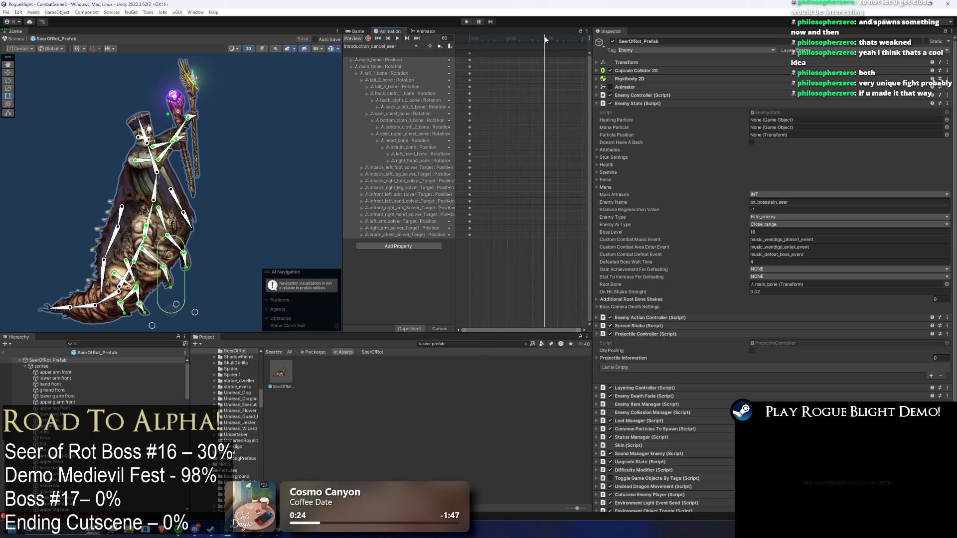
Search the Project for the intro cancel seer clip and show the Seer's Animator graph
{"action": "left_click", "coordinate": [466, 344]}
{"action": "type", "text": "t:intro cancel seer"}
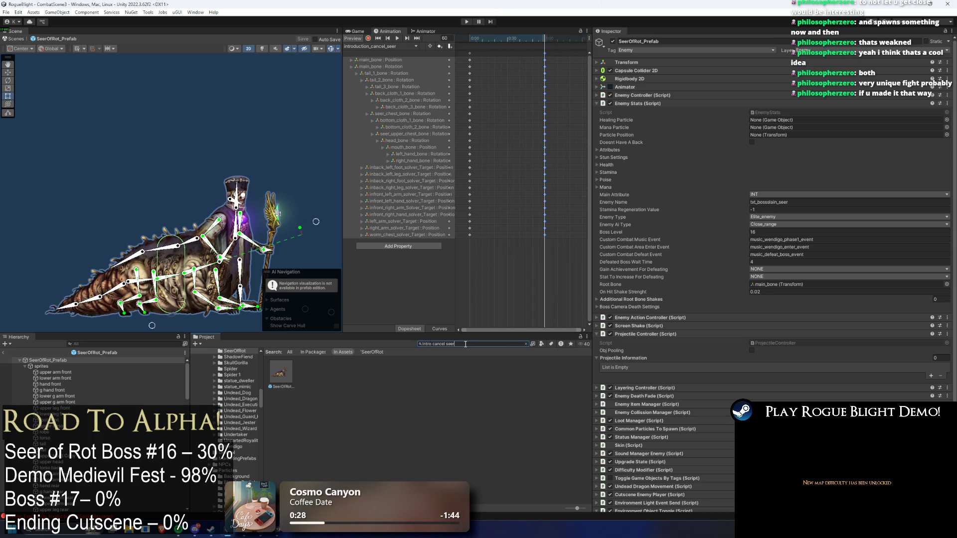
{"action": "key", "text": "Down"}
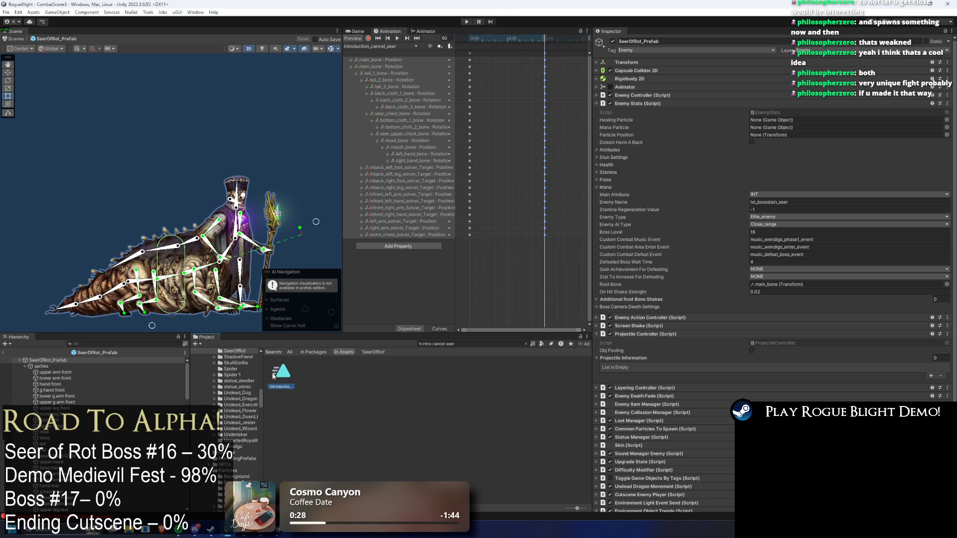
{"action": "left_click", "coordinate": [425, 31]}
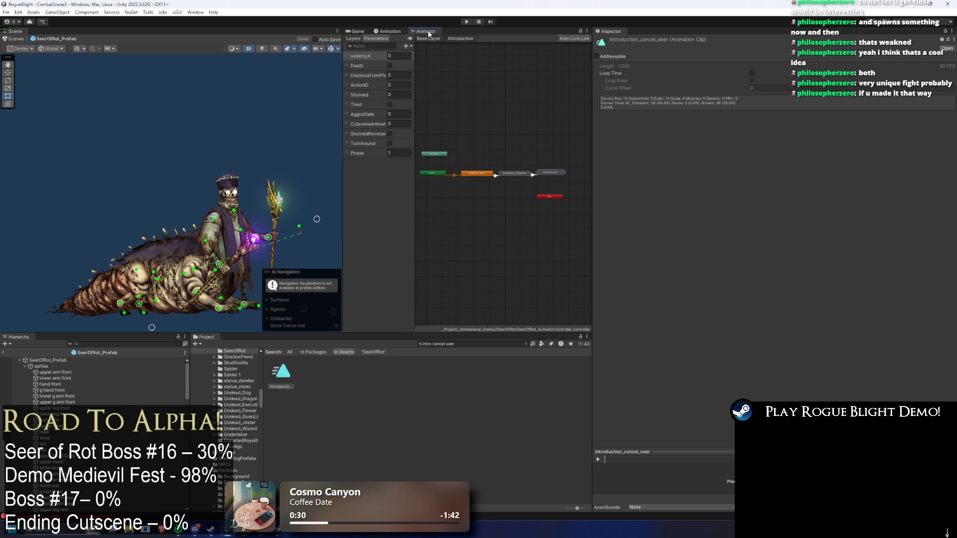
Set the Introduction_Continuation state's Motion to introduction_cancel_seer inside the Introduction sub-state machine
{"action": "scroll", "coordinate": [501, 115], "scroll_direction": "down", "scroll_amount": 3}
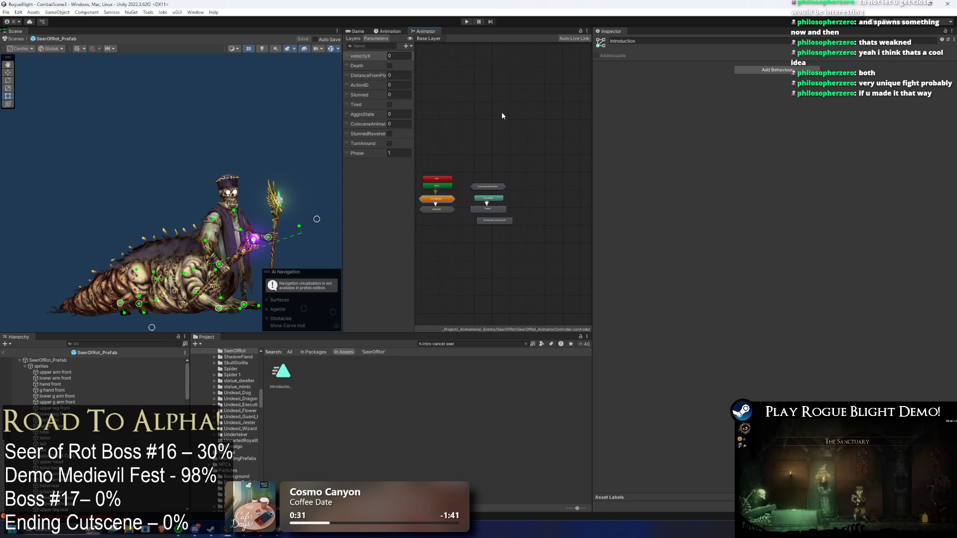
{"action": "left_click", "coordinate": [495, 220]}
{"action": "double_click", "coordinate": [438, 206]}
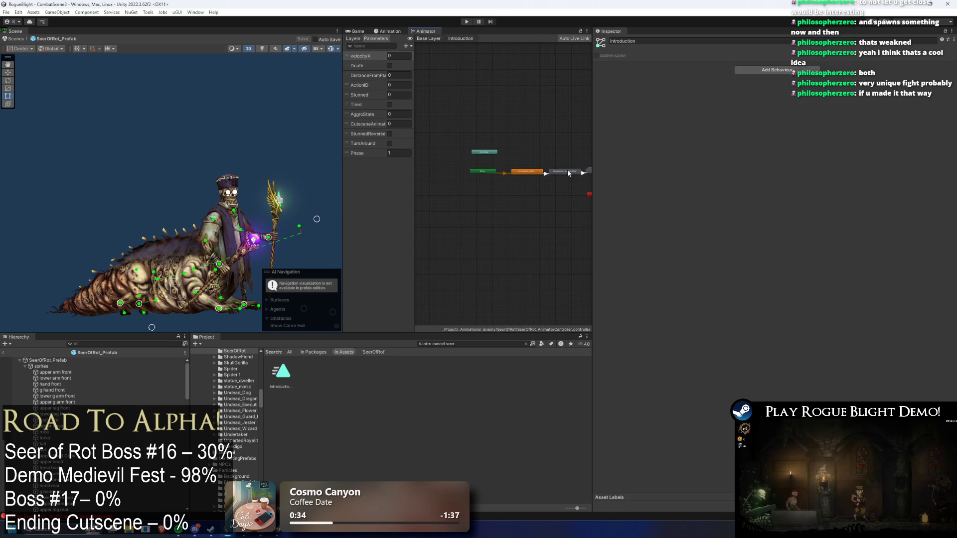
{"action": "left_click", "coordinate": [565, 171]}
{"action": "left_click", "coordinate": [951, 67]}
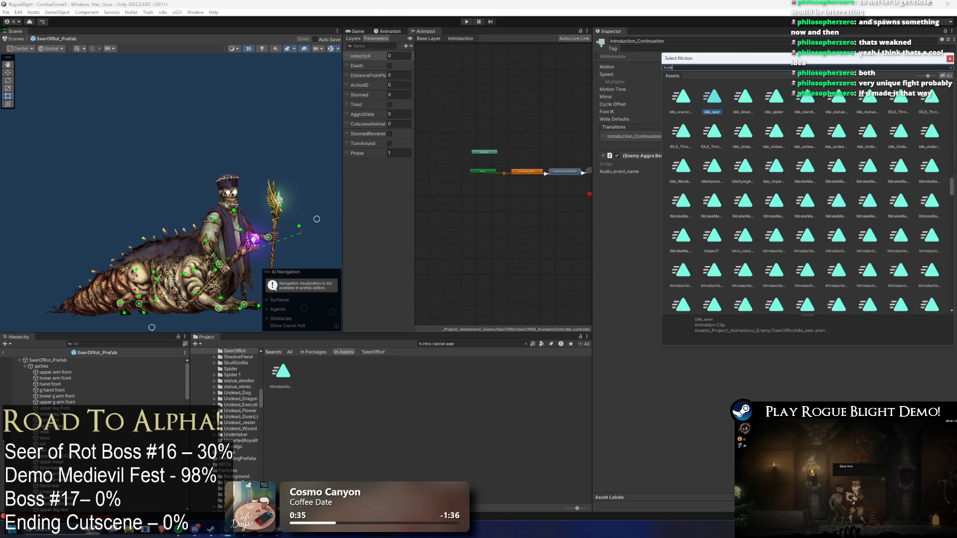
{"action": "type", "text": "intro cancel seer"}
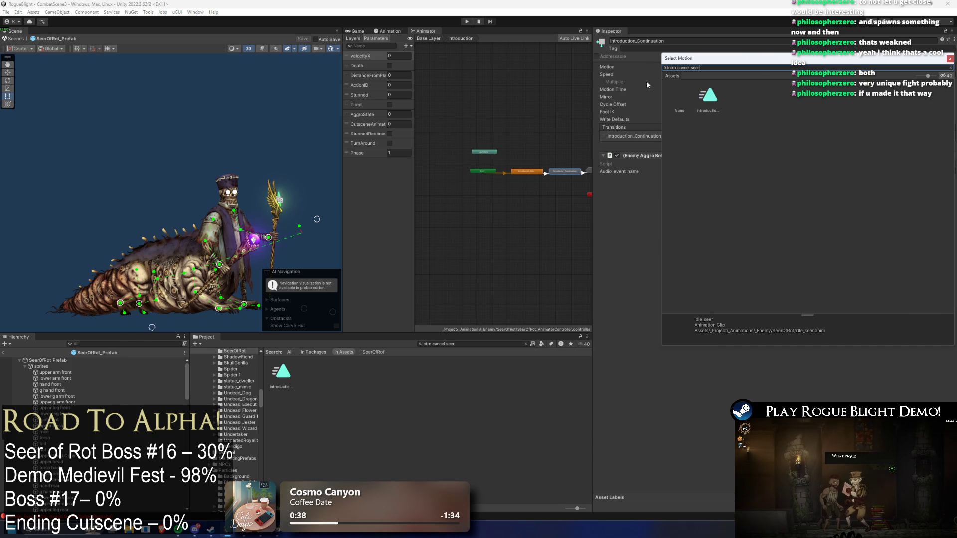
{"action": "double_click", "coordinate": [708, 95]}
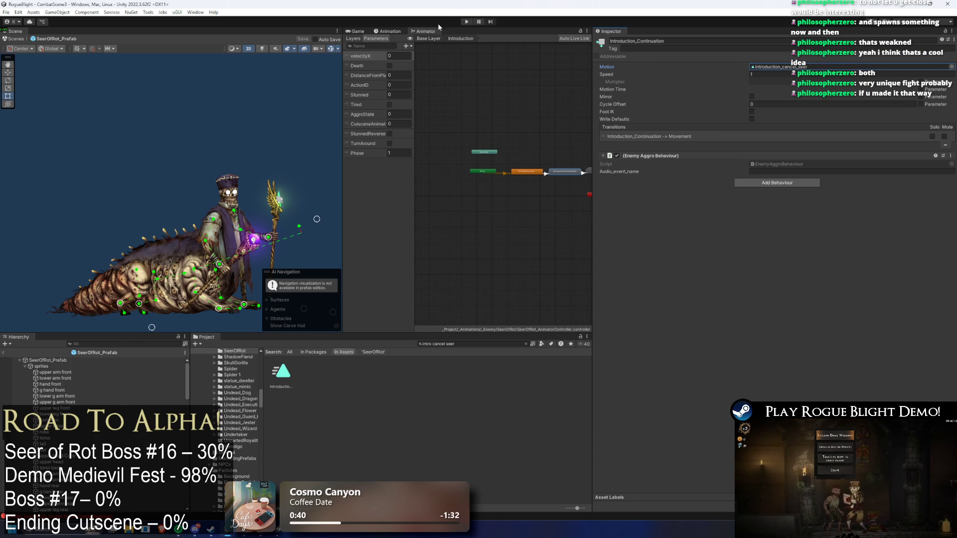
{"action": "key", "text": "ctrl+6"}
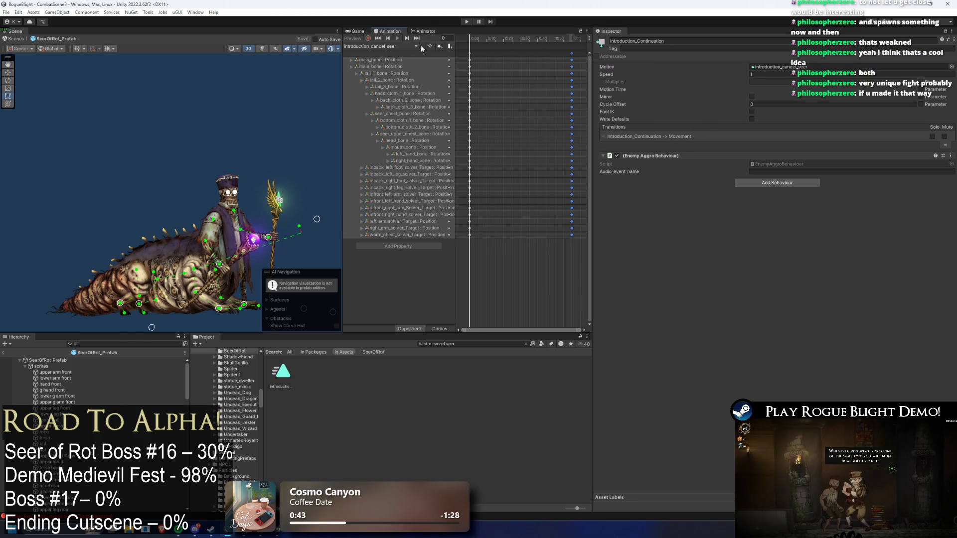
Load introduction_cancel_seer on the prefab root and drag its last key column earlier
{"action": "left_click", "coordinate": [79, 360]}
{"action": "left_click", "coordinate": [374, 46]}
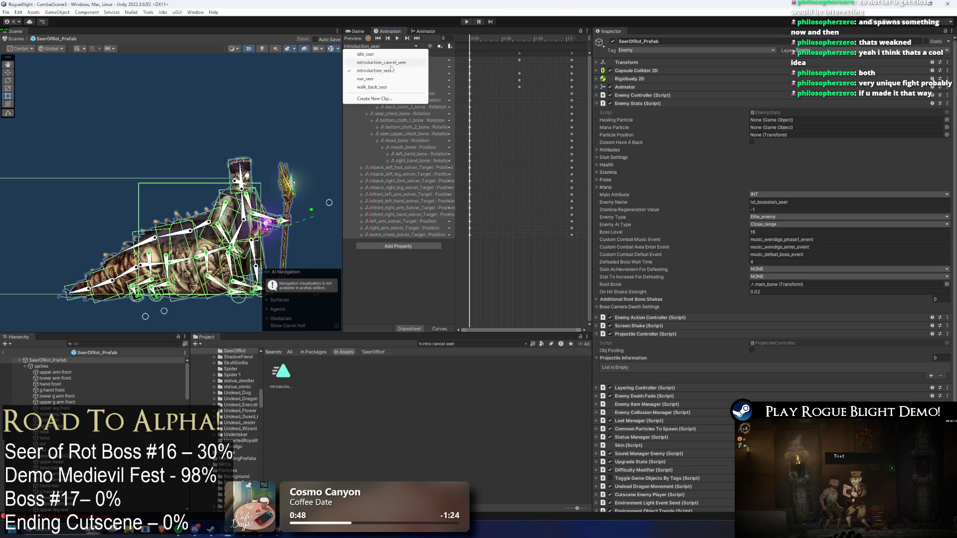
{"action": "left_click", "coordinate": [391, 63]}
{"action": "mouse_move", "coordinate": [470, 37]}
{"action": "left_mouse_down"}
{"action": "mouse_move", "coordinate": [497, 38]}
{"action": "mouse_move", "coordinate": [471, 40]}
{"action": "left_mouse_up"}
{"action": "left_click", "coordinate": [399, 39]}
{"action": "left_click", "coordinate": [94, 82]}
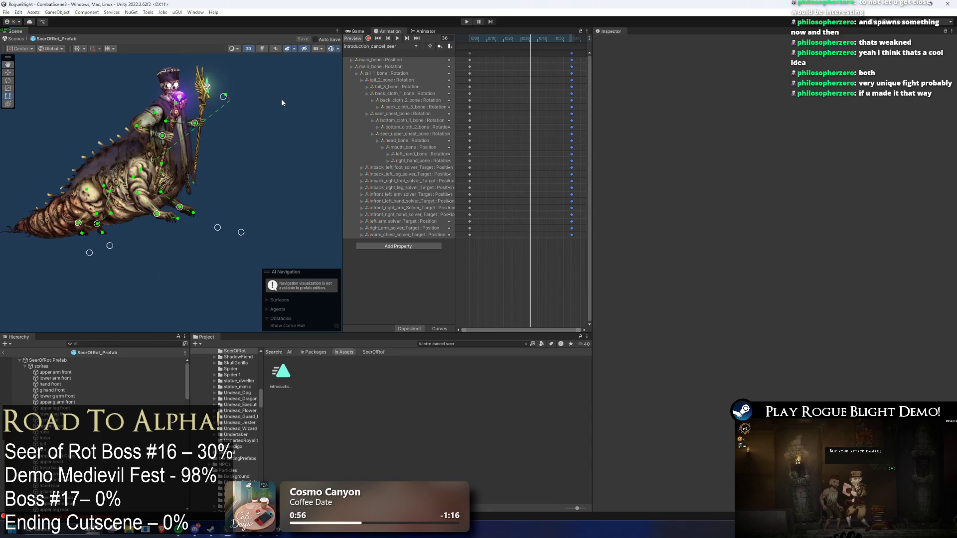
{"action": "left_click_drag", "start_coordinate": [570, 59], "coordinate": [536, 51]}
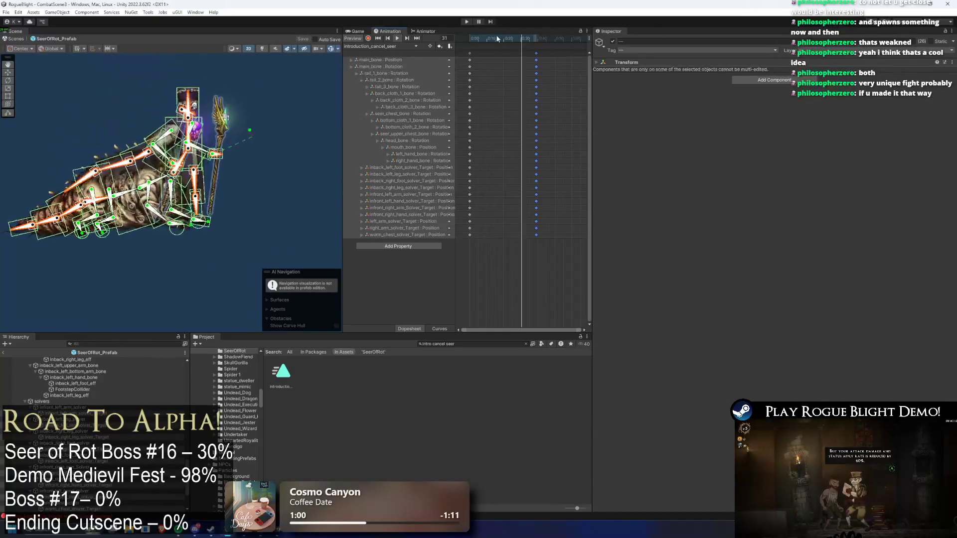
{"action": "left_click", "coordinate": [546, 79]}
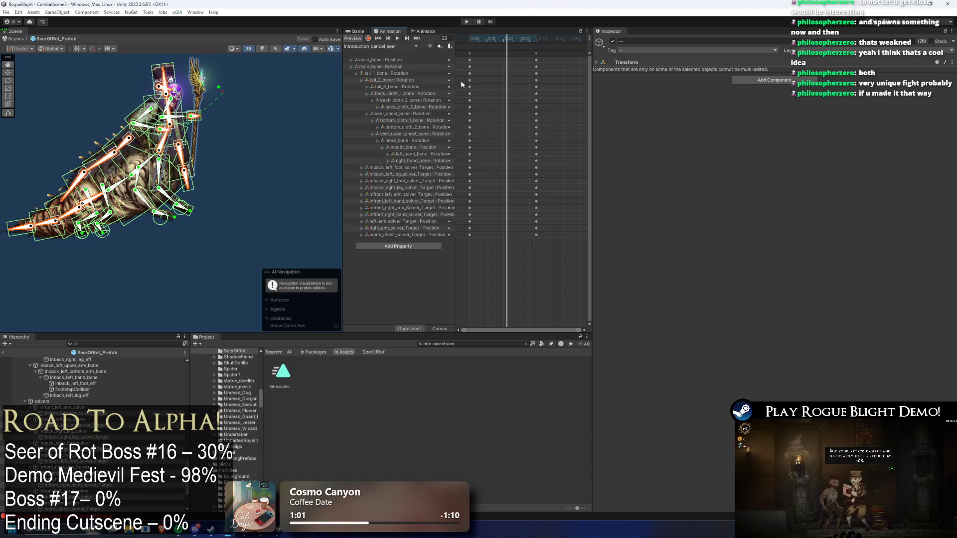
Review the main_bone and tail keys in a looping preview, undoing an accidental change
{"action": "mouse_move", "coordinate": [544, 81]}
{"action": "left_mouse_down"}
{"action": "mouse_move", "coordinate": [540, 67]}
{"action": "mouse_move", "coordinate": [490, 61]}
{"action": "left_mouse_up"}
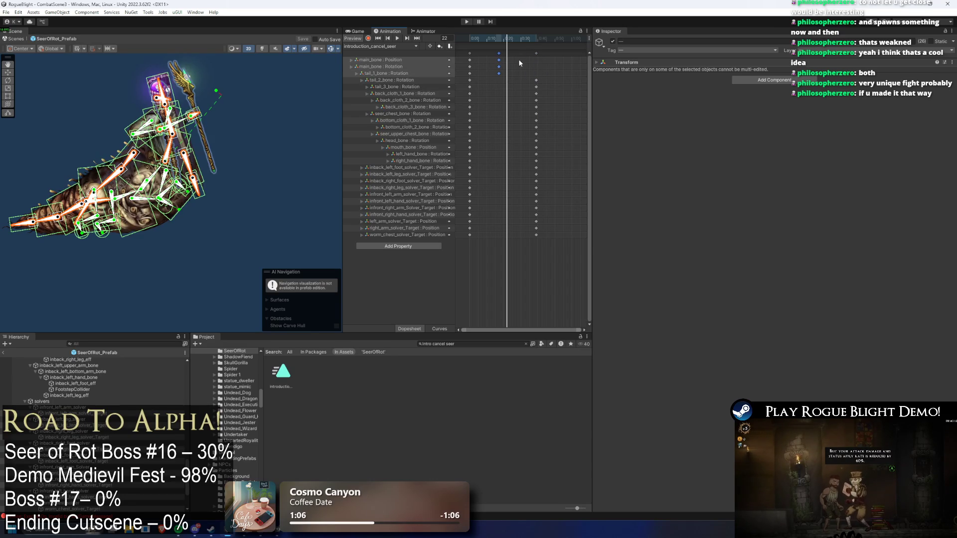
{"action": "key", "text": "space"}
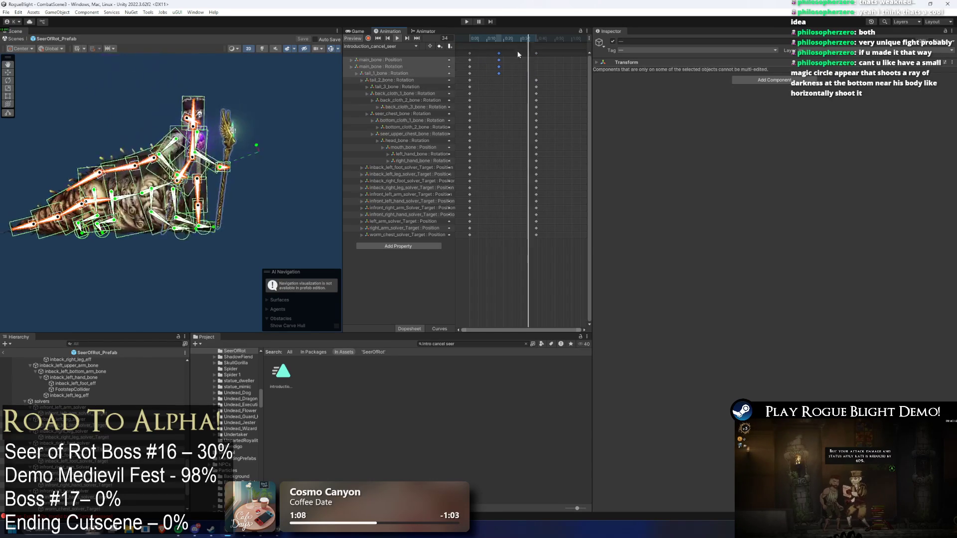
{"action": "left_click", "coordinate": [515, 56]}
{"action": "key", "text": "ctrl+z"}
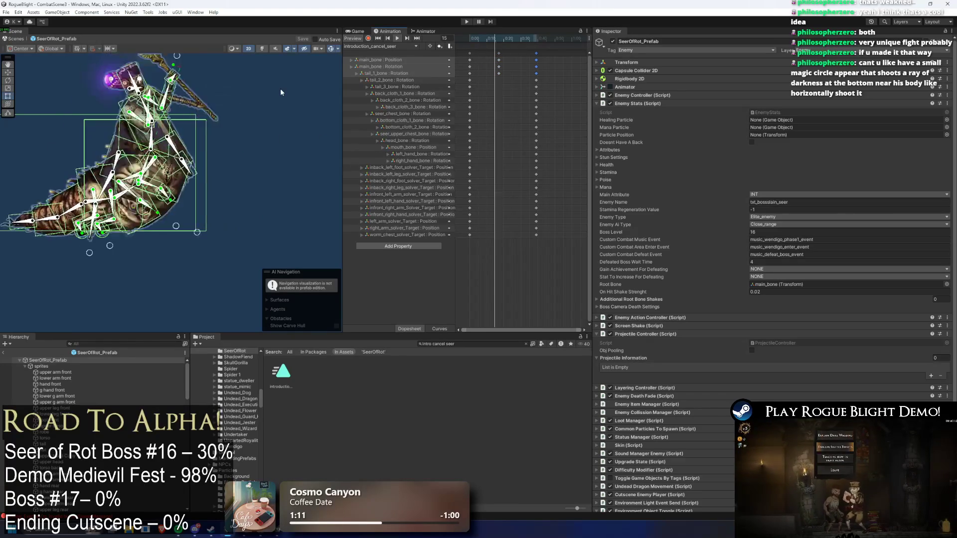
{"action": "left_click", "coordinate": [281, 89]}
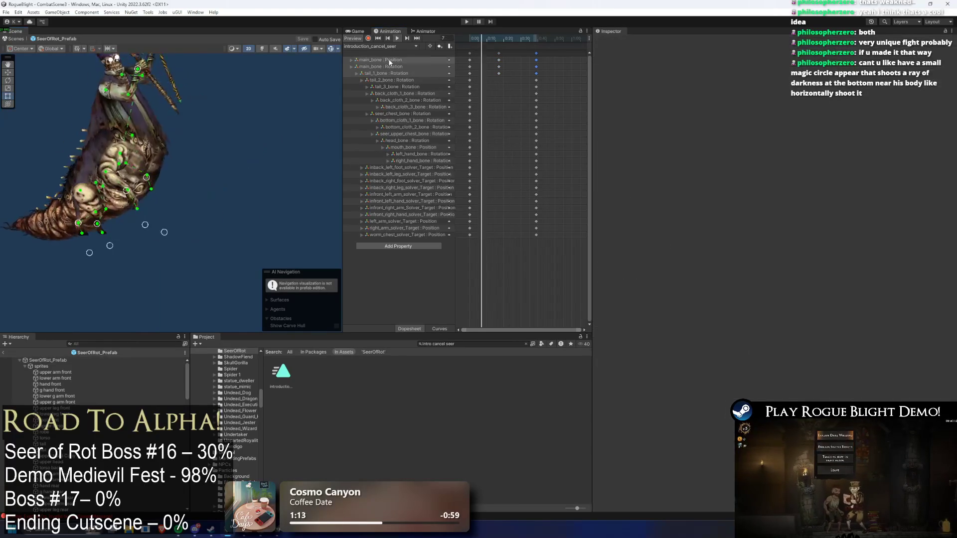
{"action": "left_click", "coordinate": [518, 38]}
At frame 29, nudge main_bone right and rotate seer_chest_bone to key a new pose
{"action": "left_click", "coordinate": [535, 60]}
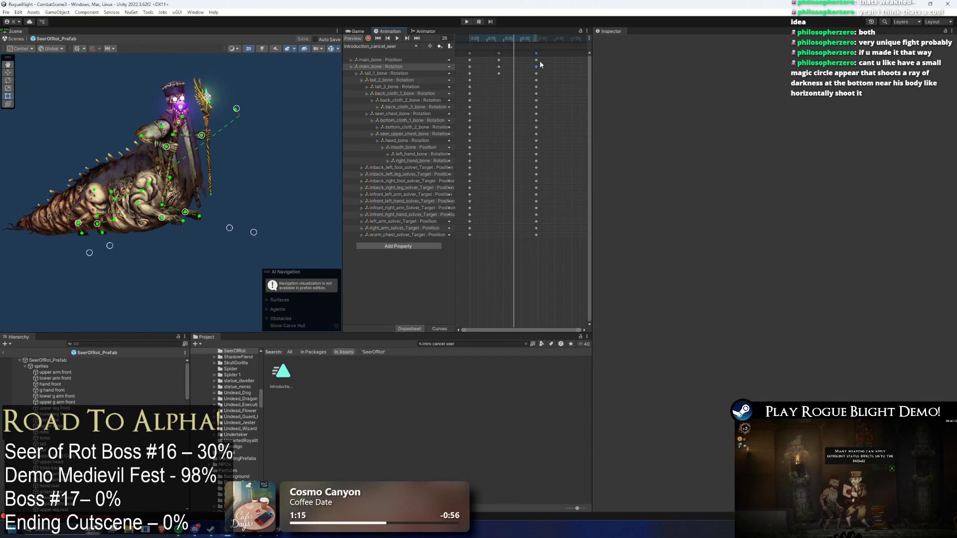
{"action": "left_click", "coordinate": [518, 38]}
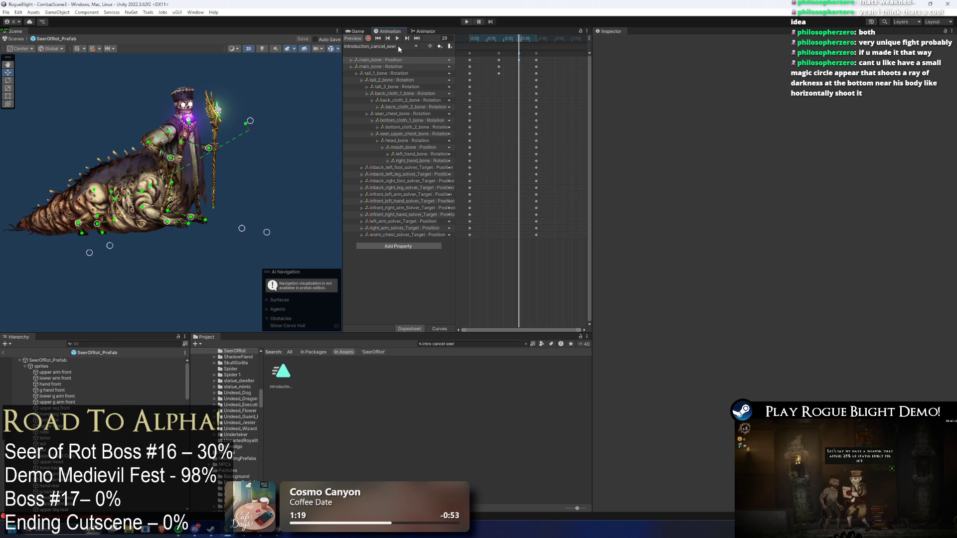
{"action": "left_click", "coordinate": [391, 65]}
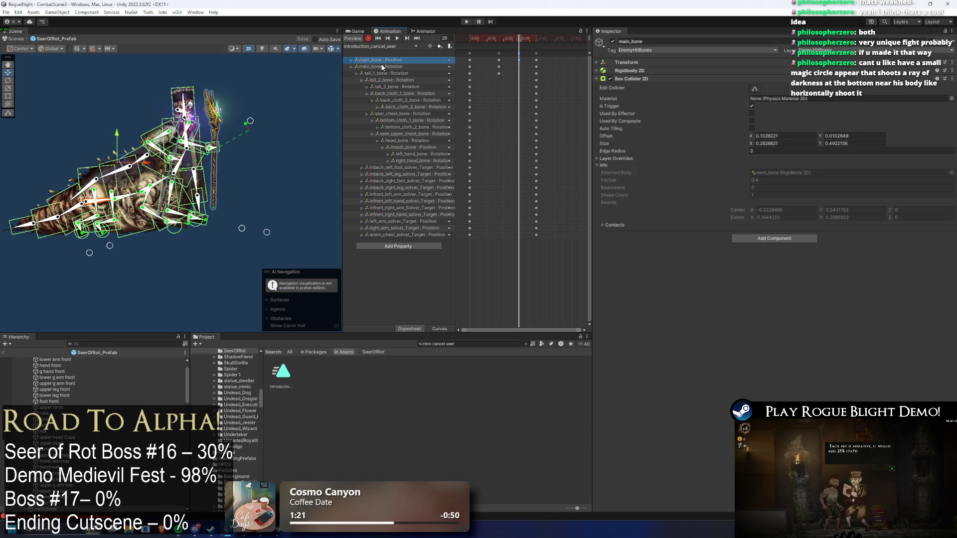
{"action": "mouse_move", "coordinate": [120, 166]}
{"action": "left_mouse_down"}
{"action": "mouse_move", "coordinate": [177, 173]}
{"action": "mouse_move", "coordinate": [164, 189]}
{"action": "mouse_move", "coordinate": [212, 149]}
{"action": "mouse_move", "coordinate": [222, 167]}
{"action": "left_mouse_up"}
{"action": "left_click", "coordinate": [182, 167]}
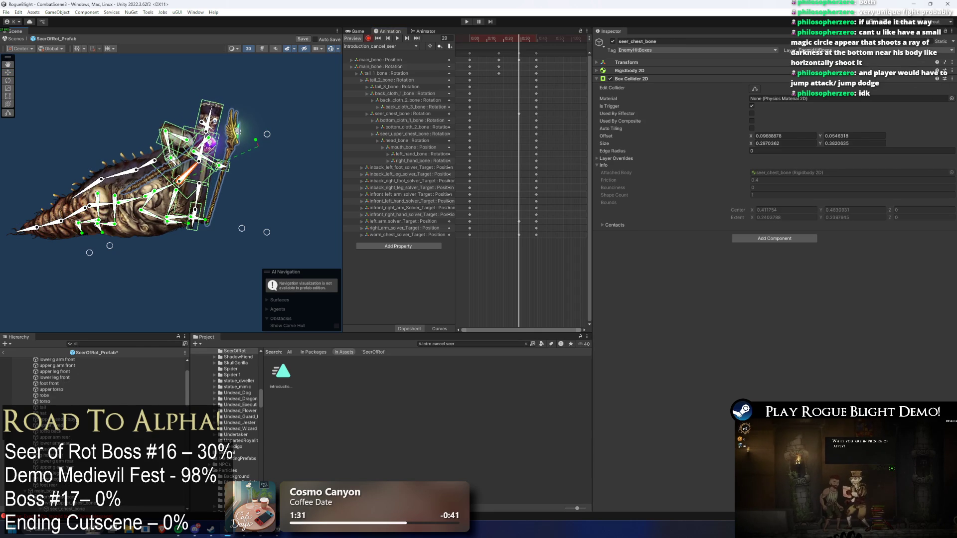
{"action": "left_click_drag", "start_coordinate": [533, 38], "coordinate": [456, 46]}
Push the clip's last key column later to 0:44
{"action": "key", "text": "space"}
{"action": "left_click", "coordinate": [285, 144]}
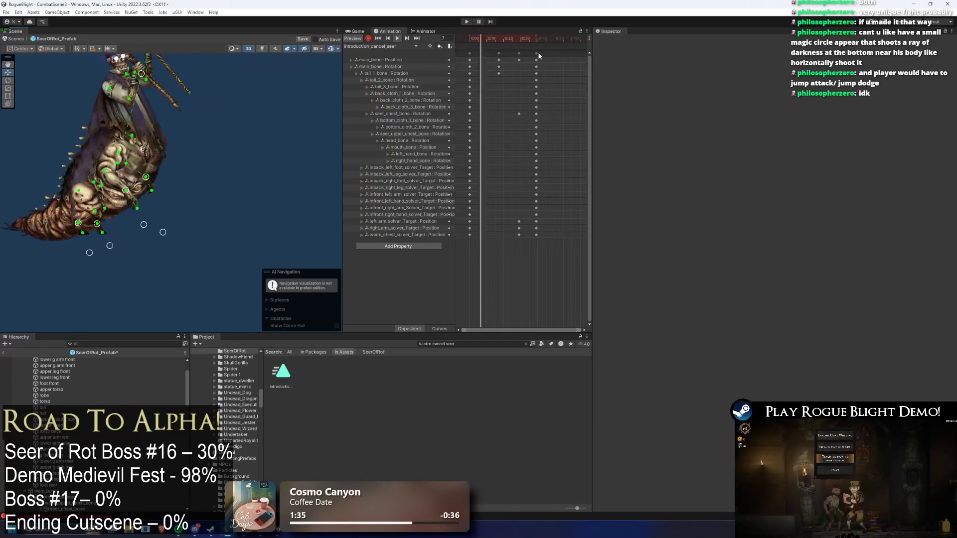
{"action": "left_click_drag", "start_coordinate": [536, 53], "coordinate": [557, 53]}
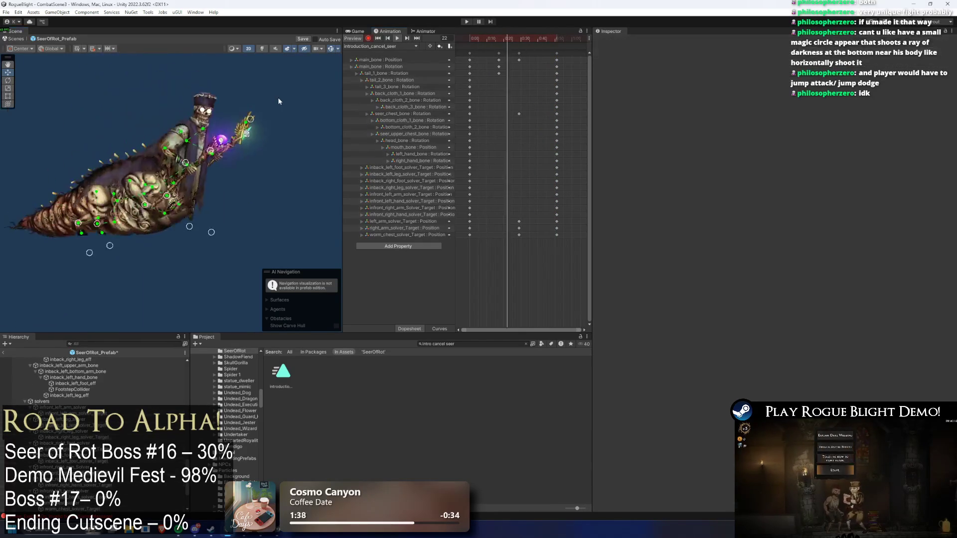
Pose the infront_right_arm solver target at frame 21 and shift the 0:20 front arm keys earlier
{"action": "left_click", "coordinate": [501, 40]}
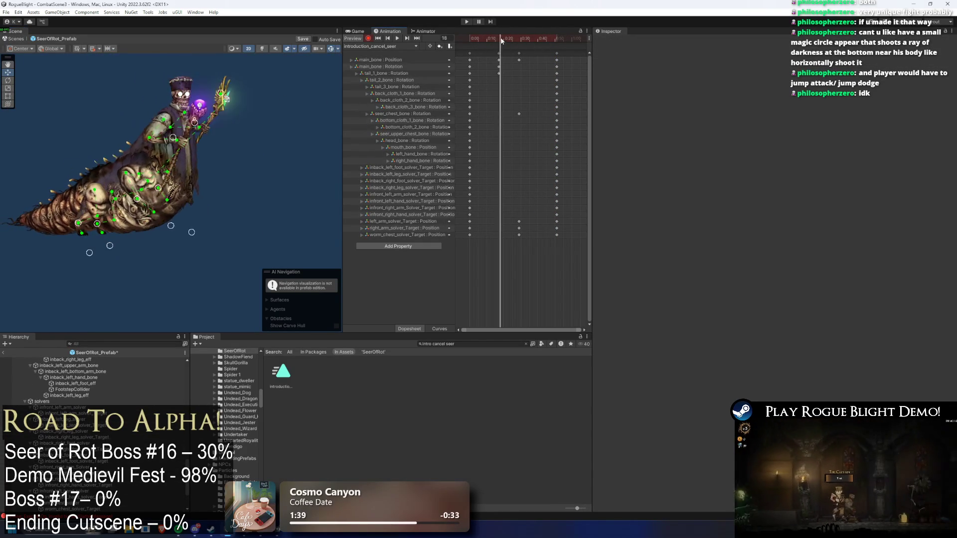
{"action": "left_click_drag", "start_coordinate": [501, 40], "coordinate": [505, 40]}
{"action": "left_click_drag", "start_coordinate": [160, 190], "coordinate": [167, 221]}
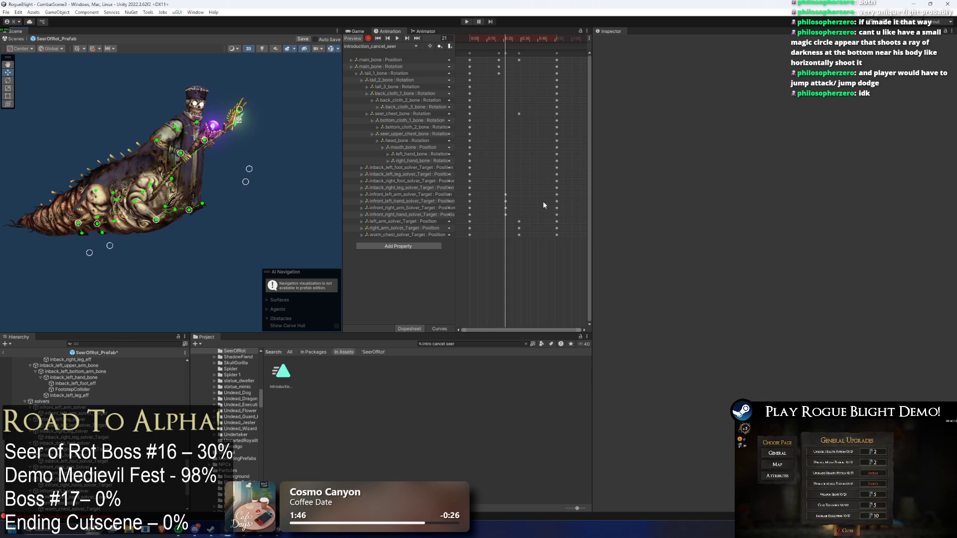
{"action": "left_click_drag", "start_coordinate": [526, 179], "coordinate": [487, 224]}
{"action": "left_click_drag", "start_coordinate": [543, 164], "coordinate": [506, 215]}
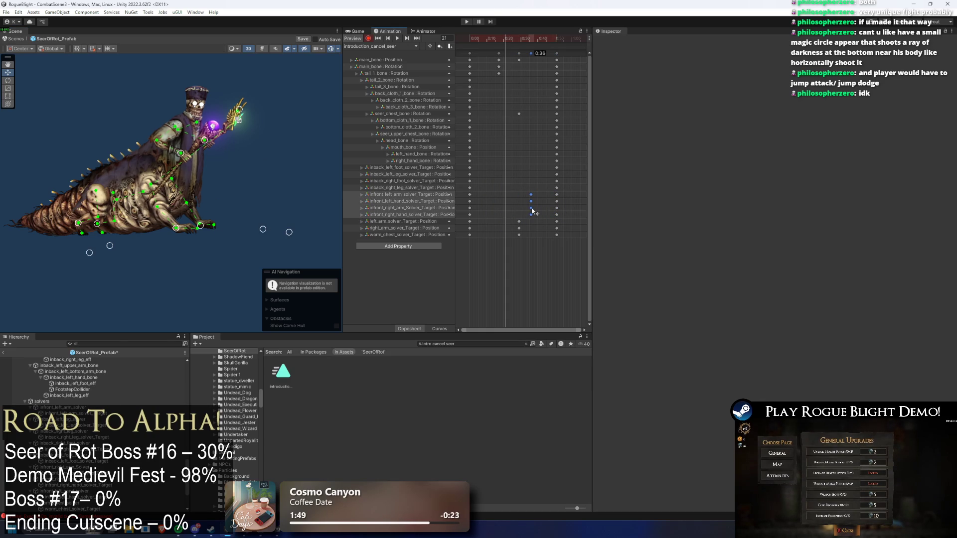
{"action": "key", "text": "space"}
{"action": "left_click_drag", "start_coordinate": [533, 196], "coordinate": [508, 202]}
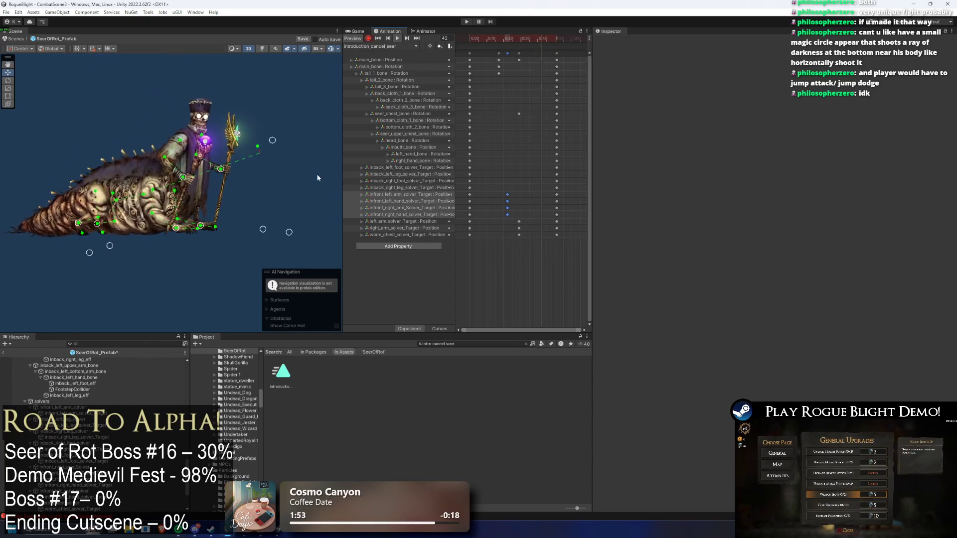
{"action": "left_click", "coordinate": [467, 22]}
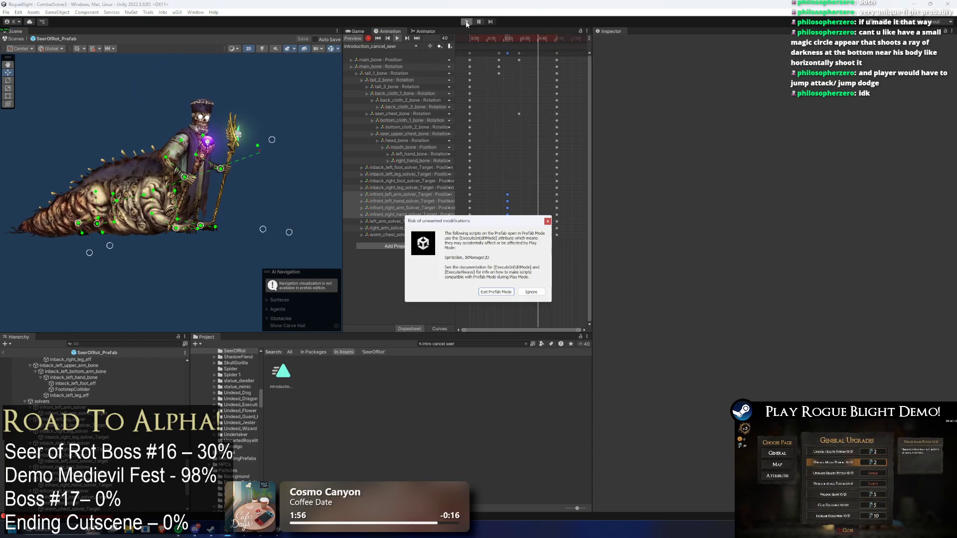
Dismiss the prefab-mode warning, play-test the Seer of Rot fight, then stop play mode
{"action": "key", "text": "Escape"}
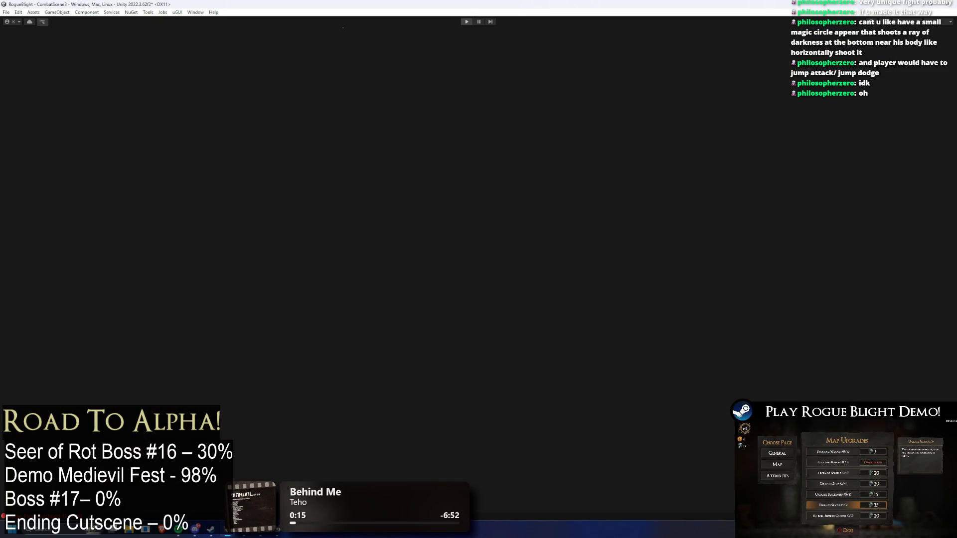
{"action": "key", "text": "ctrl+p"}
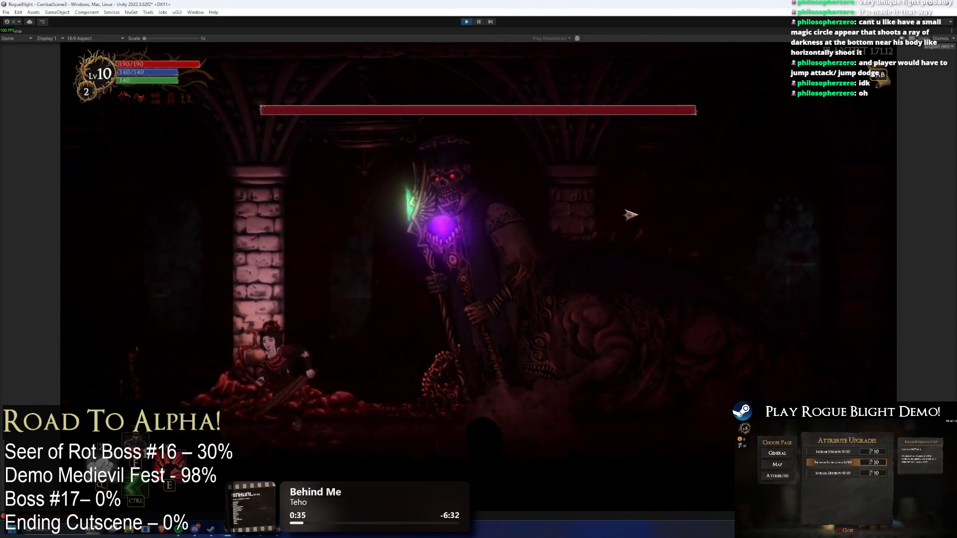
{"action": "left_click", "coordinate": [644, 237]}
{"action": "key", "text": "d"}
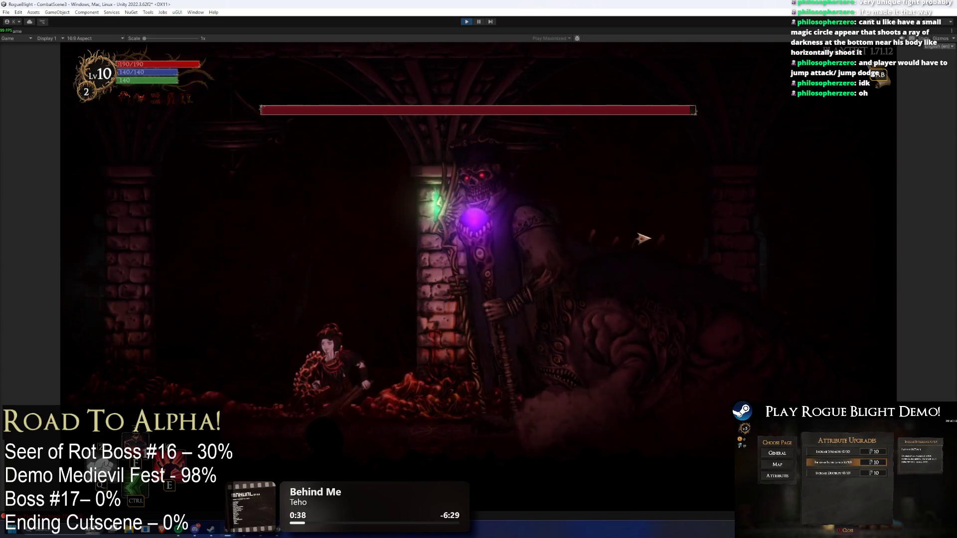
{"action": "key", "text": "d"}
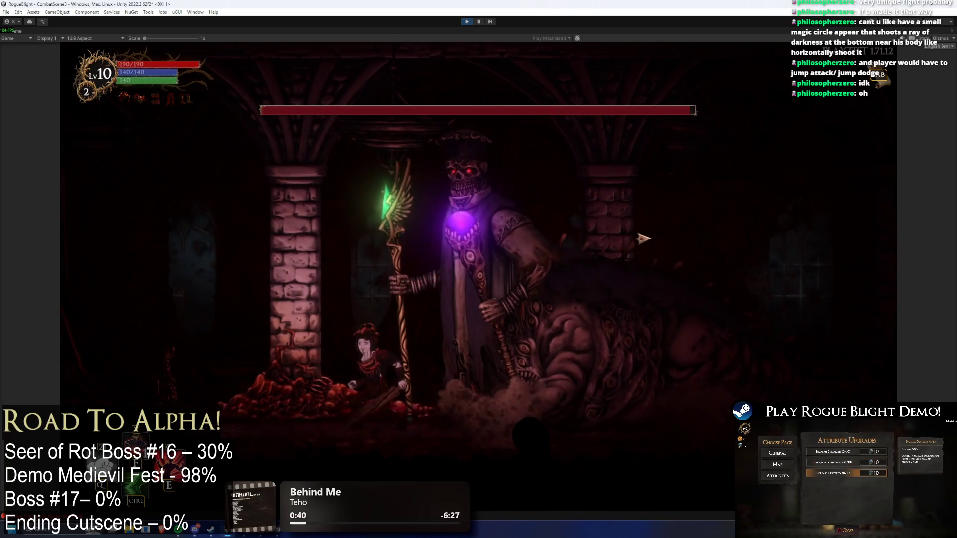
{"action": "key", "text": "d"}
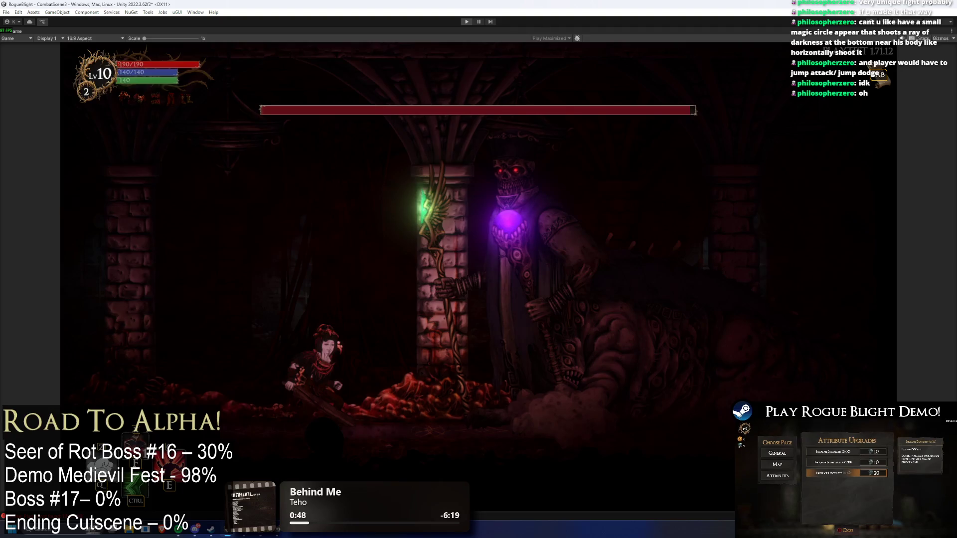
{"action": "key", "text": "ctrl+p"}
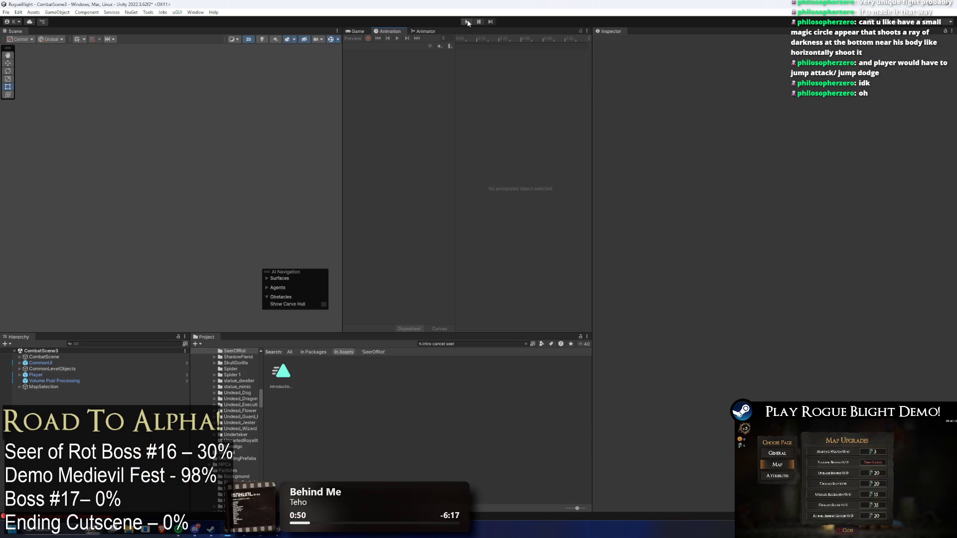
Reopen the SeerOfRot prefab and load introduction_cancel_seer in the Animation window
{"action": "key", "text": "BackSpace"}
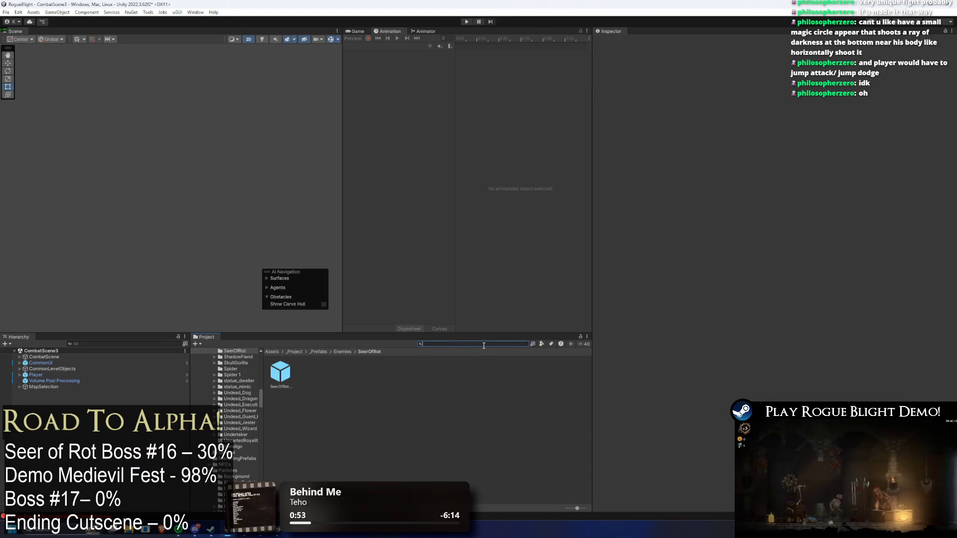
{"action": "double_click", "coordinate": [290, 372]}
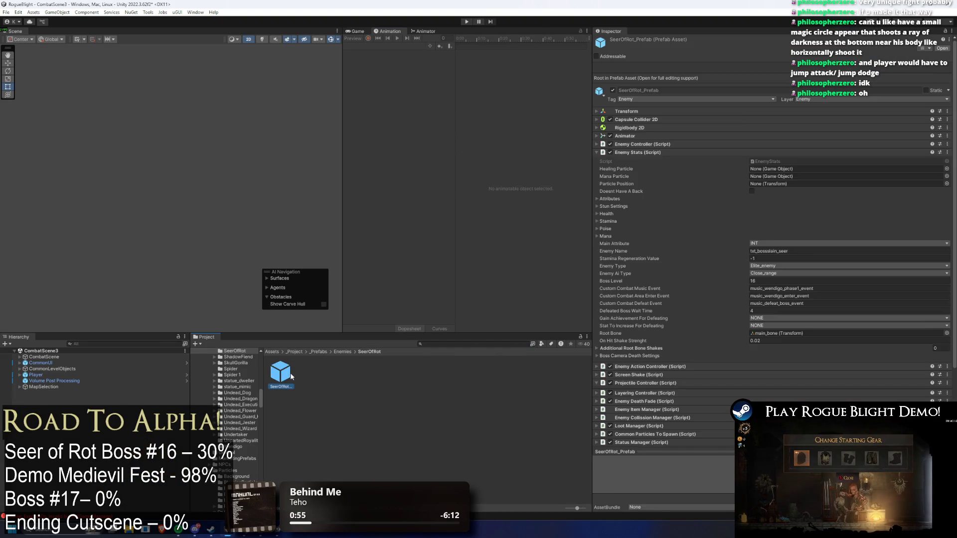
{"action": "left_click", "coordinate": [391, 45]}
{"action": "left_click", "coordinate": [381, 62]}
{"action": "left_click_drag", "start_coordinate": [481, 37], "coordinate": [503, 37]}
{"action": "left_click_drag", "start_coordinate": [575, 54], "coordinate": [619, 52]}
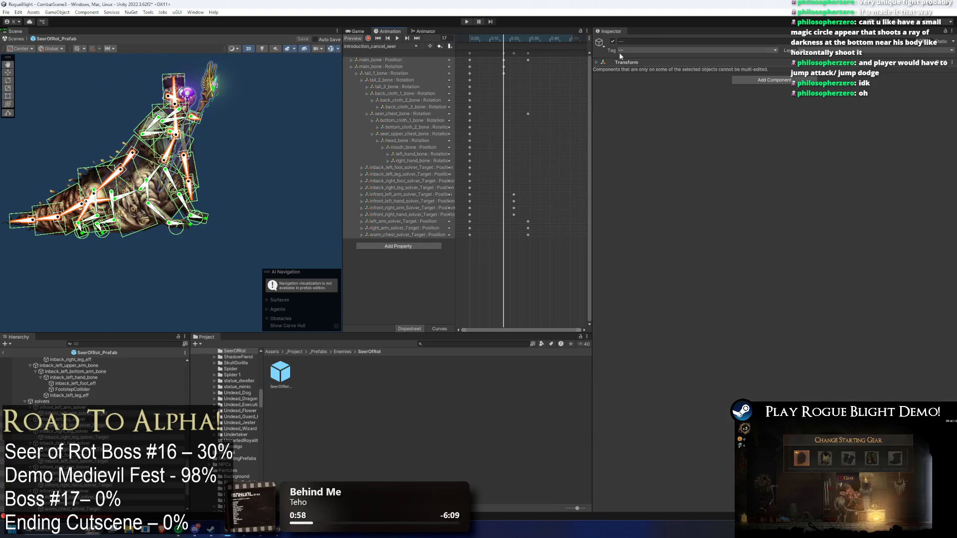
{"action": "key", "text": "space"}
Move the main_bone Position key and the four infront solver keys later, undoing an arm solver shift
{"action": "scroll", "coordinate": [224, 146], "scroll_direction": "up", "scroll_amount": 5}
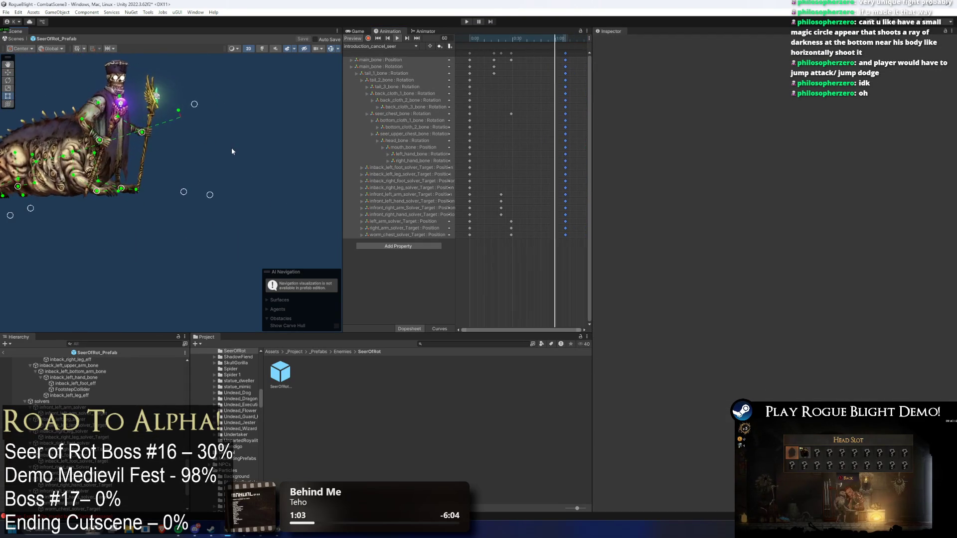
{"action": "left_click", "coordinate": [521, 67]}
{"action": "left_click_drag", "start_coordinate": [515, 62], "coordinate": [524, 64]}
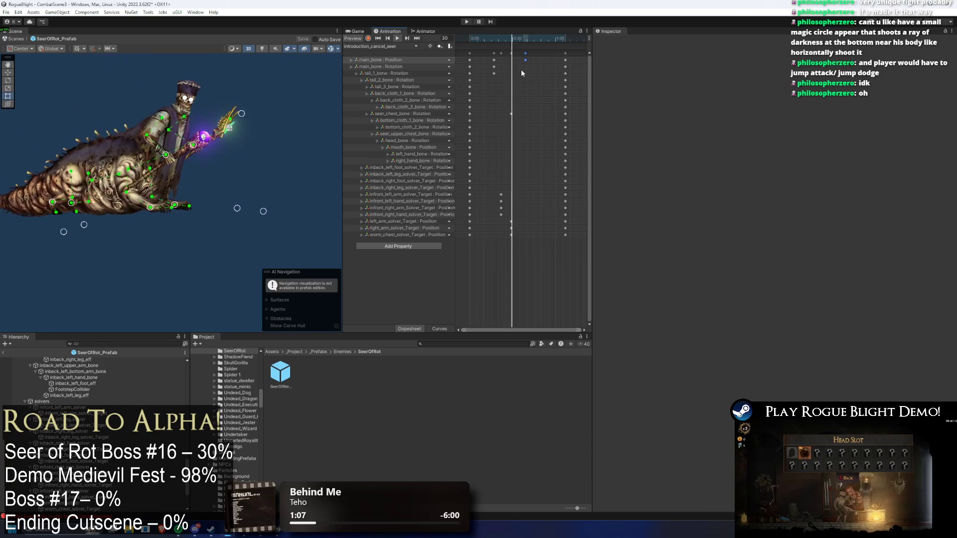
{"action": "mouse_move", "coordinate": [525, 169]}
{"action": "left_mouse_down"}
{"action": "mouse_move", "coordinate": [492, 214]}
{"action": "mouse_move", "coordinate": [516, 214]}
{"action": "mouse_move", "coordinate": [501, 208]}
{"action": "left_mouse_up"}
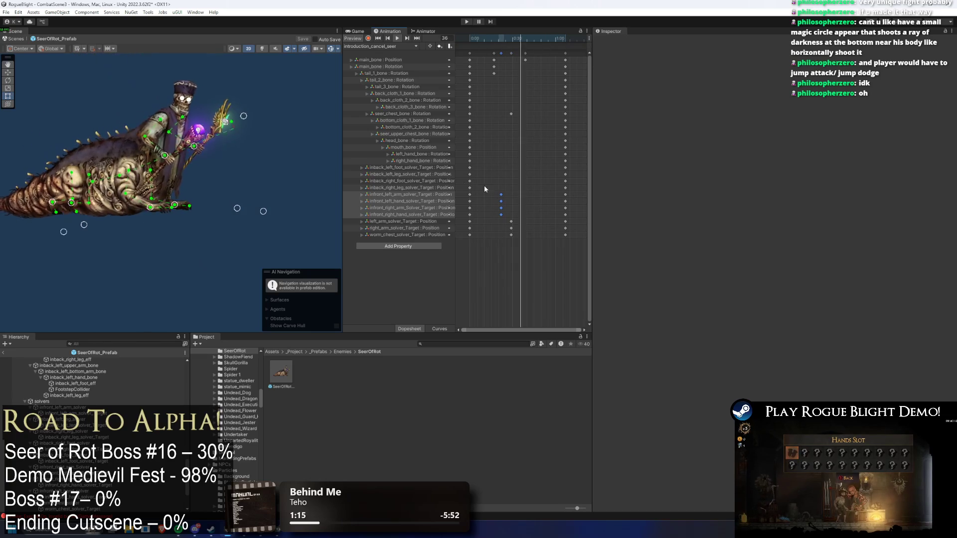
{"action": "left_click_drag", "start_coordinate": [532, 212], "coordinate": [507, 233]}
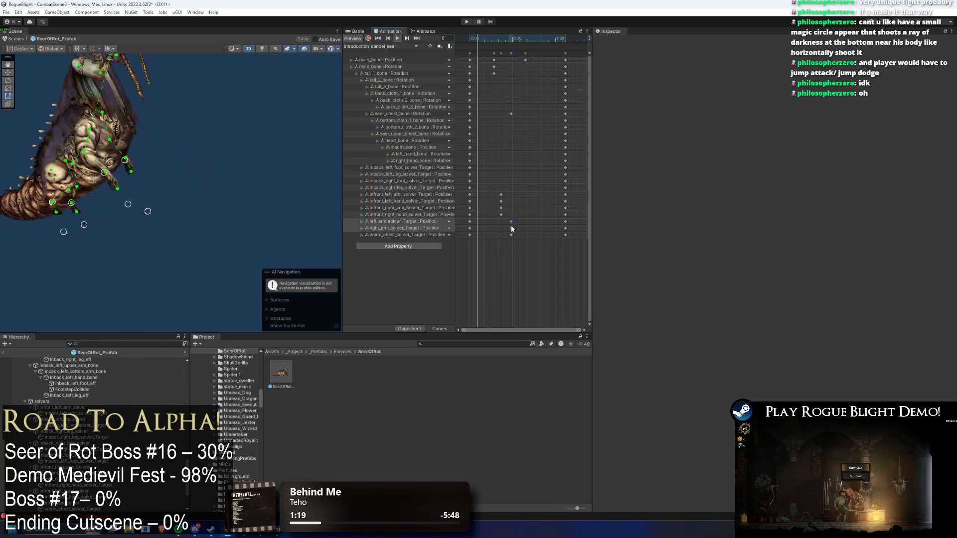
{"action": "left_click_drag", "start_coordinate": [511, 227], "coordinate": [515, 231]}
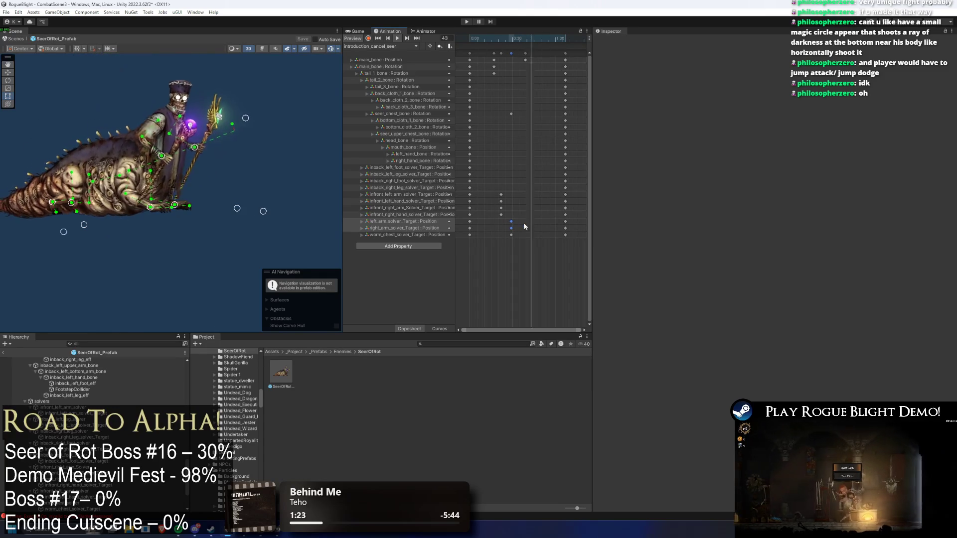
{"action": "key", "text": "ctrl+z"}
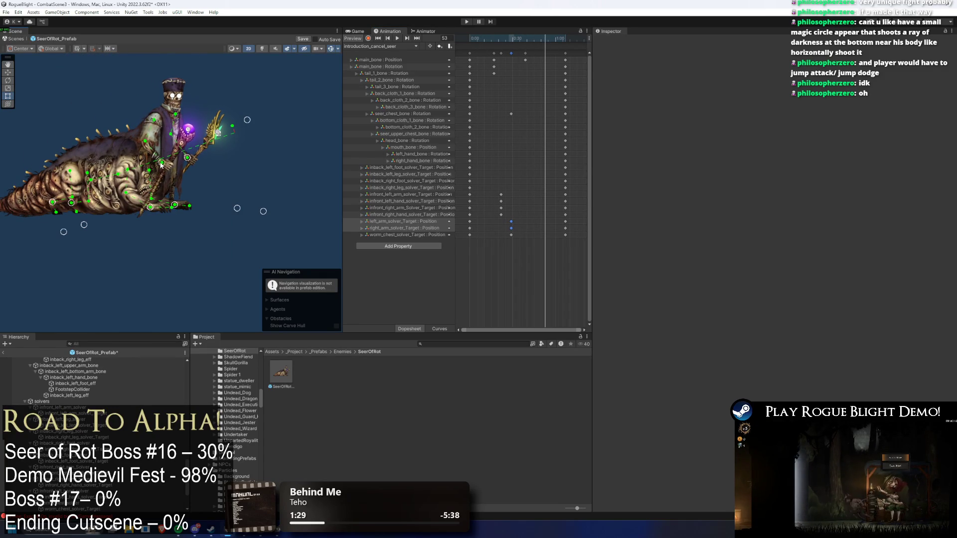
Select the hand bone, turn on keyframe recording and preview the clip at frame 51
{"action": "left_click", "coordinate": [188, 159]}
{"action": "scroll", "coordinate": [202, 164], "scroll_direction": "up", "scroll_amount": 5}
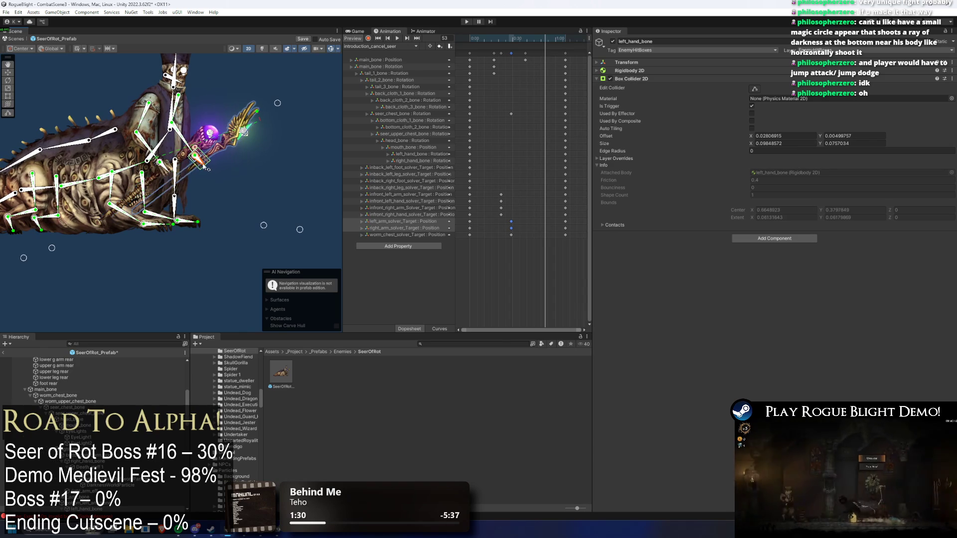
{"action": "left_click", "coordinate": [368, 39]}
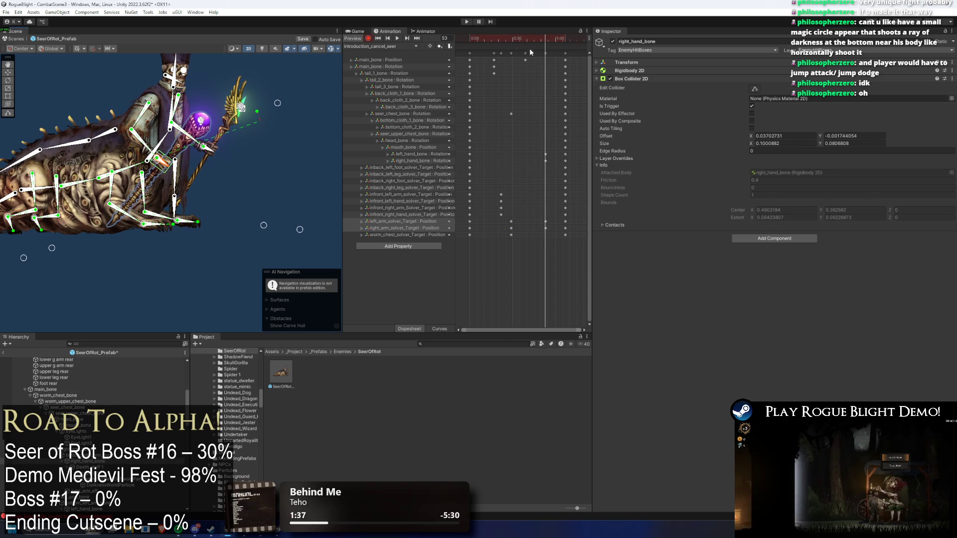
{"action": "key", "text": "space"}
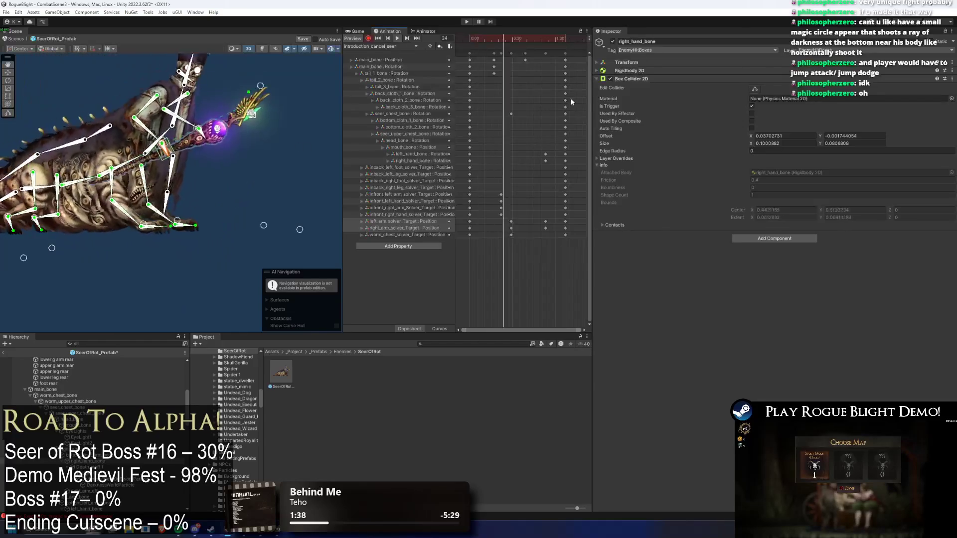
{"action": "left_click", "coordinate": [543, 39]}
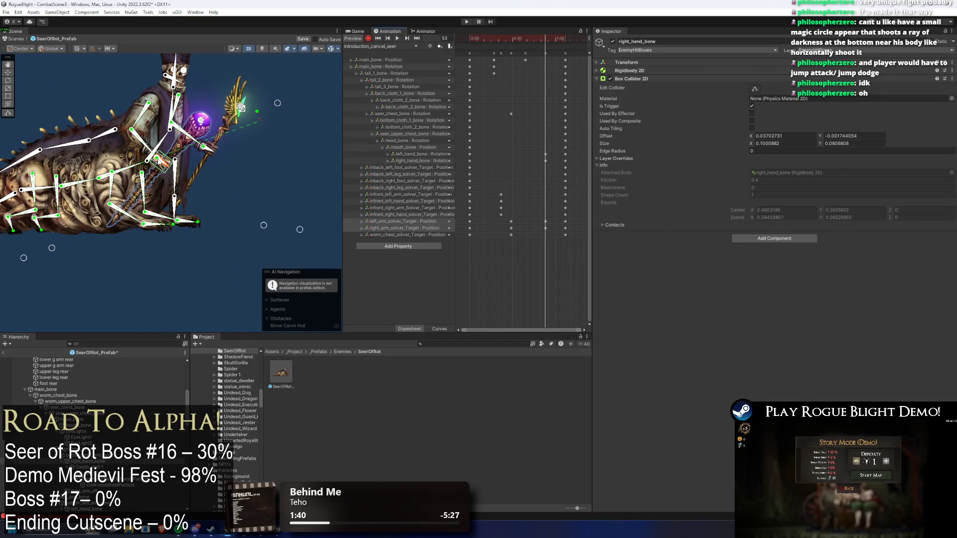
{"action": "left_click", "coordinate": [228, 194]}
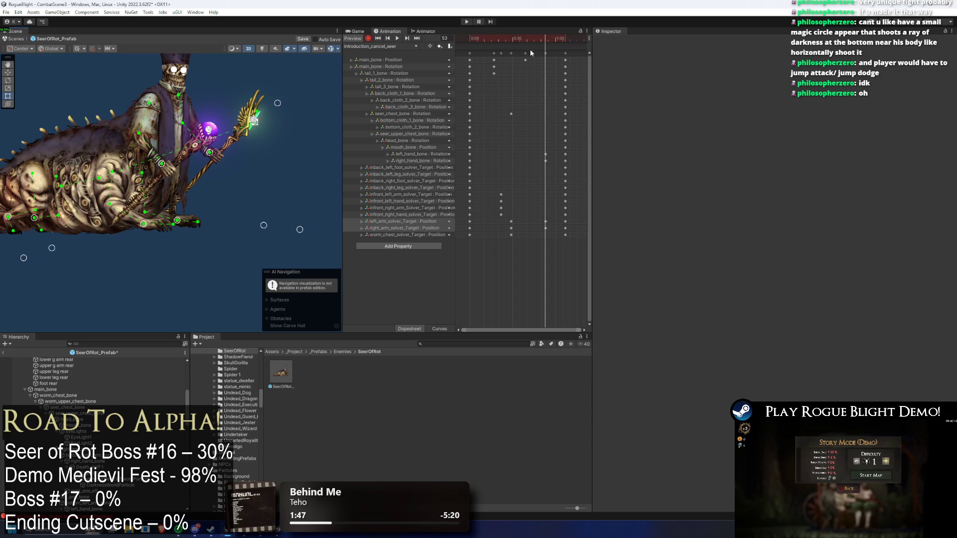
{"action": "key", "text": "space"}
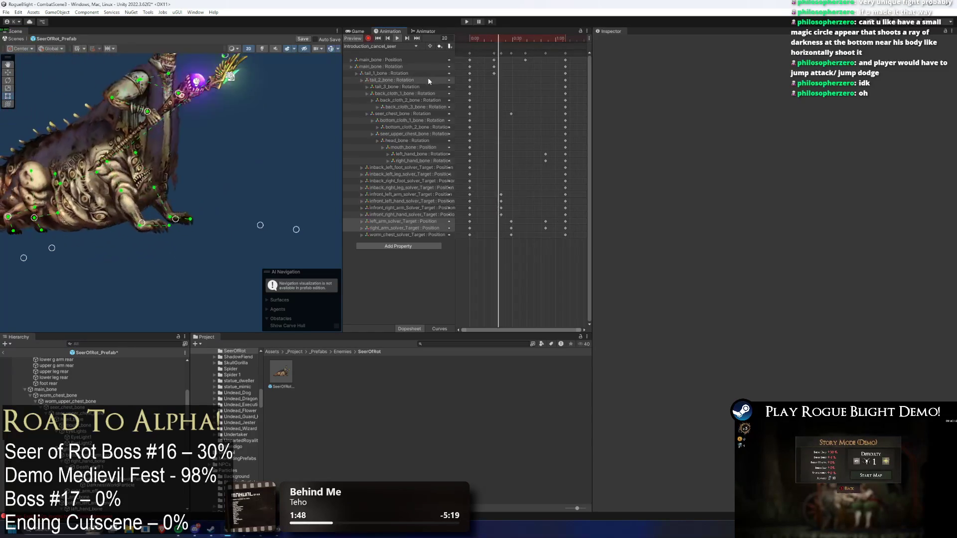
Shift the hand and arm keys earlier, trying and undoing a left_arm_solver_Target move
{"action": "left_click_drag", "start_coordinate": [551, 150], "coordinate": [538, 230]}
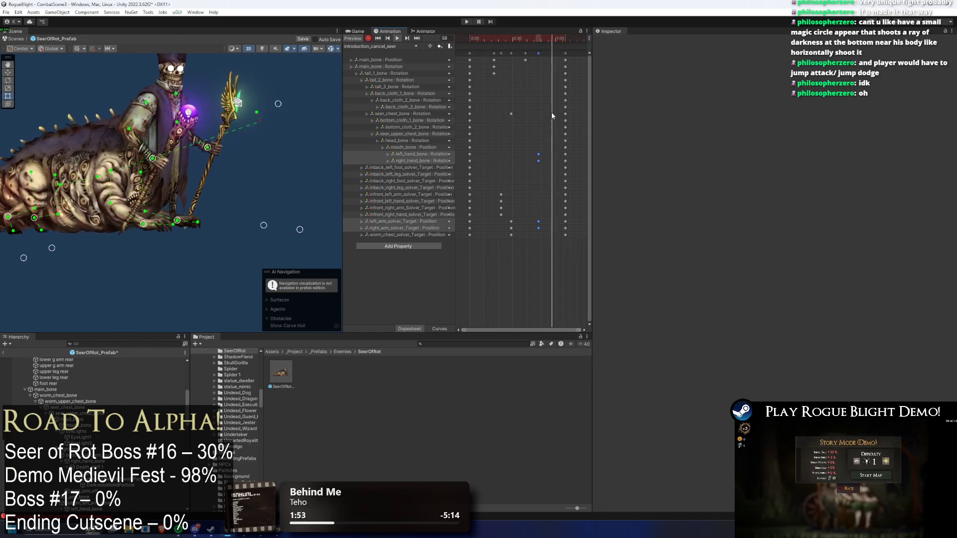
{"action": "mouse_move", "coordinate": [540, 161]}
{"action": "left_mouse_down"}
{"action": "mouse_move", "coordinate": [520, 162]}
{"action": "mouse_move", "coordinate": [545, 157]}
{"action": "mouse_move", "coordinate": [532, 160]}
{"action": "left_mouse_up"}
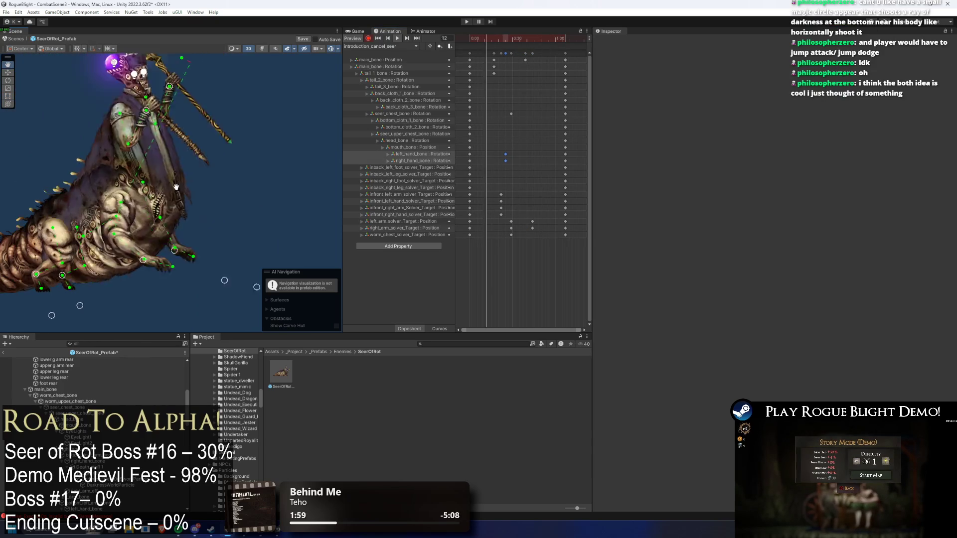
{"action": "mouse_move", "coordinate": [508, 165]}
{"action": "left_mouse_down"}
{"action": "mouse_move", "coordinate": [522, 160]}
{"action": "mouse_move", "coordinate": [503, 158]}
{"action": "mouse_move", "coordinate": [530, 160]}
{"action": "left_mouse_up"}
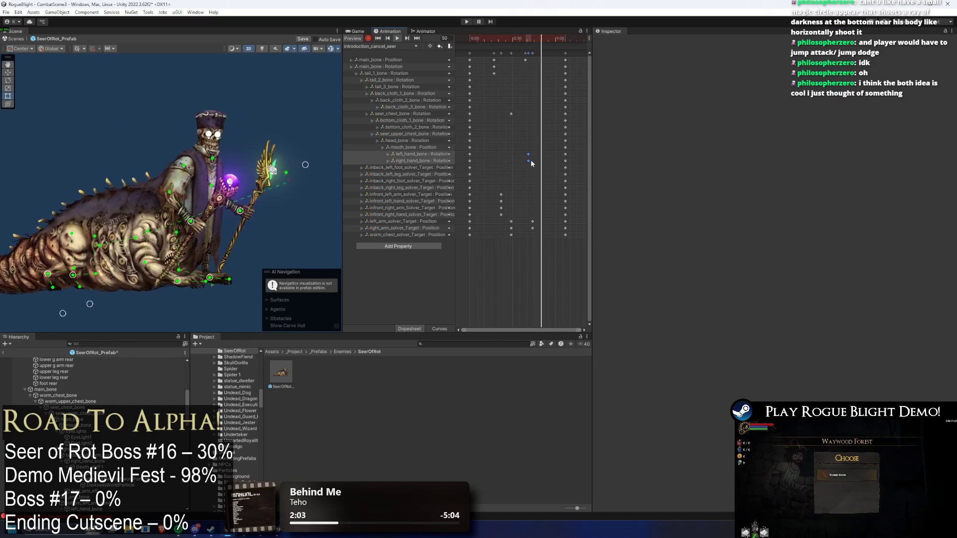
{"action": "left_click", "coordinate": [491, 39]}
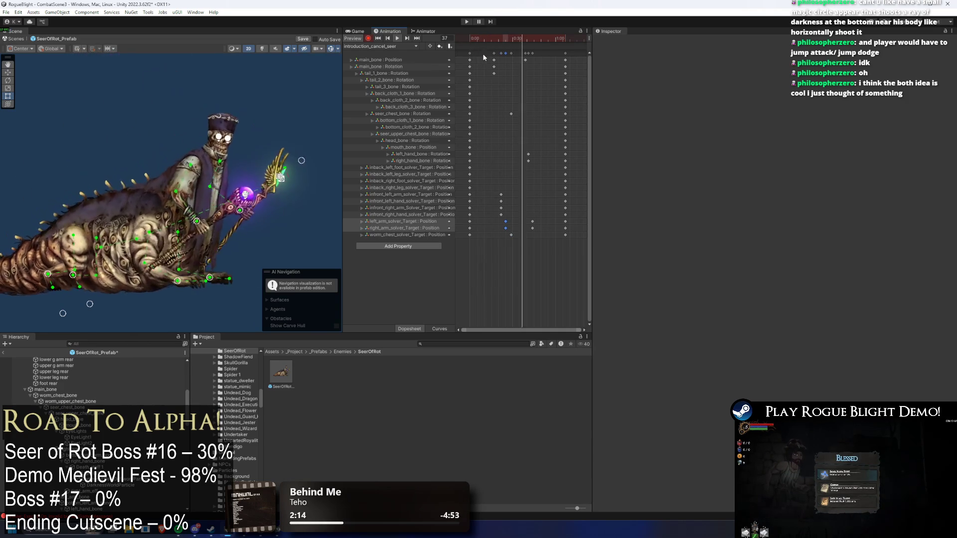
{"action": "left_click", "coordinate": [532, 228]}
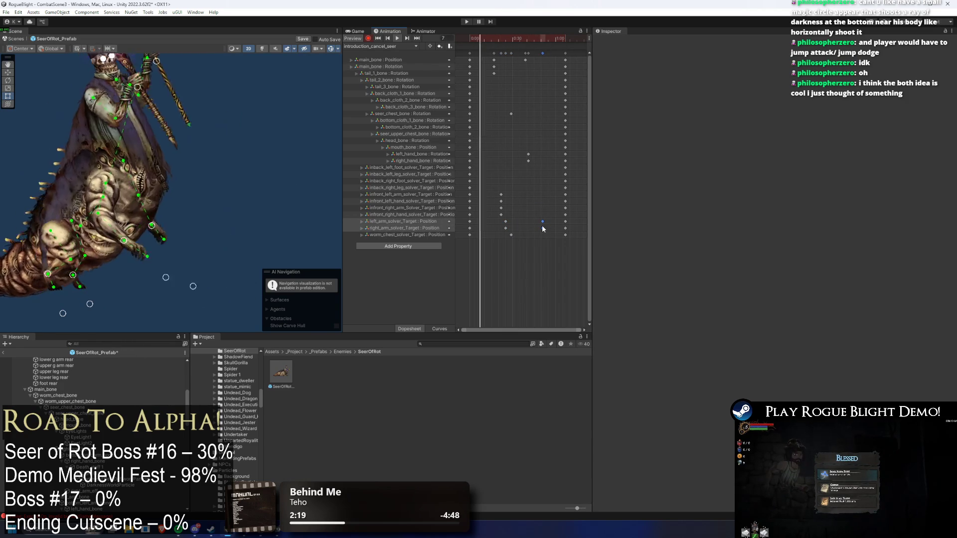
{"action": "left_click_drag", "start_coordinate": [543, 225], "coordinate": [536, 233]}
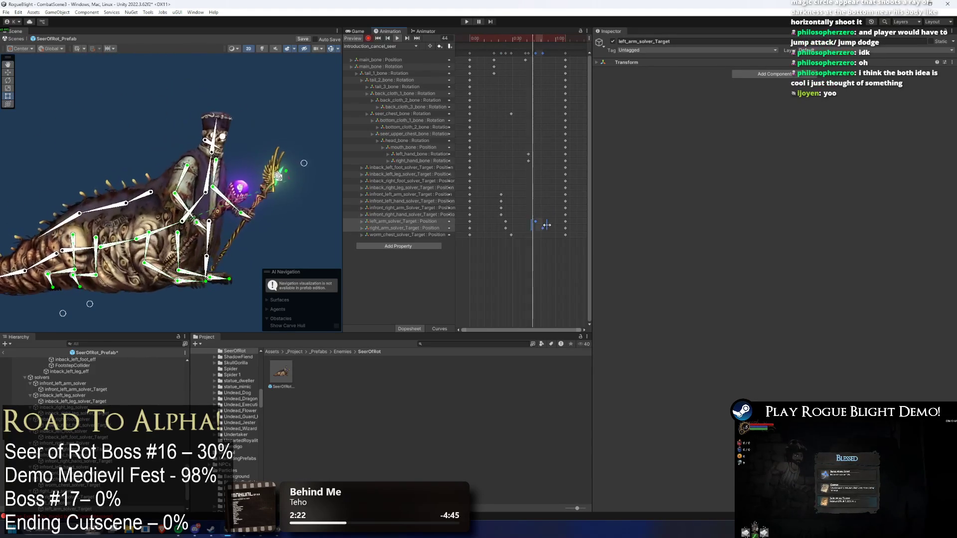
{"action": "key", "text": "ctrl+z"}
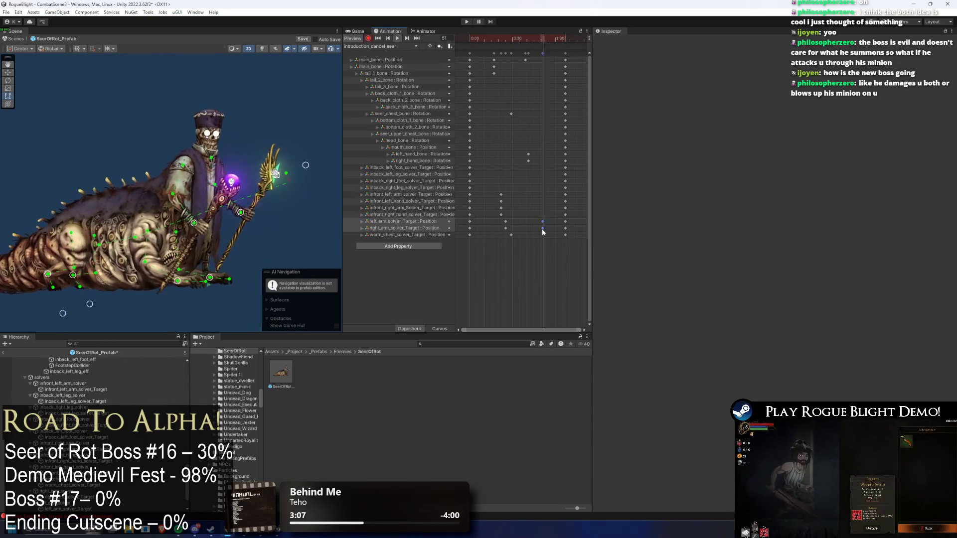
Drag the right_arm_solver_Target keys into line with the left arm solver keys, then replay from frame 8
{"action": "left_click_drag", "start_coordinate": [543, 228], "coordinate": [522, 227]}
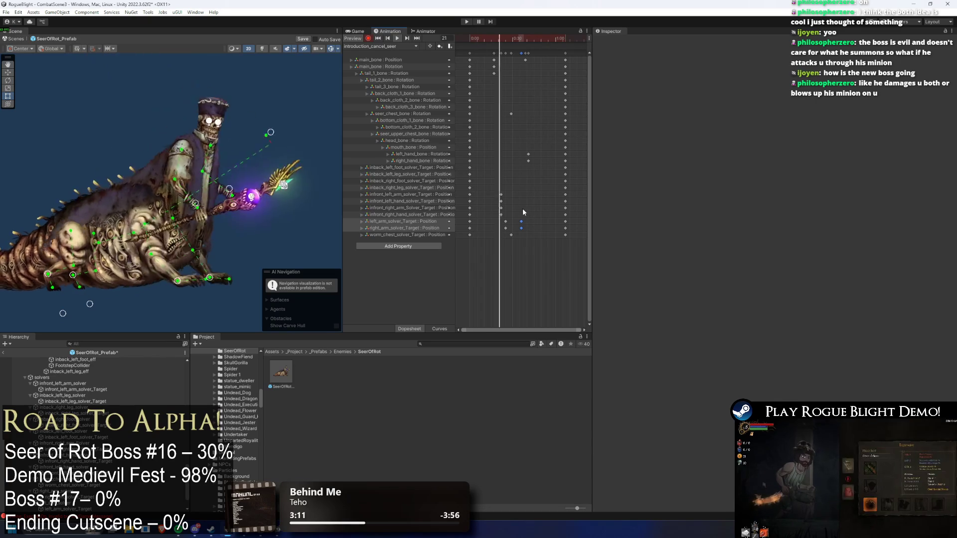
{"action": "left_click_drag", "start_coordinate": [522, 222], "coordinate": [529, 222]}
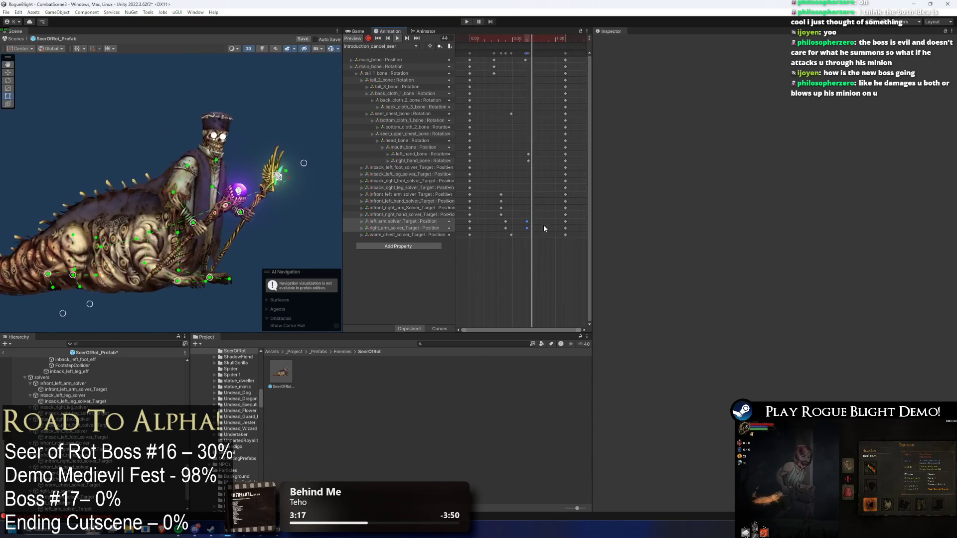
{"action": "mouse_move", "coordinate": [539, 225]}
{"action": "left_mouse_down"}
{"action": "mouse_move", "coordinate": [503, 231]}
{"action": "mouse_move", "coordinate": [520, 233]}
{"action": "left_mouse_up"}
{"action": "key", "text": "ctrl+z"}
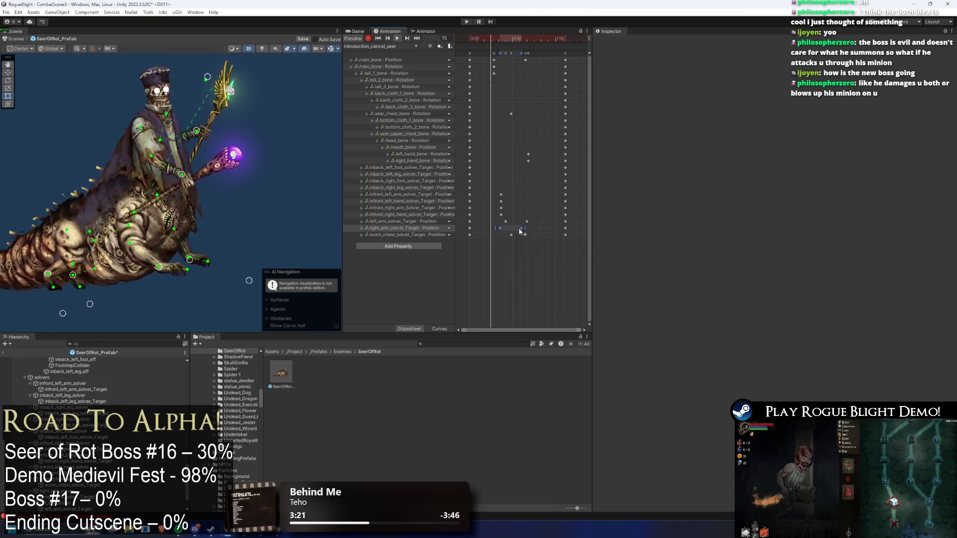
{"action": "left_click_drag", "start_coordinate": [520, 232], "coordinate": [526, 227]}
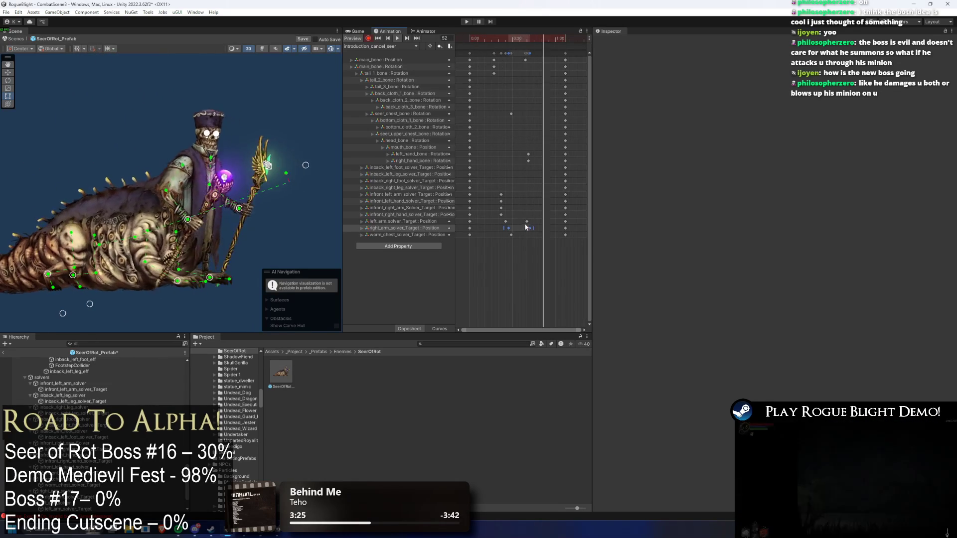
{"action": "key", "text": "ctrl+z"}
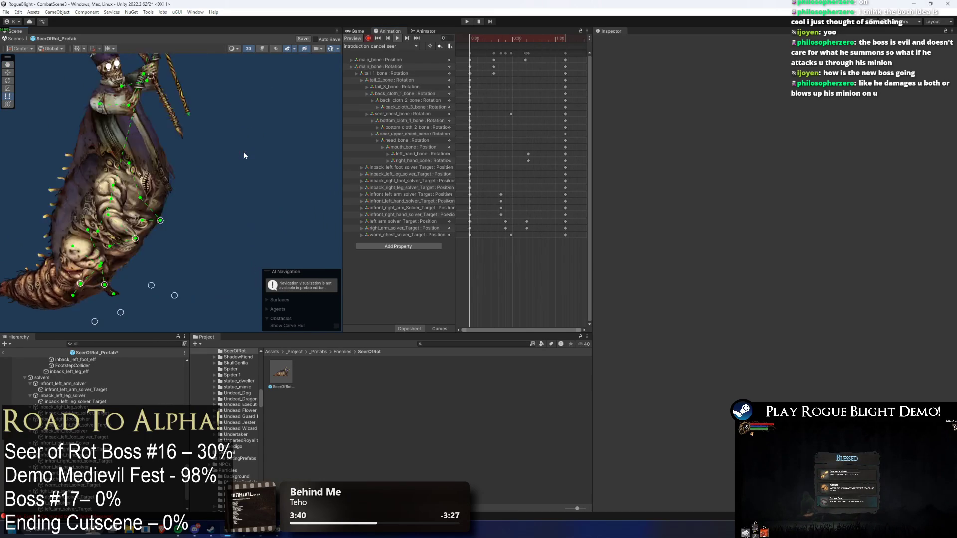
{"action": "mouse_move", "coordinate": [511, 38]}
{"action": "left_mouse_down"}
{"action": "mouse_move", "coordinate": [471, 38]}
{"action": "mouse_move", "coordinate": [482, 38]}
{"action": "left_mouse_up"}
{"action": "key", "text": "space"}
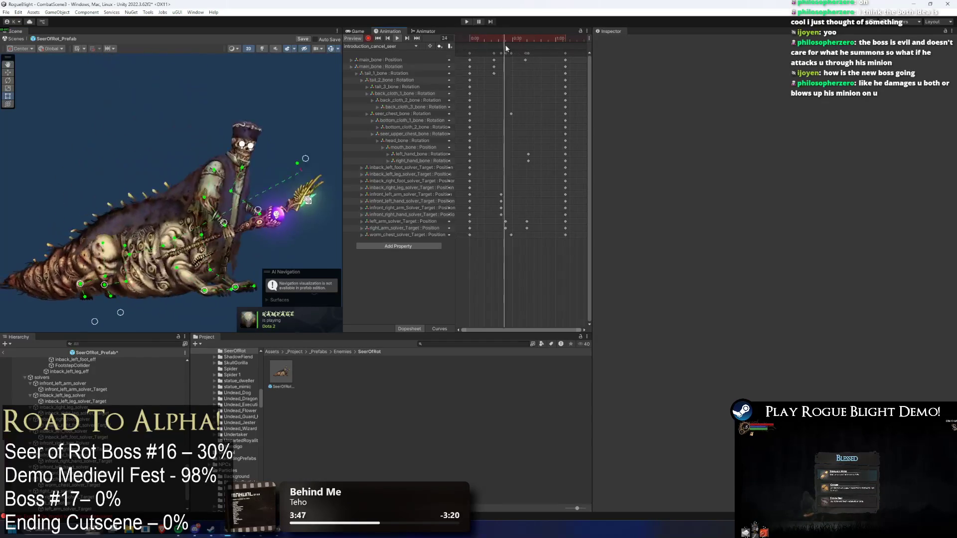
{"action": "left_click", "coordinate": [220, 186]}
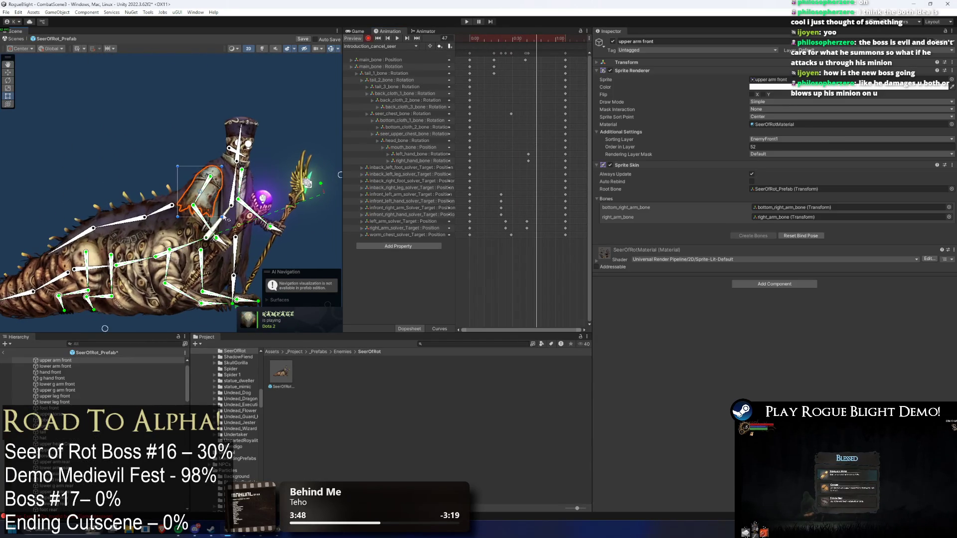
{"action": "left_click", "coordinate": [221, 167]}
{"action": "left_click", "coordinate": [223, 140]}
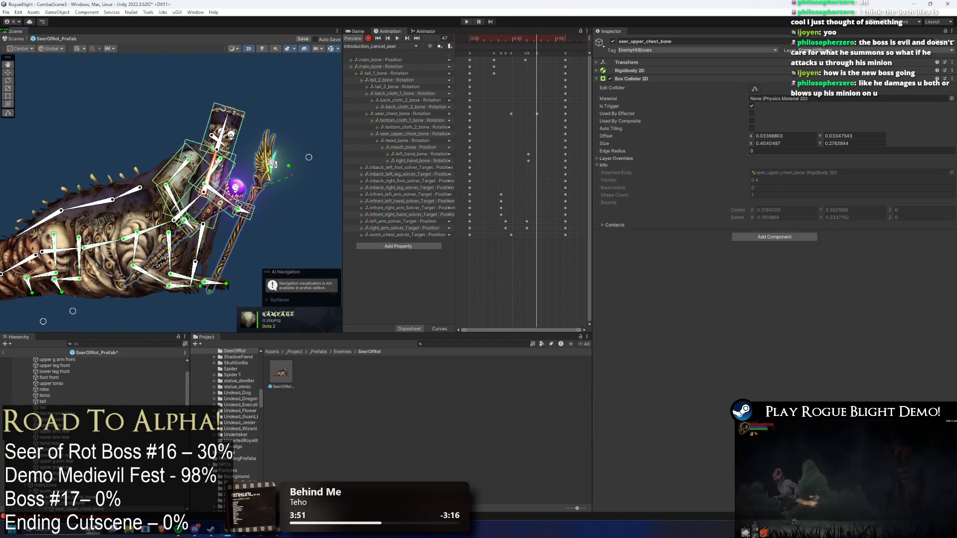
{"action": "left_click", "coordinate": [242, 212]}
{"action": "key", "text": "ctrl+z"}
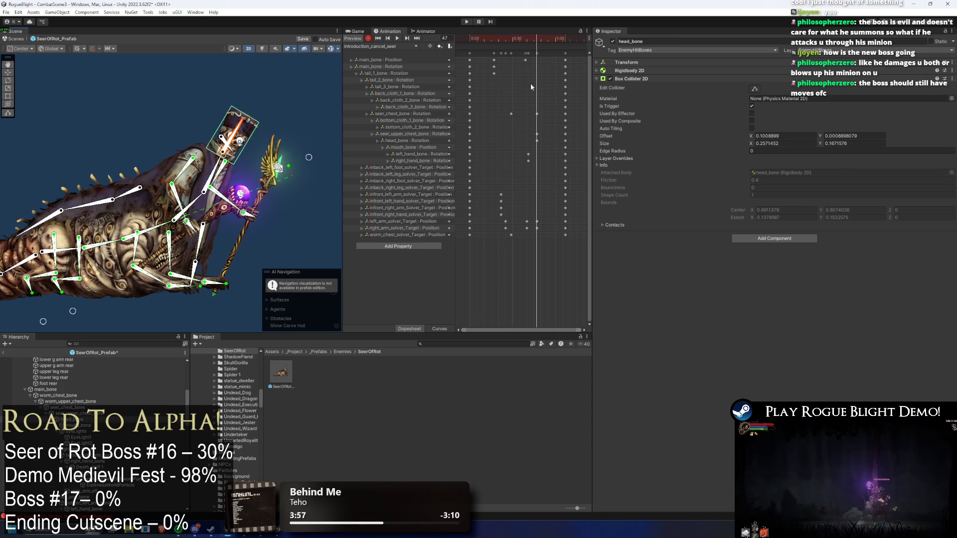
{"action": "left_click_drag", "start_coordinate": [530, 218], "coordinate": [532, 231]}
{"action": "key", "text": "space"}
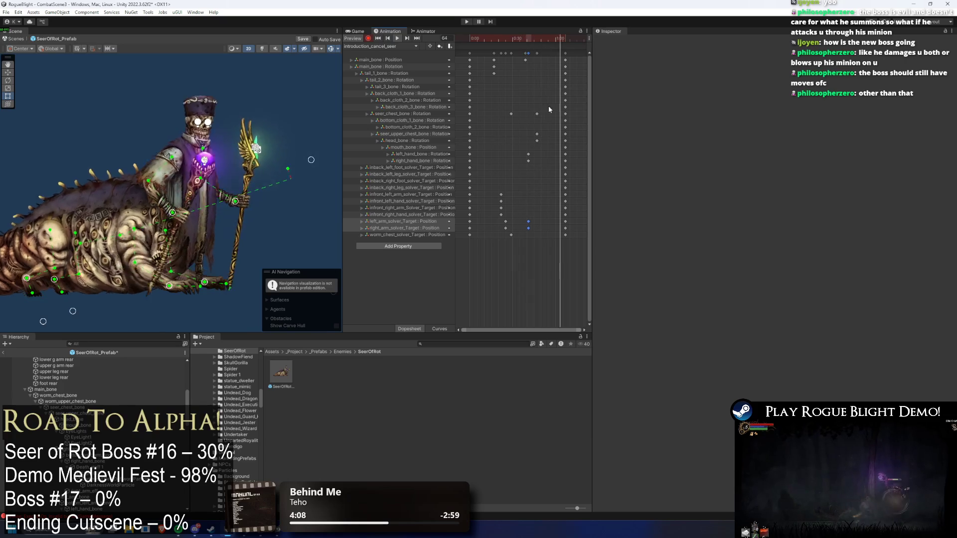
{"action": "mouse_move", "coordinate": [548, 83]}
{"action": "left_mouse_down"}
{"action": "mouse_move", "coordinate": [533, 142]}
{"action": "mouse_move", "coordinate": [492, 143]}
{"action": "mouse_move", "coordinate": [530, 141]}
{"action": "left_mouse_up"}
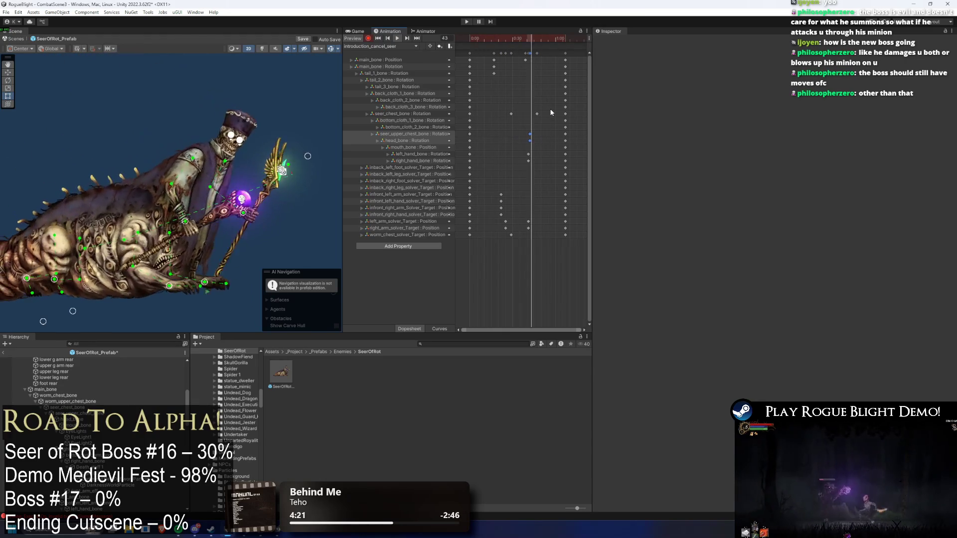
{"action": "left_click", "coordinate": [537, 115]}
Move the seer_chest_bone keys earlier, key the pose at frame 53, and raise the arm slightly
{"action": "left_click_drag", "start_coordinate": [544, 113], "coordinate": [511, 118]}
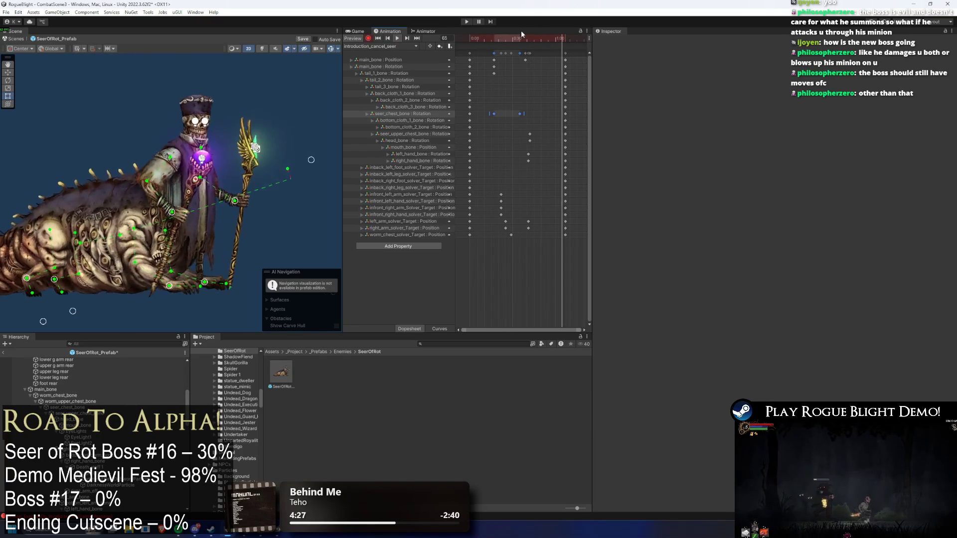
{"action": "key", "text": "ctrl+v"}
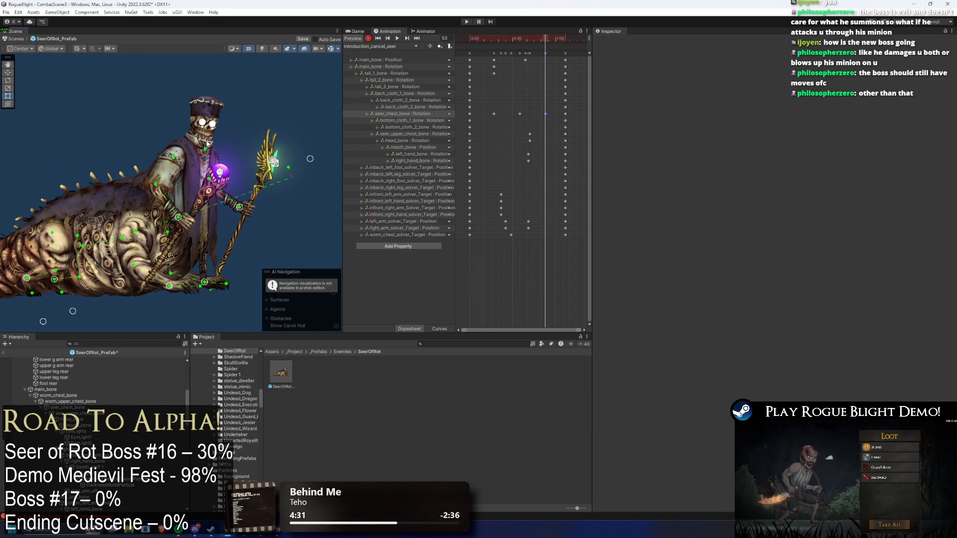
{"action": "left_click", "coordinate": [207, 144]}
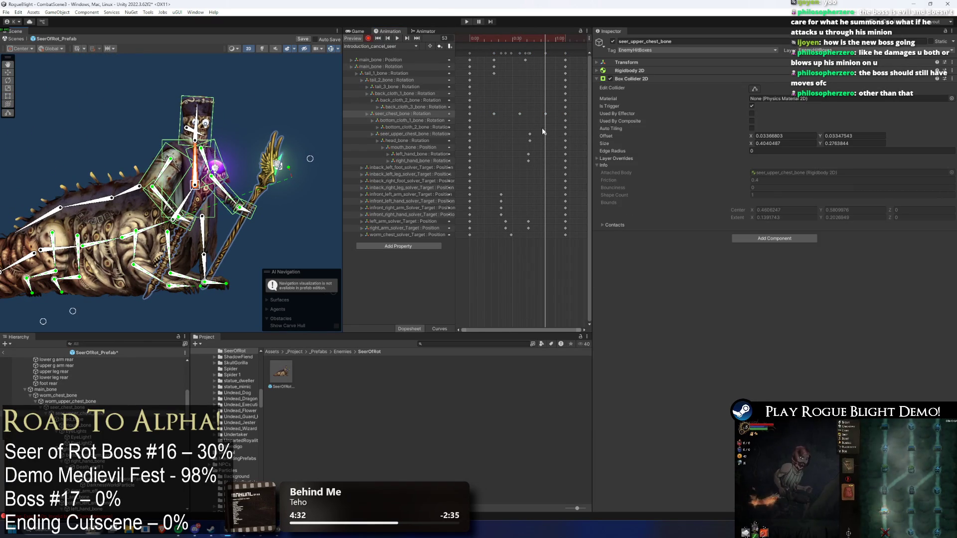
{"action": "left_click", "coordinate": [567, 138]}
{"action": "left_click", "coordinate": [188, 199]}
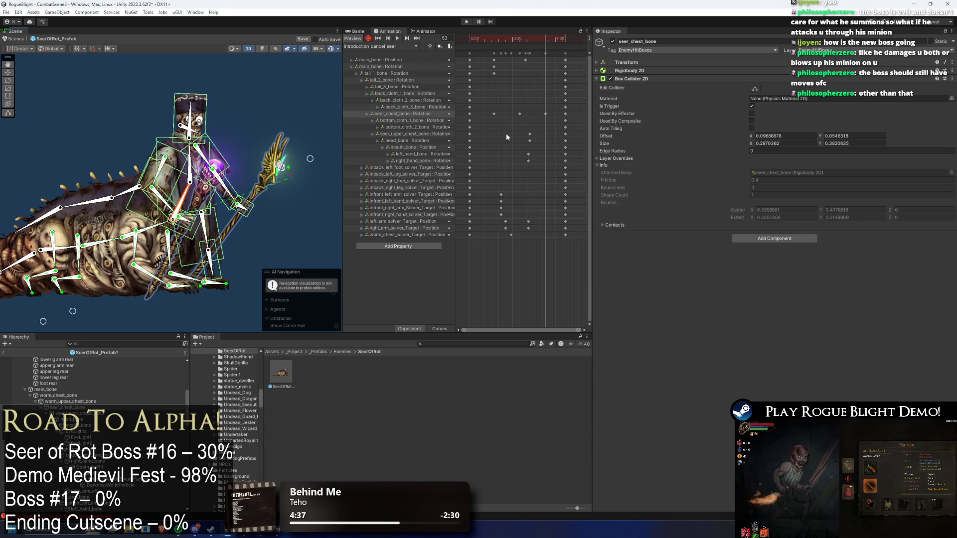
{"action": "left_click", "coordinate": [284, 202]}
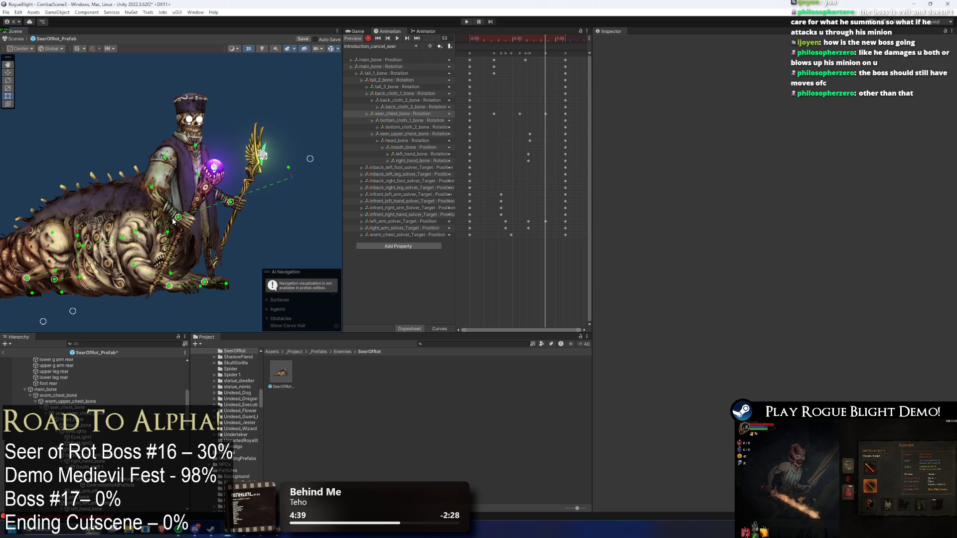
{"action": "left_click_drag", "start_coordinate": [173, 221], "coordinate": [170, 218]}
{"action": "key", "text": "space"}
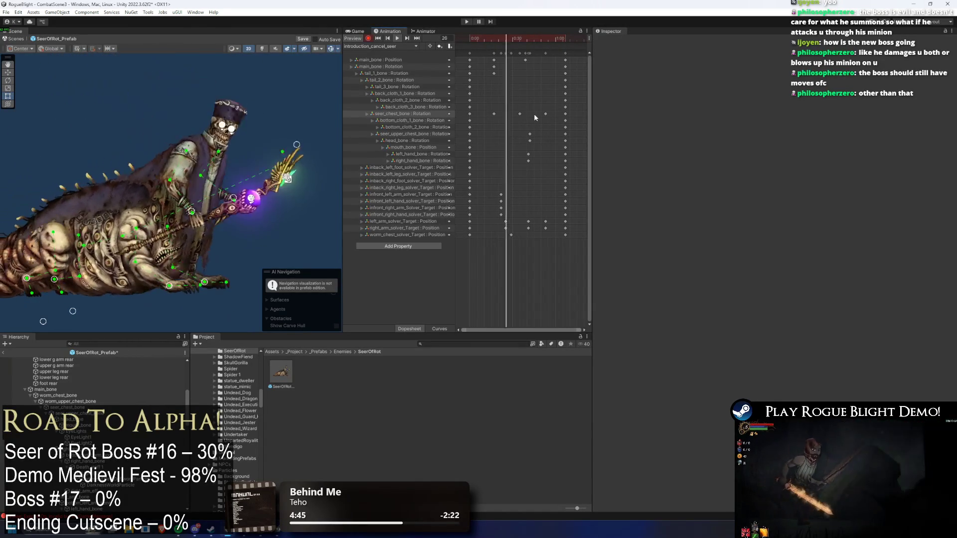
Shift another chest key earlier, preview frames 39–58, and move the right_arm_solver_Target keys slightly earlier
{"action": "mouse_move", "coordinate": [490, 111]}
{"action": "left_mouse_down"}
{"action": "mouse_move", "coordinate": [524, 117]}
{"action": "mouse_move", "coordinate": [510, 114]}
{"action": "left_mouse_up"}
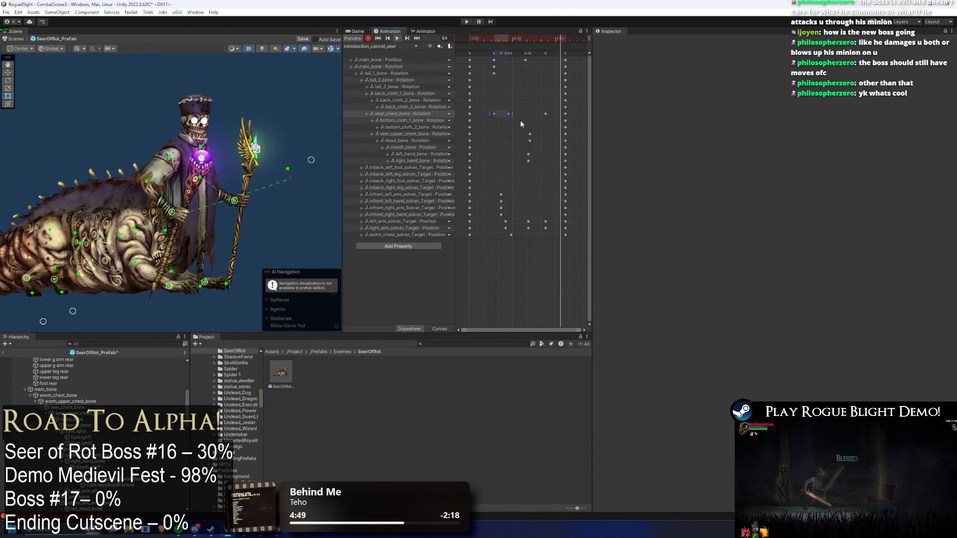
{"action": "mouse_move", "coordinate": [520, 44]}
{"action": "left_mouse_down"}
{"action": "mouse_move", "coordinate": [505, 48]}
{"action": "mouse_move", "coordinate": [528, 56]}
{"action": "left_mouse_up"}
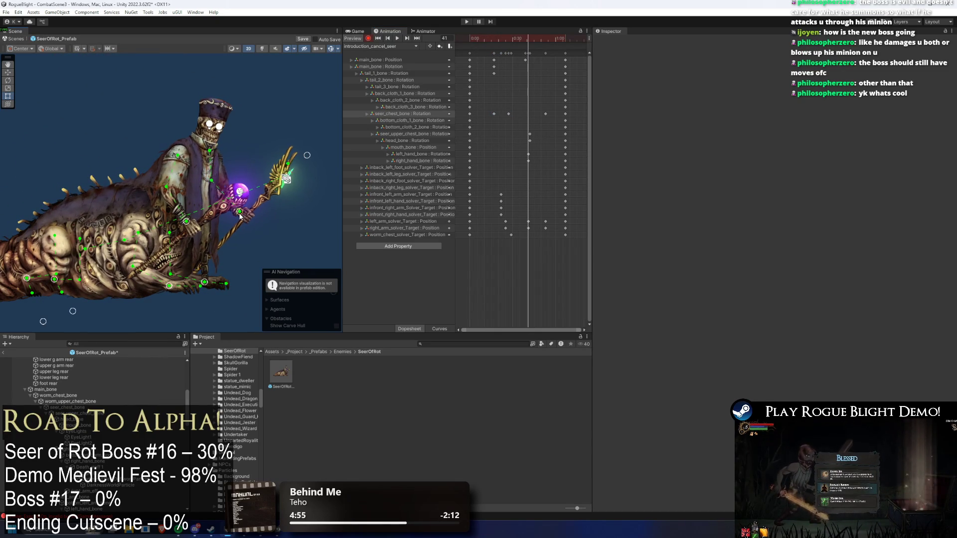
{"action": "left_click_drag", "start_coordinate": [532, 39], "coordinate": [547, 49]}
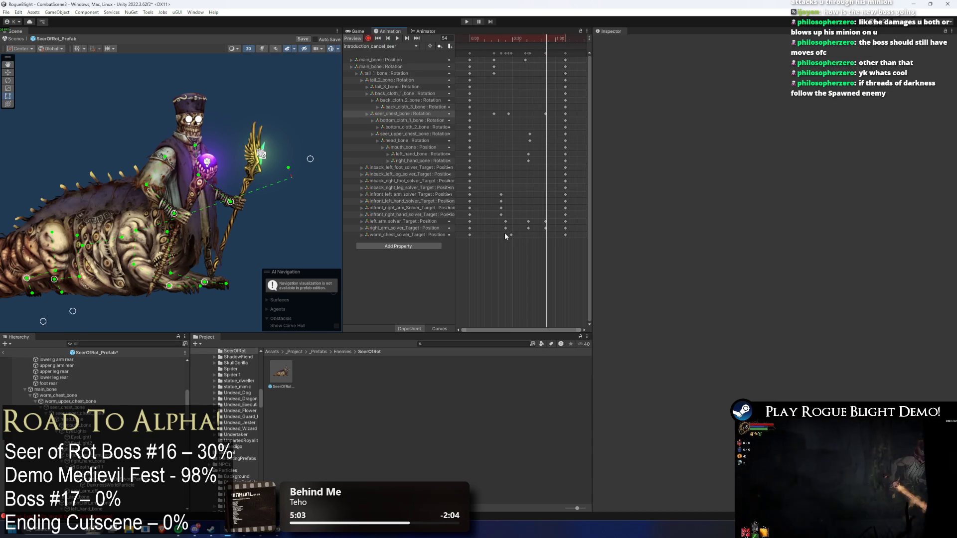
{"action": "mouse_move", "coordinate": [500, 225]}
{"action": "left_mouse_down"}
{"action": "mouse_move", "coordinate": [546, 229]}
{"action": "mouse_move", "coordinate": [534, 234]}
{"action": "mouse_move", "coordinate": [526, 235]}
{"action": "mouse_move", "coordinate": [547, 220]}
{"action": "left_mouse_up"}
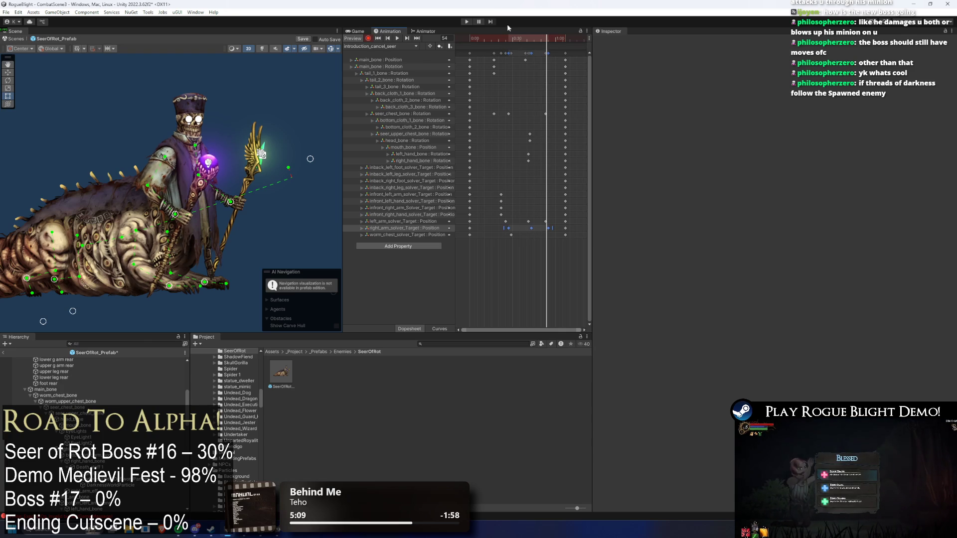
{"action": "key", "text": "space"}
{"action": "left_click_drag", "start_coordinate": [544, 231], "coordinate": [533, 235]}
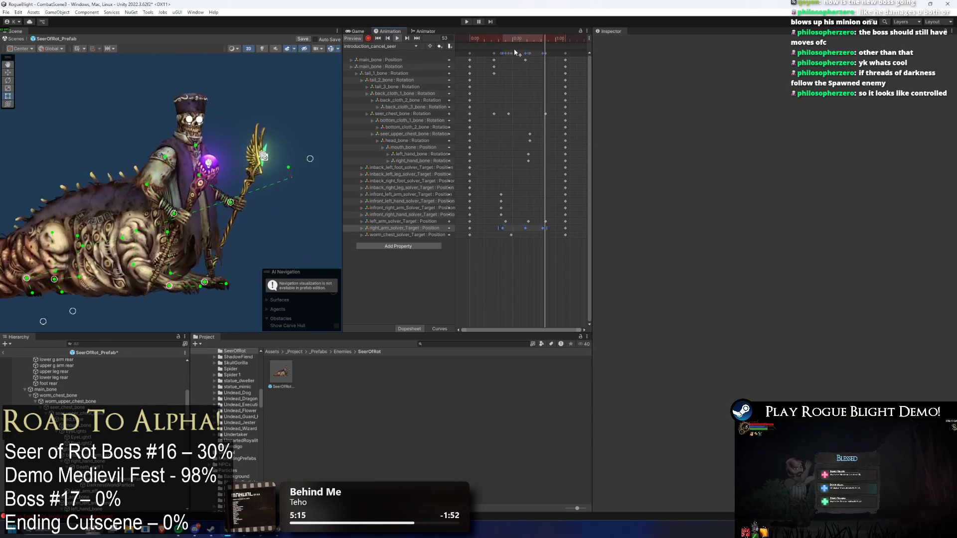
{"action": "left_click", "coordinate": [487, 39]}
Review the poses from frame 8 to 28, zoom out the Scene view, and bring up the Start menu
{"action": "left_click_drag", "start_coordinate": [488, 39], "coordinate": [552, 58]}
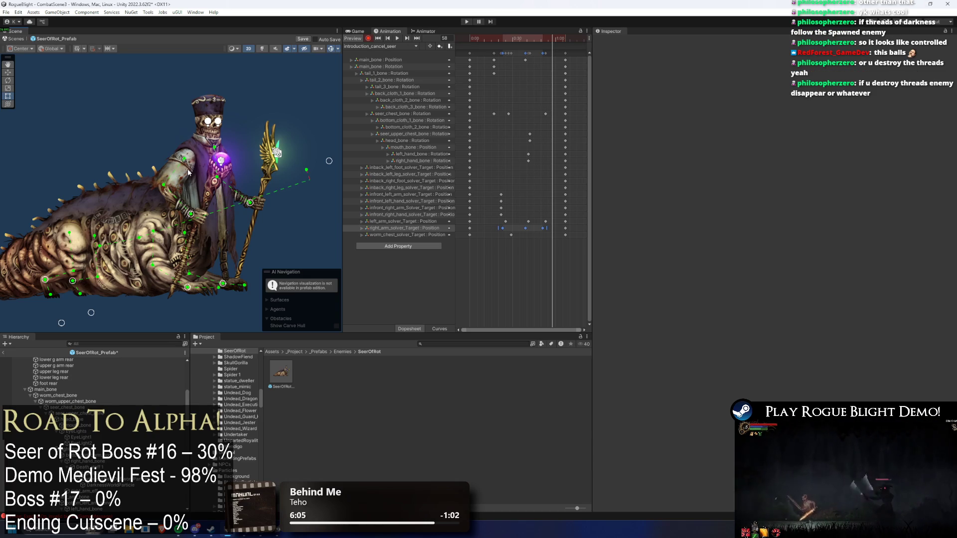
{"action": "mouse_move", "coordinate": [522, 39]}
{"action": "left_mouse_down"}
{"action": "mouse_move", "coordinate": [496, 38]}
{"action": "mouse_move", "coordinate": [484, 50]}
{"action": "left_mouse_up"}
{"action": "scroll", "coordinate": [198, 140], "scroll_direction": "down", "scroll_amount": 5}
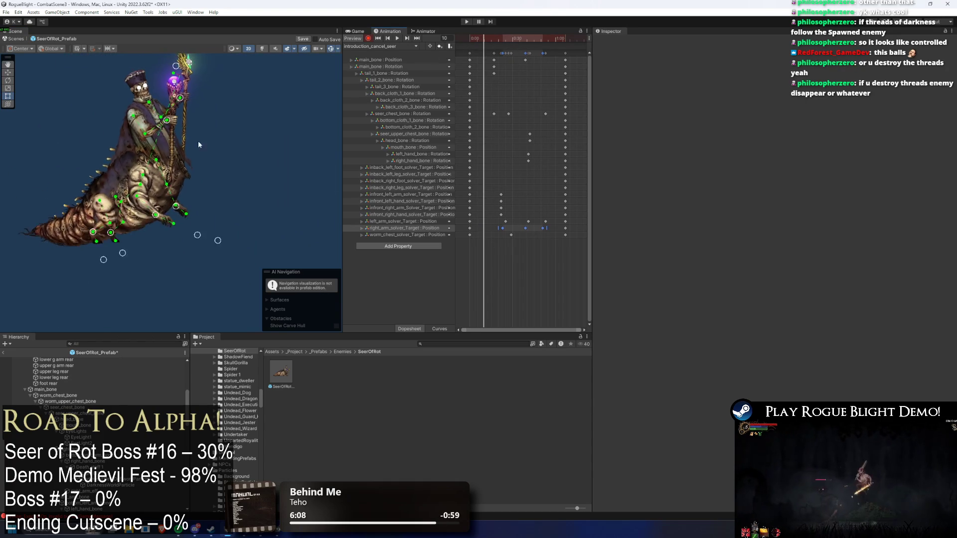
{"action": "scroll", "coordinate": [213, 157], "scroll_direction": "down", "scroll_amount": 3}
{"action": "key", "text": "super"}
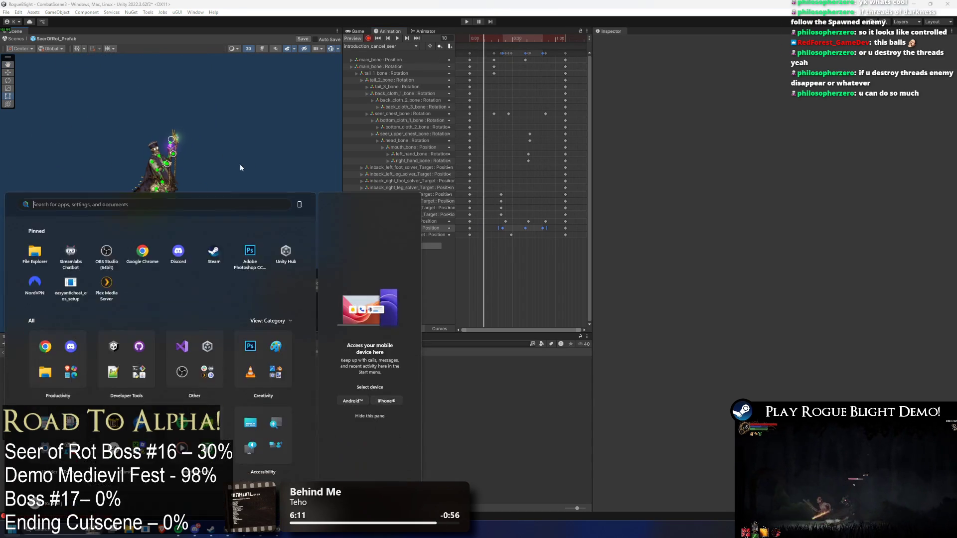
Launch Snipping Tool and capture the Scene area showing the seer
{"action": "type", "text": "snipping Tool"}
{"action": "left_click", "coordinate": [80, 273]}
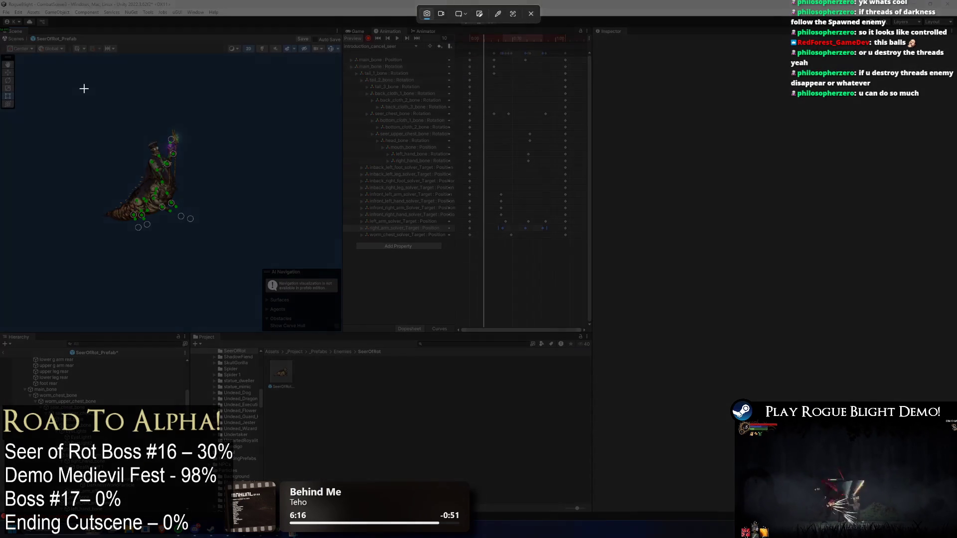
{"action": "left_click_drag", "start_coordinate": [77, 80], "coordinate": [343, 240]}
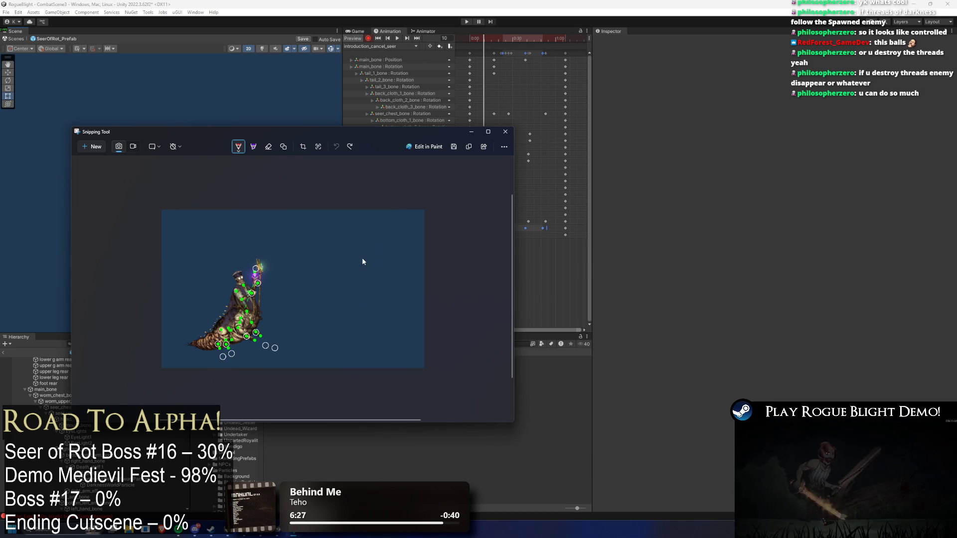
Draw red circles beside the seer and lines from the creature to both targets, undoing stray strokes
{"action": "left_click_drag", "start_coordinate": [363, 260], "coordinate": [362, 262]}
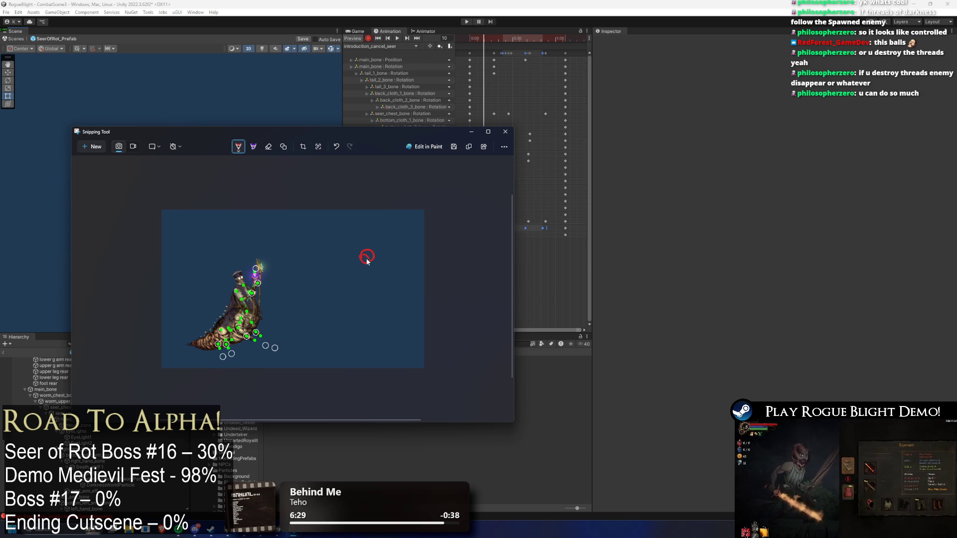
{"action": "key", "text": "ctrl+z"}
{"action": "left_click_drag", "start_coordinate": [371, 260], "coordinate": [364, 257]}
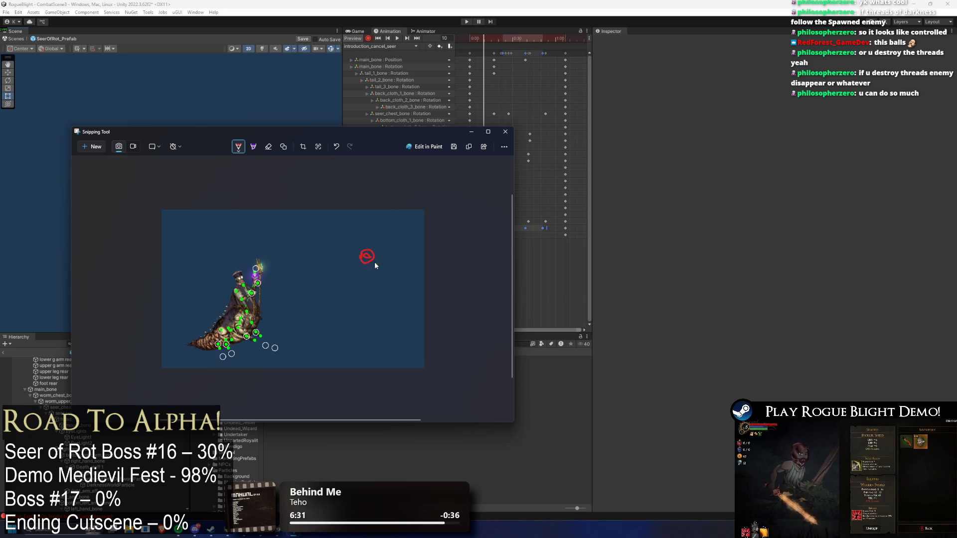
{"action": "mouse_move", "coordinate": [354, 313]}
{"action": "left_mouse_down"}
{"action": "mouse_move", "coordinate": [363, 325]}
{"action": "mouse_move", "coordinate": [363, 300]}
{"action": "left_mouse_up"}
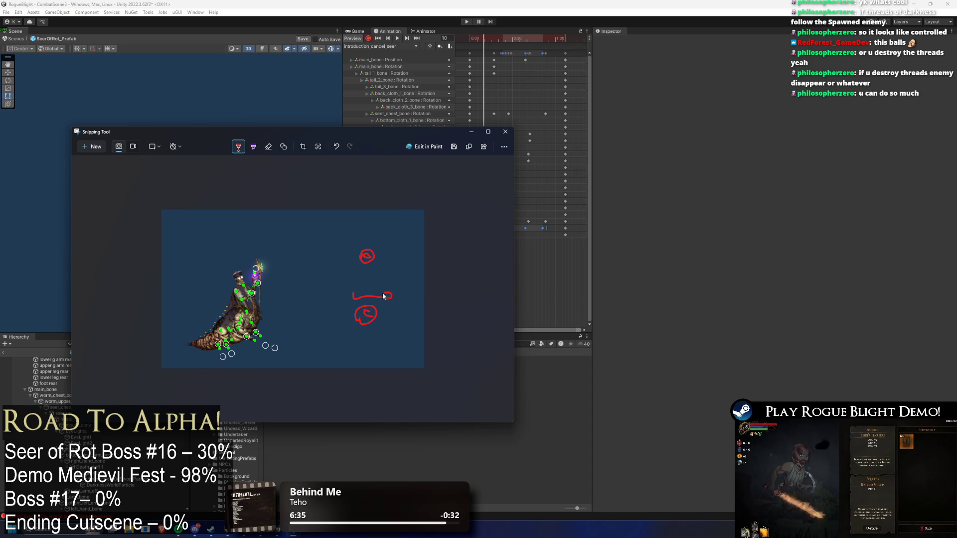
{"action": "mouse_move", "coordinate": [352, 234]}
{"action": "left_mouse_down"}
{"action": "mouse_move", "coordinate": [385, 243]}
{"action": "mouse_move", "coordinate": [248, 314]}
{"action": "left_mouse_up"}
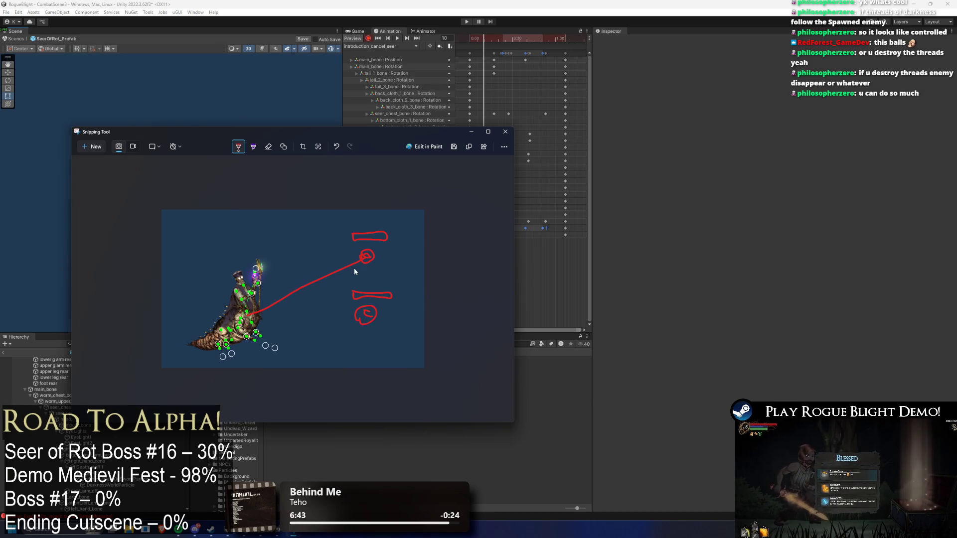
{"action": "mouse_move", "coordinate": [246, 308]}
{"action": "left_mouse_down"}
{"action": "mouse_move", "coordinate": [365, 258]}
{"action": "mouse_move", "coordinate": [249, 315]}
{"action": "mouse_move", "coordinate": [331, 279]}
{"action": "left_mouse_up"}
{"action": "left_click_drag", "start_coordinate": [367, 315], "coordinate": [241, 333]}
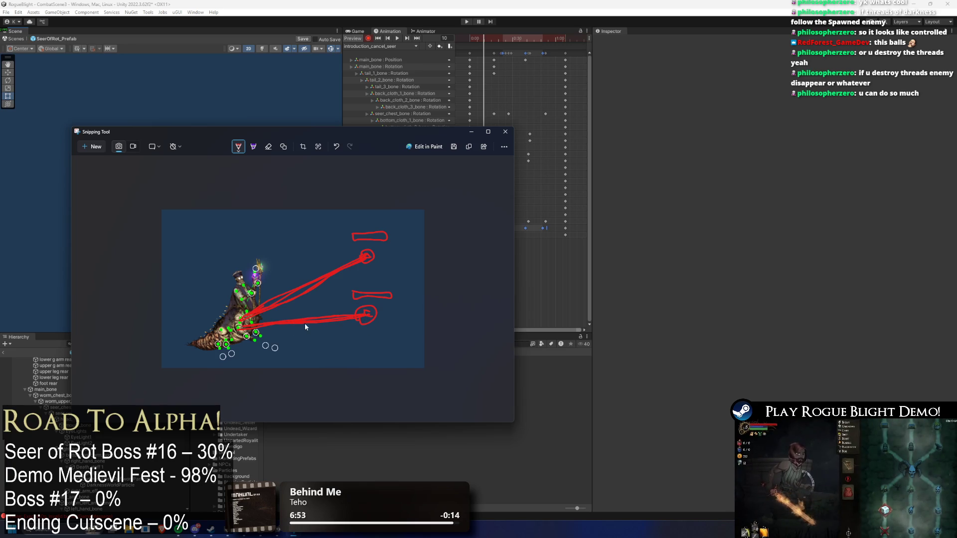
{"action": "key", "text": "ctrl+z"}
{"action": "key", "text": "ctrl+z"}
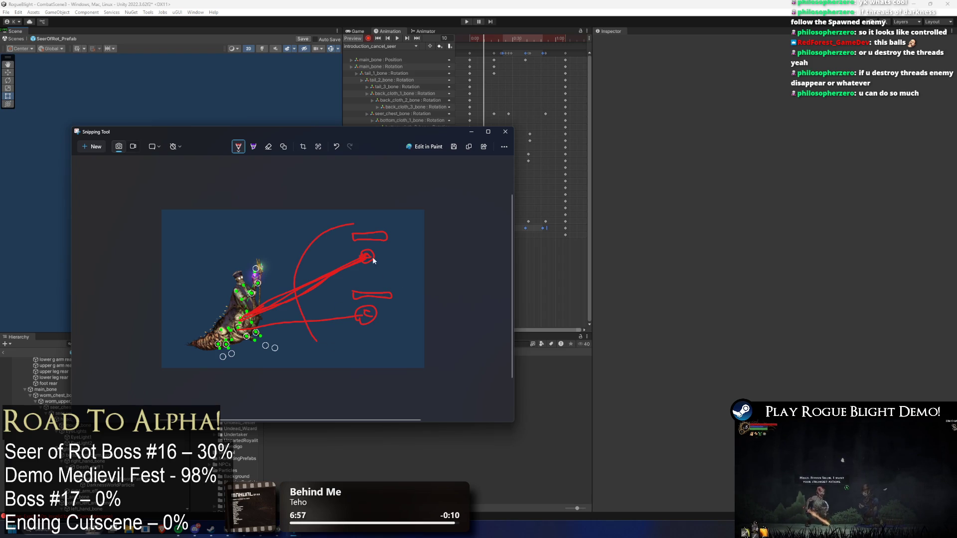
Discard trial loops around the targets, redraw the lower-target line, and start a large box
{"action": "mouse_move", "coordinate": [304, 335]}
{"action": "left_mouse_down"}
{"action": "mouse_move", "coordinate": [412, 242]}
{"action": "mouse_move", "coordinate": [305, 301]}
{"action": "left_mouse_up"}
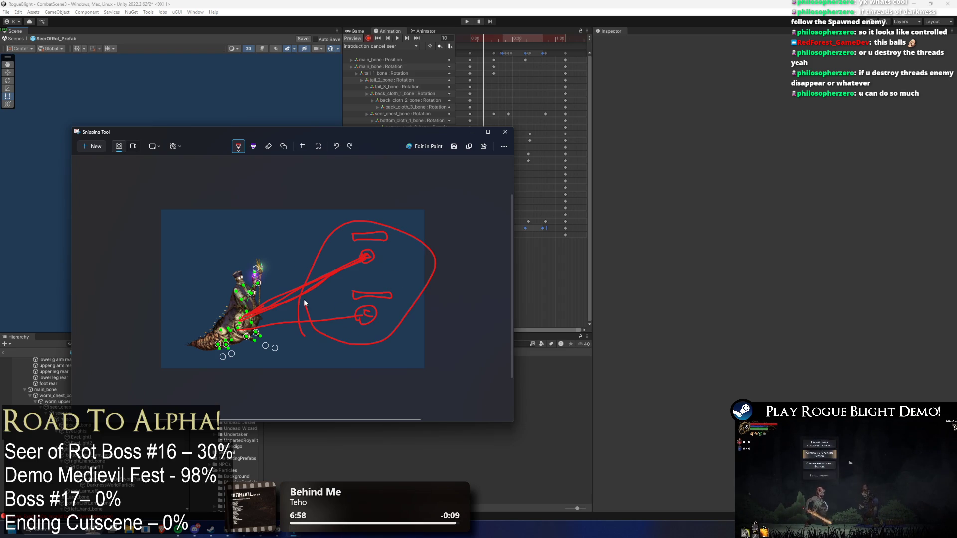
{"action": "key", "text": "ctrl+z"}
{"action": "mouse_move", "coordinate": [349, 259]}
{"action": "left_mouse_down"}
{"action": "mouse_move", "coordinate": [292, 292]}
{"action": "mouse_move", "coordinate": [370, 294]}
{"action": "left_mouse_up"}
{"action": "key", "text": "ctrl+z"}
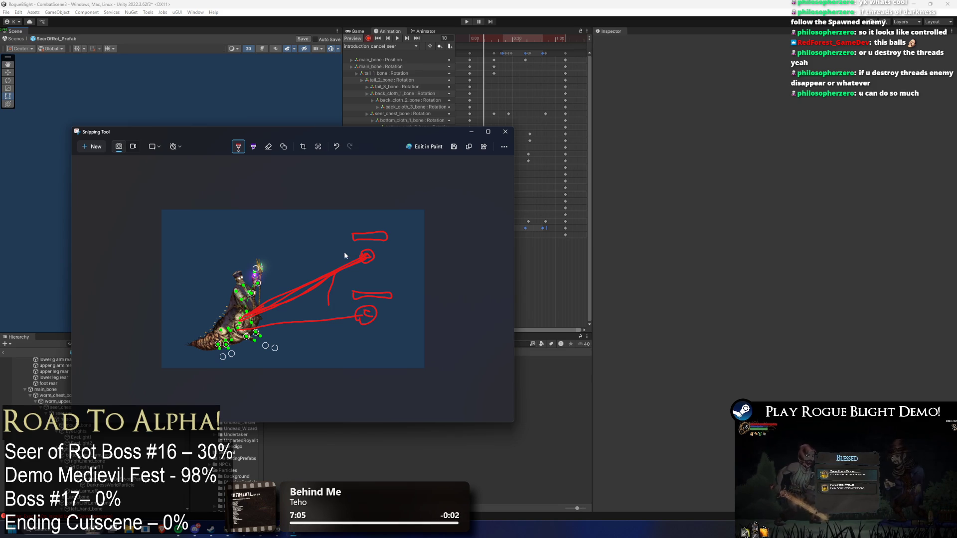
{"action": "key", "text": "ctrl+z"}
{"action": "key", "text": "ctrl+z"}
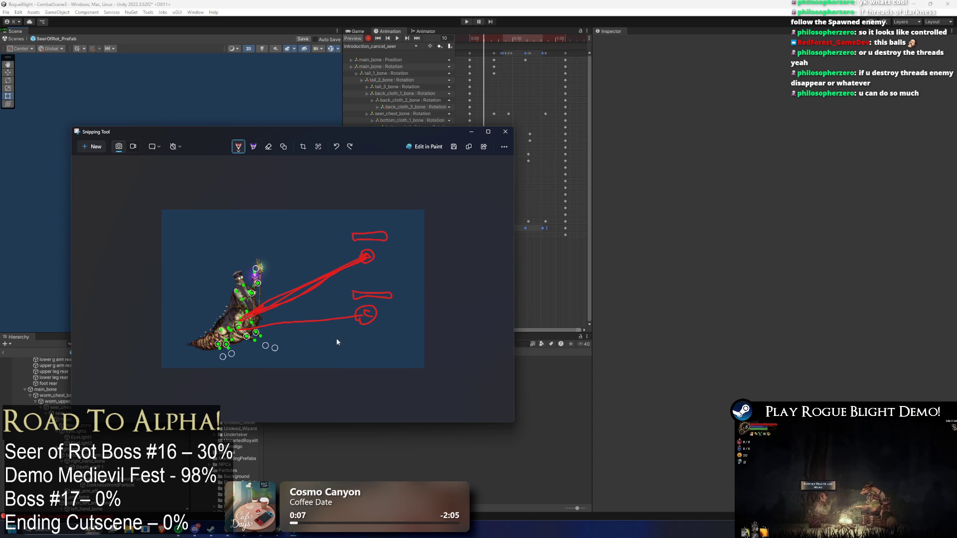
{"action": "key", "text": "ctrl+z"}
{"action": "mouse_move", "coordinate": [328, 327]}
{"action": "left_mouse_down"}
{"action": "mouse_move", "coordinate": [283, 347]}
{"action": "mouse_move", "coordinate": [326, 318]}
{"action": "left_mouse_up"}
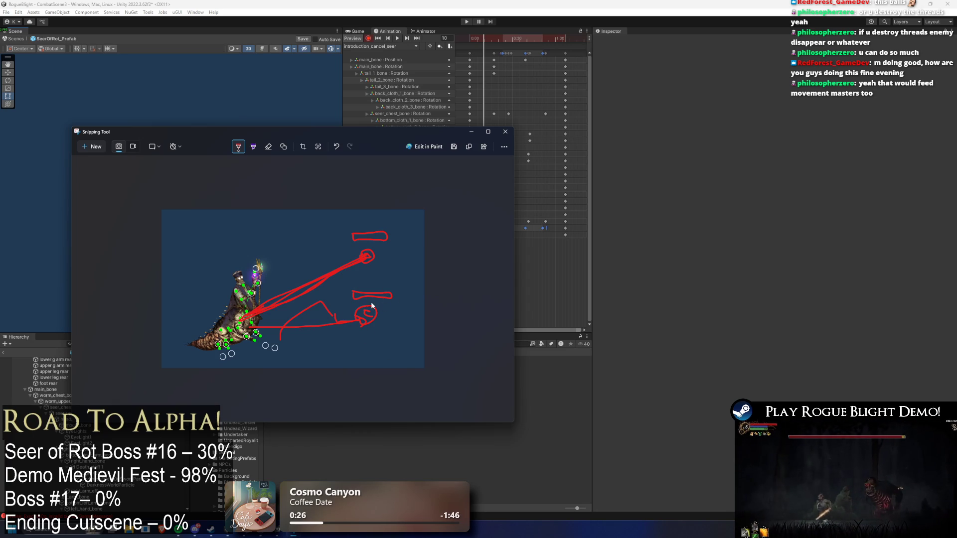
{"action": "key", "text": "ctrl+z"}
{"action": "key", "text": "ctrl+z"}
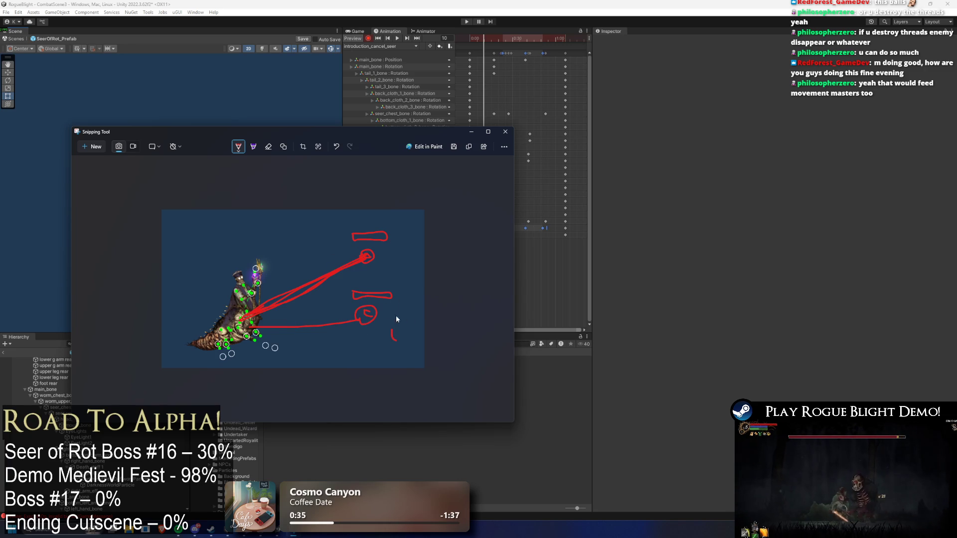
{"action": "key", "text": "ctrl+z"}
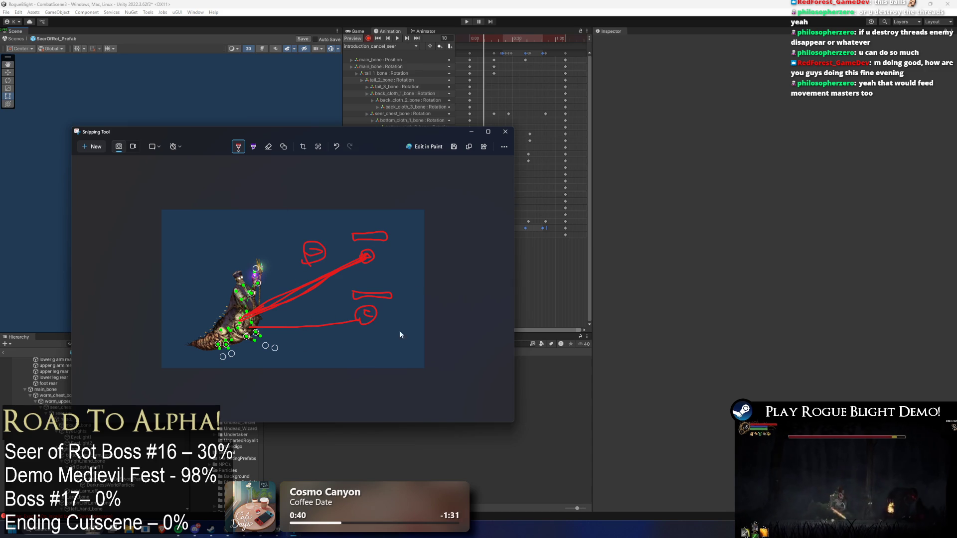
{"action": "mouse_move", "coordinate": [293, 334]}
{"action": "left_mouse_down"}
{"action": "mouse_move", "coordinate": [336, 220]}
{"action": "mouse_move", "coordinate": [299, 337]}
{"action": "mouse_move", "coordinate": [267, 325]}
{"action": "left_mouse_up"}
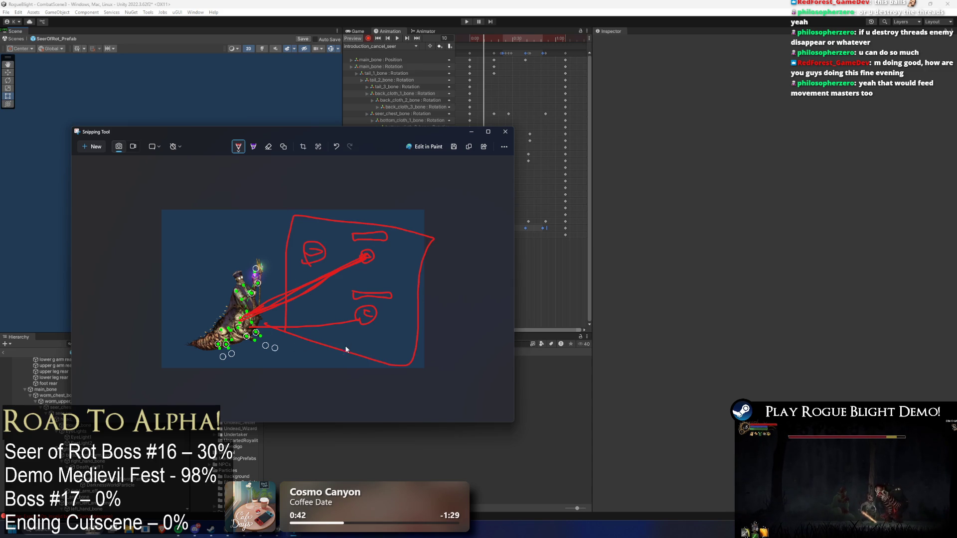
Undo the extra strokes and upper-circle line, then minimize Snipping Tool to bring Unity forward
{"action": "key", "text": "ctrl+z"}
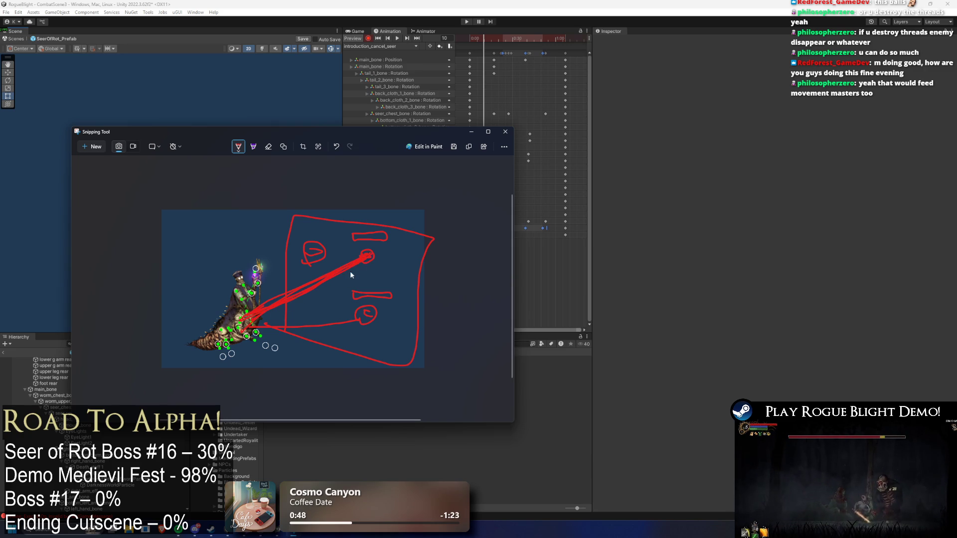
{"action": "left_click_drag", "start_coordinate": [378, 257], "coordinate": [269, 325]}
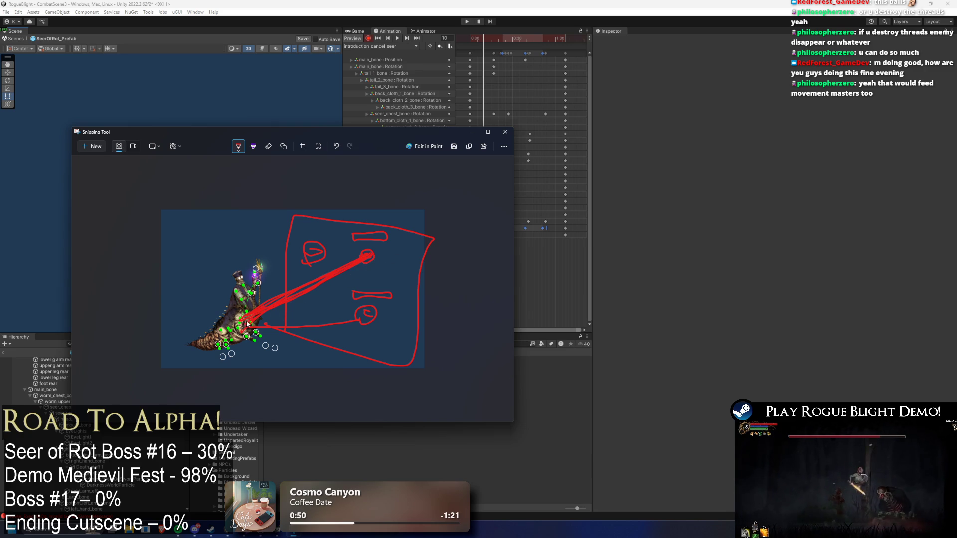
{"action": "key", "text": "ctrl+z"}
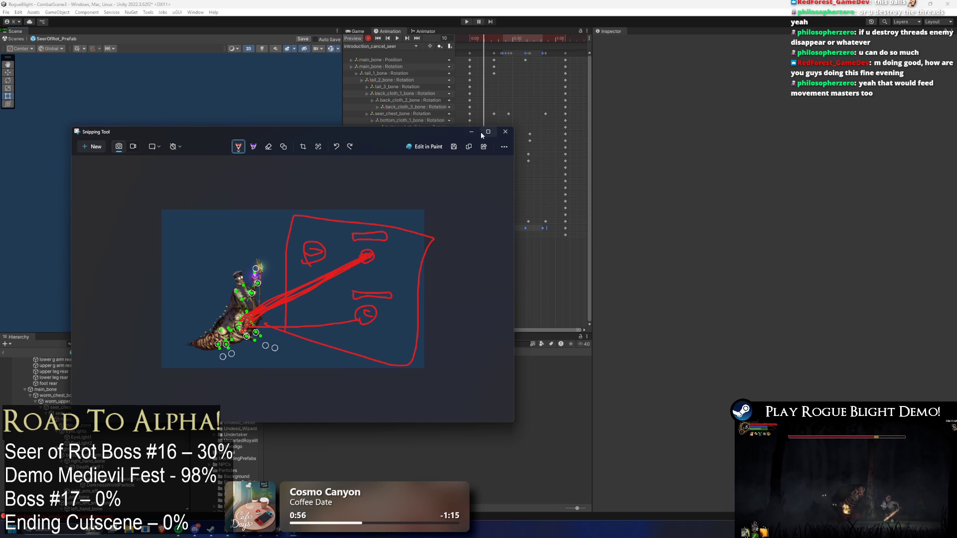
{"action": "scroll", "coordinate": [244, 282], "scroll_direction": "up", "scroll_amount": 1}
{"action": "scroll", "coordinate": [254, 286], "scroll_direction": "down", "scroll_amount": 1}
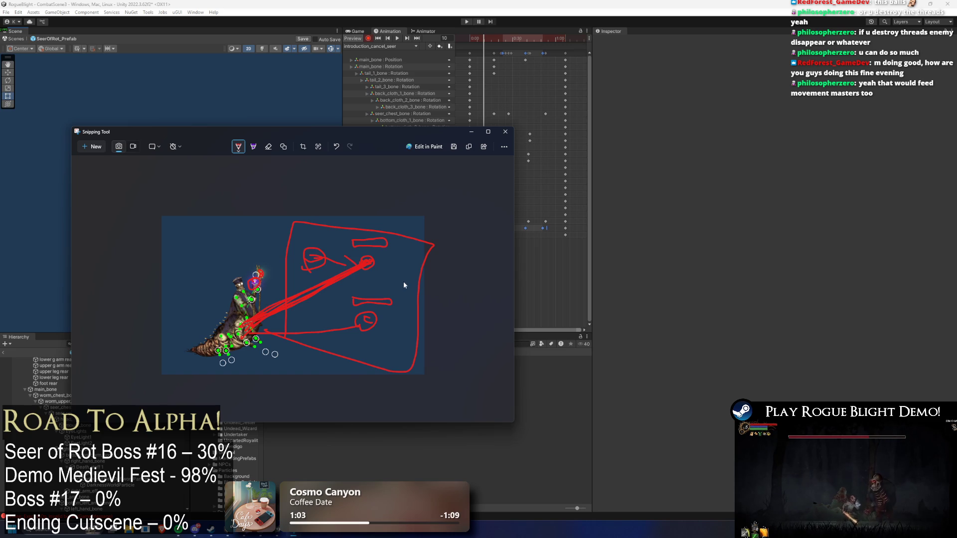
{"action": "left_click", "coordinate": [471, 133]}
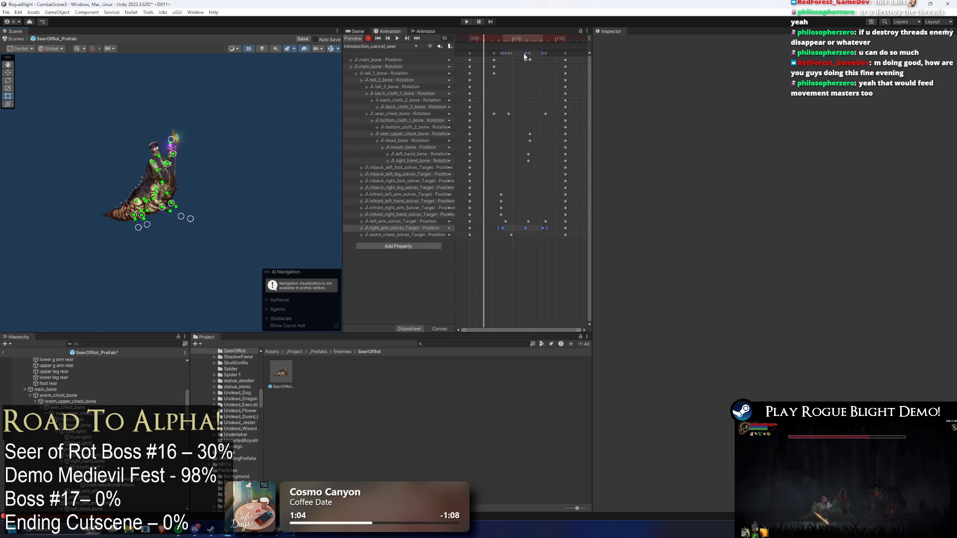
Scrub and preview the clip around frames 14–34, then select four solver target keys and cancel their move
{"action": "mouse_move", "coordinate": [486, 38]}
{"action": "left_mouse_down"}
{"action": "mouse_move", "coordinate": [501, 40]}
{"action": "mouse_move", "coordinate": [496, 48]}
{"action": "left_mouse_up"}
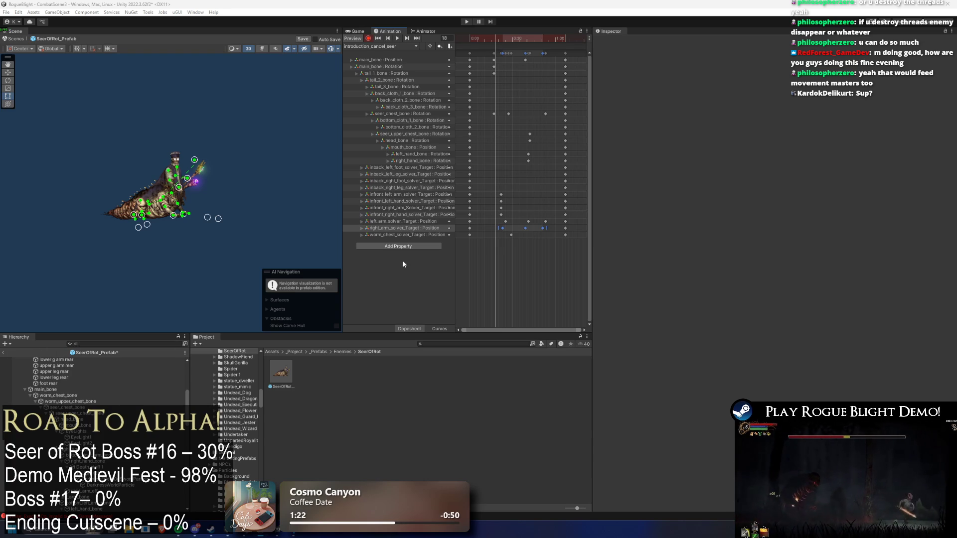
{"action": "key", "text": "space"}
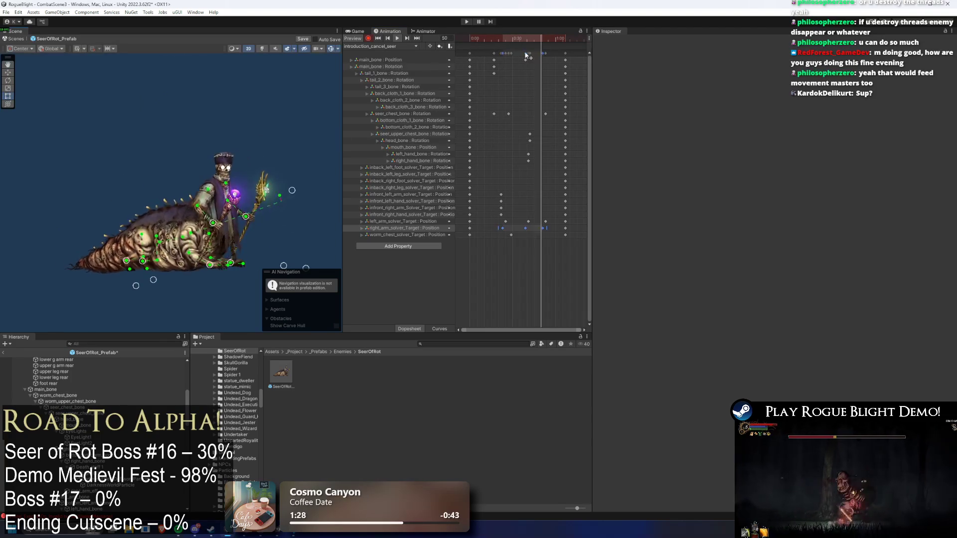
{"action": "left_click", "coordinate": [518, 39]}
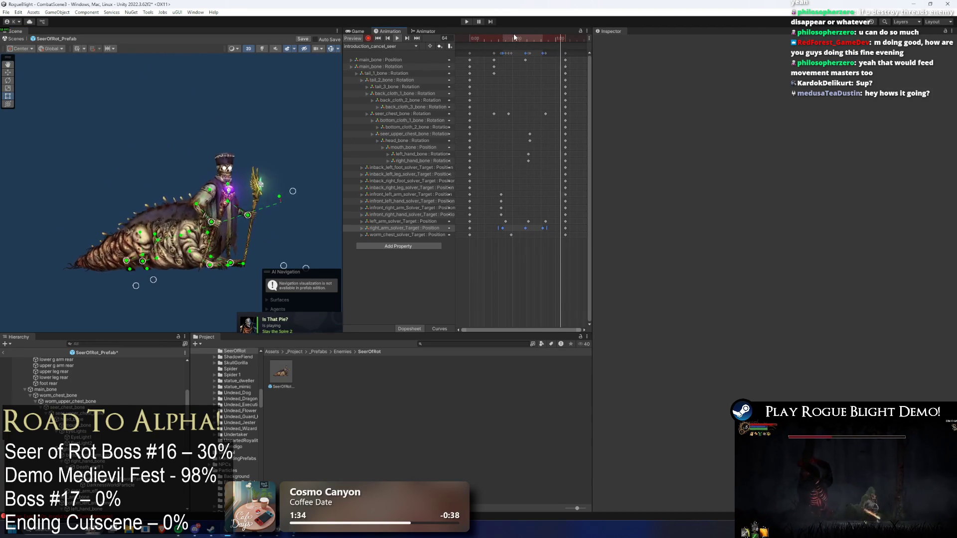
{"action": "left_click", "coordinate": [491, 40]}
{"action": "left_click_drag", "start_coordinate": [490, 40], "coordinate": [496, 42]}
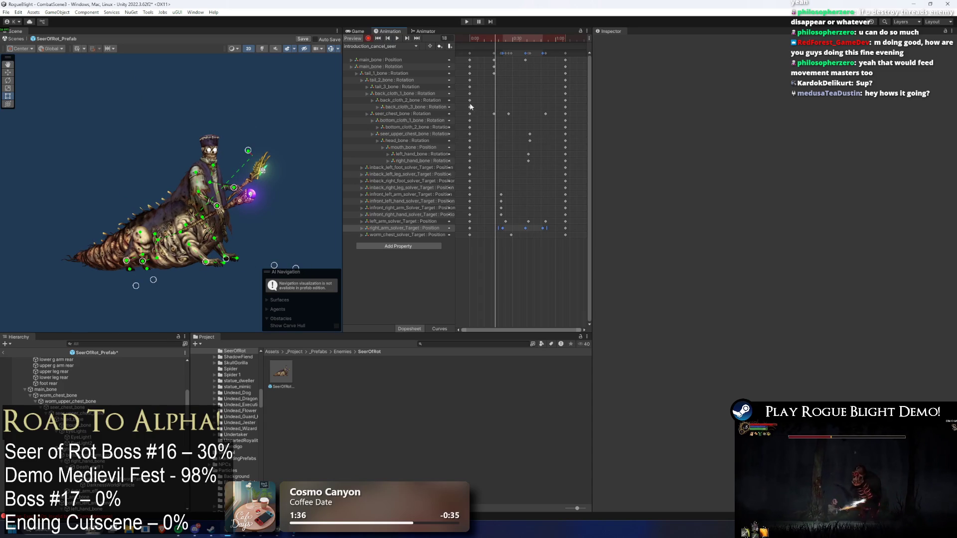
{"action": "mouse_move", "coordinate": [508, 183]}
{"action": "left_mouse_down"}
{"action": "mouse_move", "coordinate": [484, 209]}
{"action": "mouse_move", "coordinate": [512, 217]}
{"action": "mouse_move", "coordinate": [497, 228]}
{"action": "mouse_move", "coordinate": [510, 225]}
{"action": "left_mouse_up"}
{"action": "key", "text": "ctrl+z"}
{"action": "key", "text": "ctrl+z"}
Check the annotated screenshot, return to Unity, and shift the arm-solver keys slightly earlier
{"action": "key", "text": "alt+Tab"}
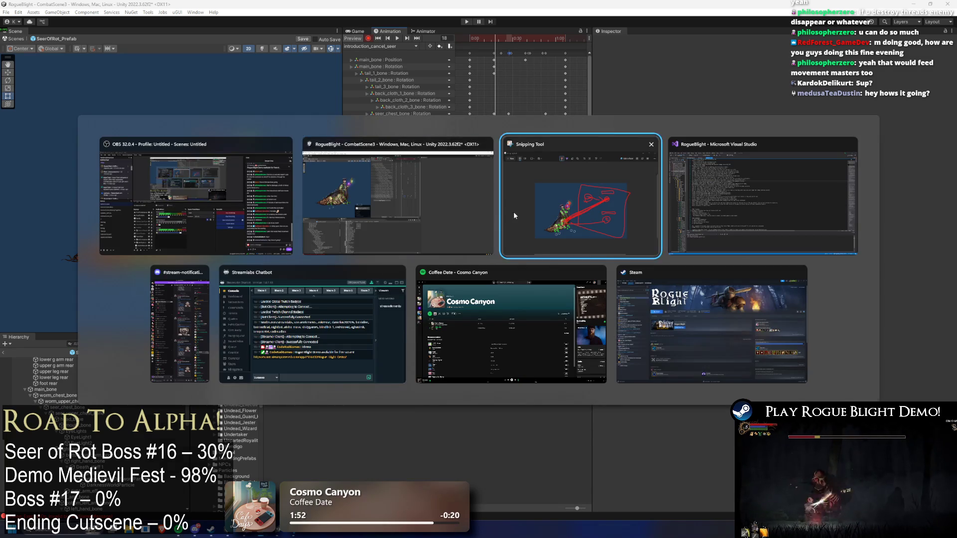
{"action": "left_click", "coordinate": [513, 211]}
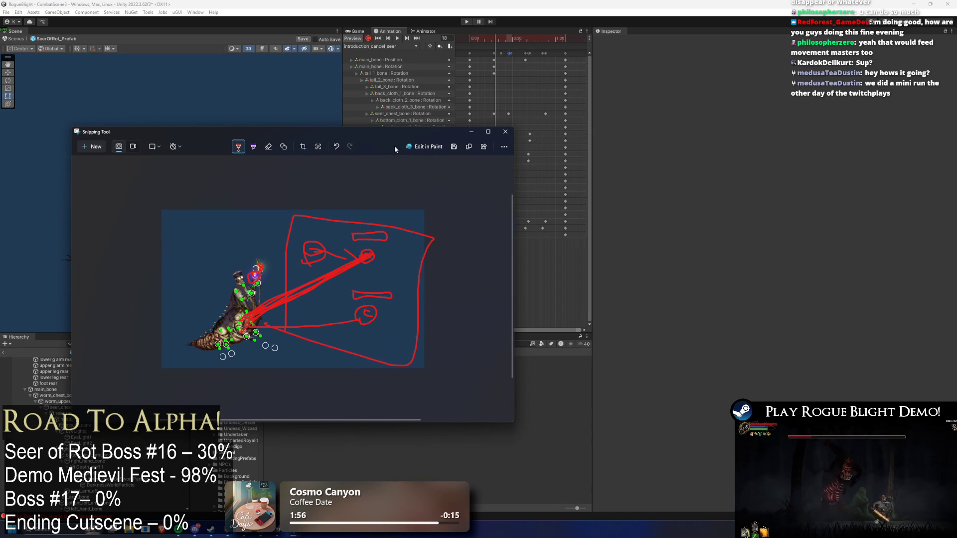
{"action": "key", "text": "alt+Tab"}
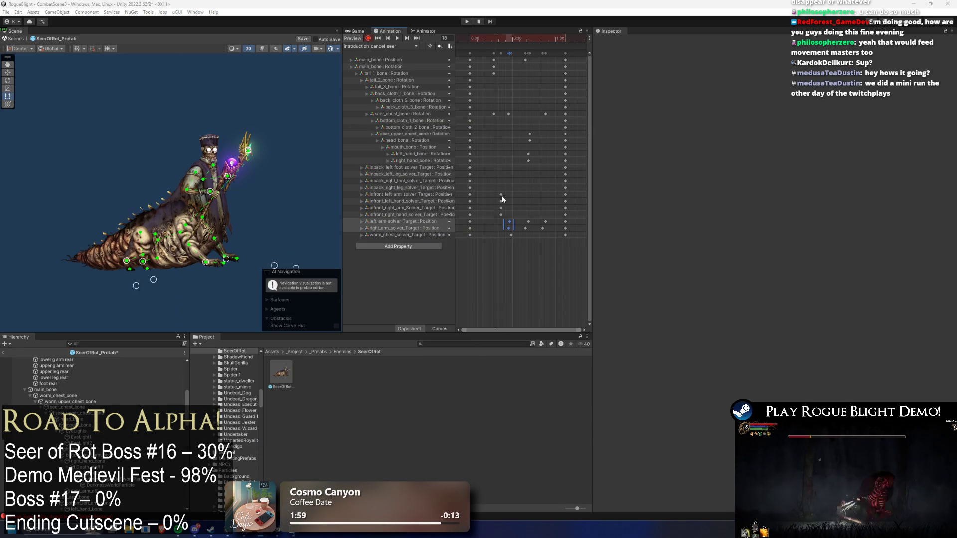
{"action": "left_click_drag", "start_coordinate": [509, 226], "coordinate": [508, 225]}
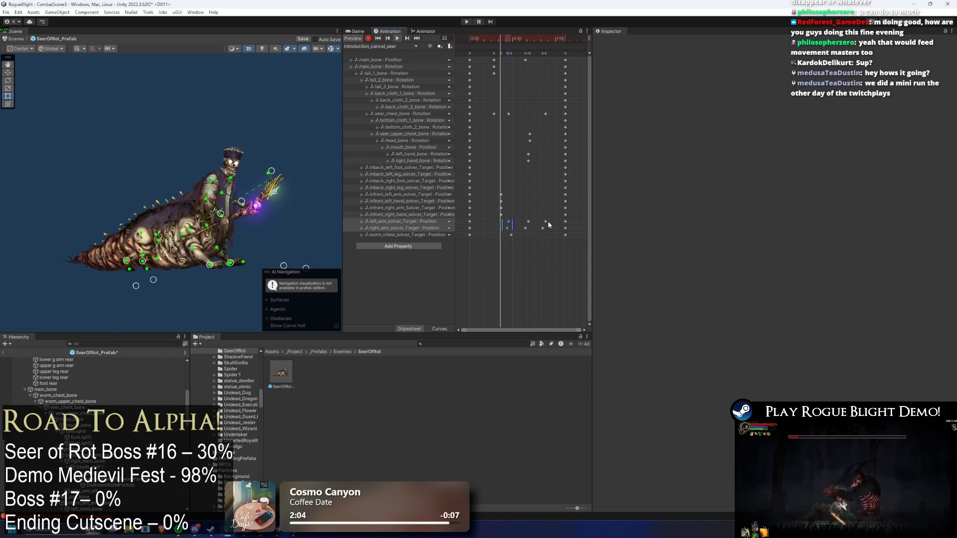
{"action": "left_click", "coordinate": [532, 230]}
Delete the middle arm-solver keys, pull the right hand target down at frame 37, and nudge its key
{"action": "left_click_drag", "start_coordinate": [532, 230], "coordinate": [522, 218]}
{"action": "key", "text": "Delete"}
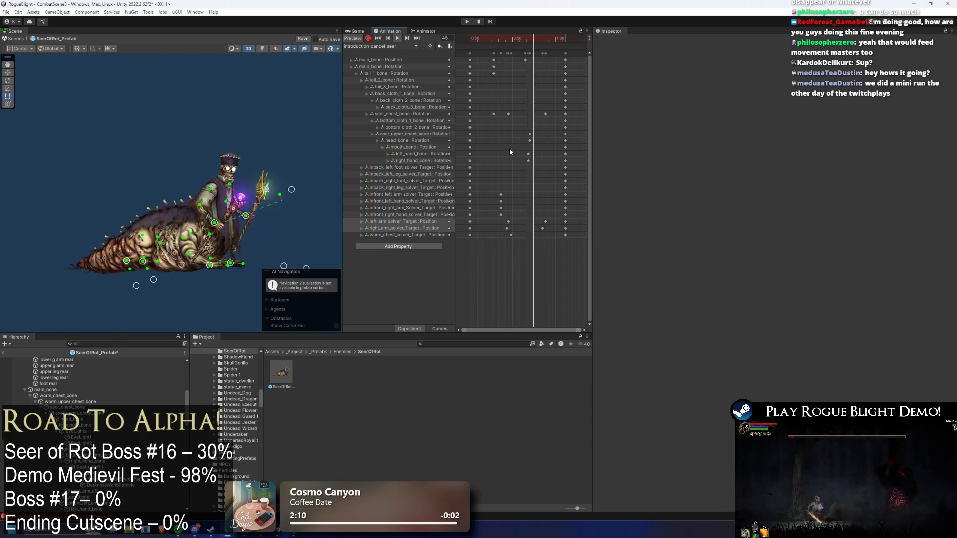
{"action": "mouse_move", "coordinate": [507, 39]}
{"action": "left_mouse_down"}
{"action": "mouse_move", "coordinate": [522, 40]}
{"action": "mouse_move", "coordinate": [495, 40]}
{"action": "mouse_move", "coordinate": [527, 43]}
{"action": "left_mouse_up"}
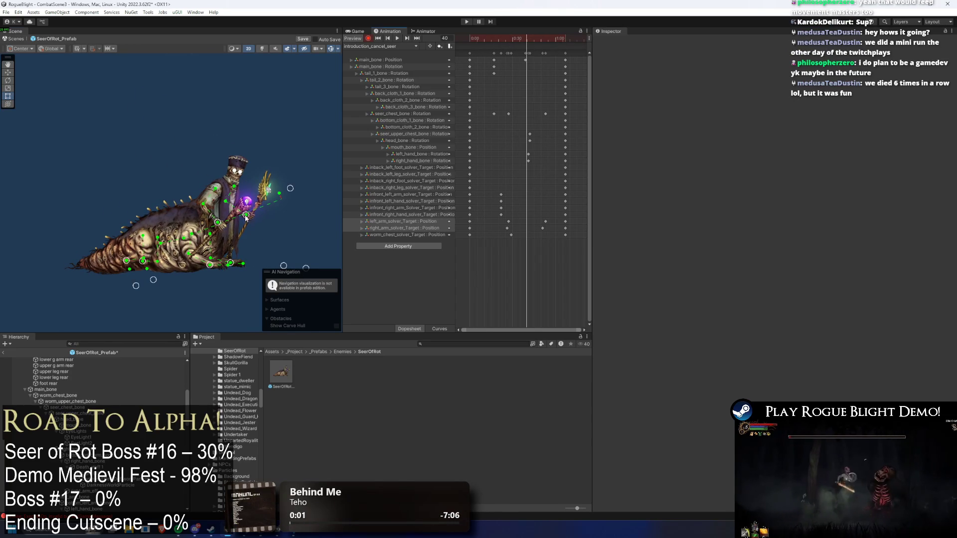
{"action": "left_click_drag", "start_coordinate": [216, 226], "coordinate": [220, 234]}
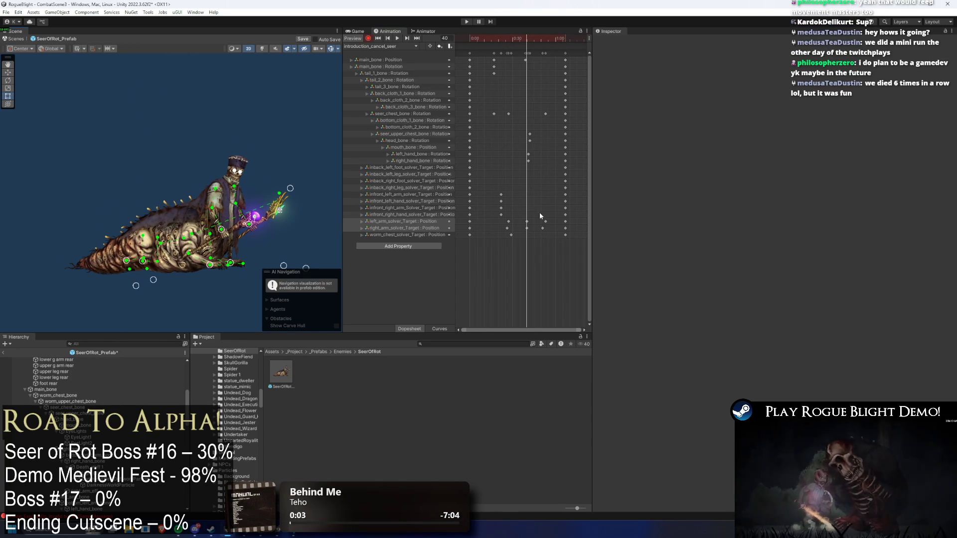
{"action": "left_click", "coordinate": [526, 228]}
{"action": "mouse_move", "coordinate": [527, 227]}
{"action": "left_mouse_down"}
{"action": "mouse_move", "coordinate": [536, 233]}
{"action": "mouse_move", "coordinate": [518, 231]}
{"action": "mouse_move", "coordinate": [531, 225]}
{"action": "left_mouse_up"}
{"action": "key", "text": "space"}
{"action": "key", "text": "Delete"}
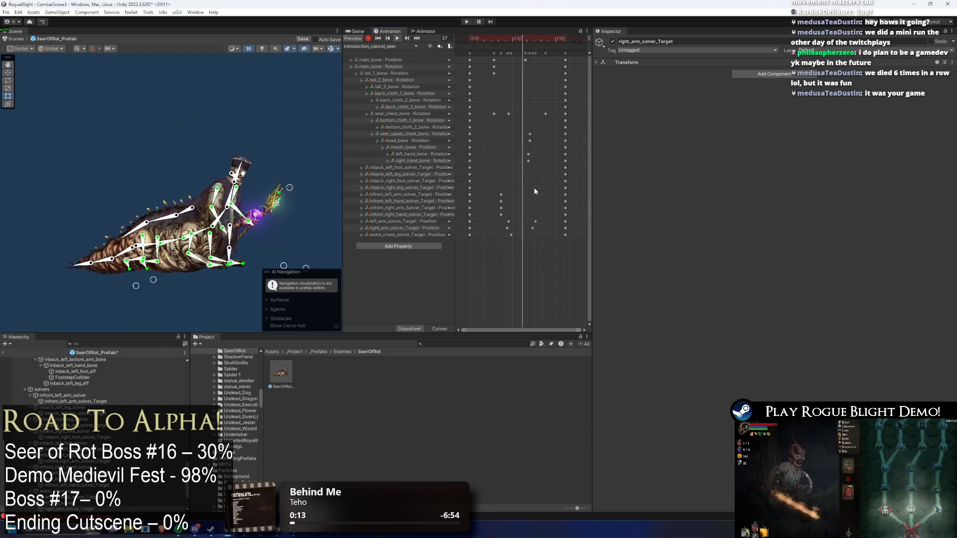
Delete the remaining arm-solver keys and key both arm solver targets at frame 40
{"action": "left_click_drag", "start_coordinate": [542, 189], "coordinate": [524, 229]}
{"action": "key", "text": "Delete"}
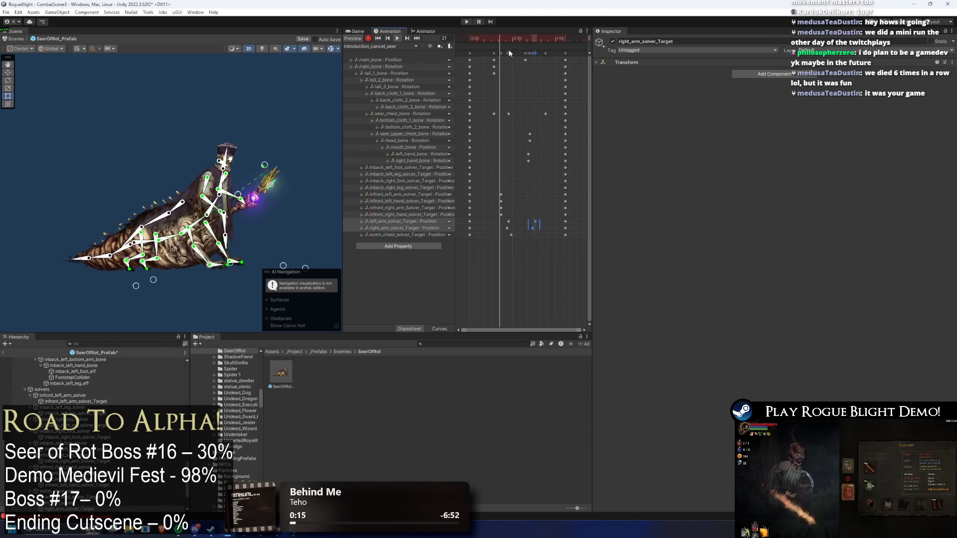
{"action": "left_click_drag", "start_coordinate": [518, 39], "coordinate": [526, 38]}
{"action": "key", "text": "ctrl+v"}
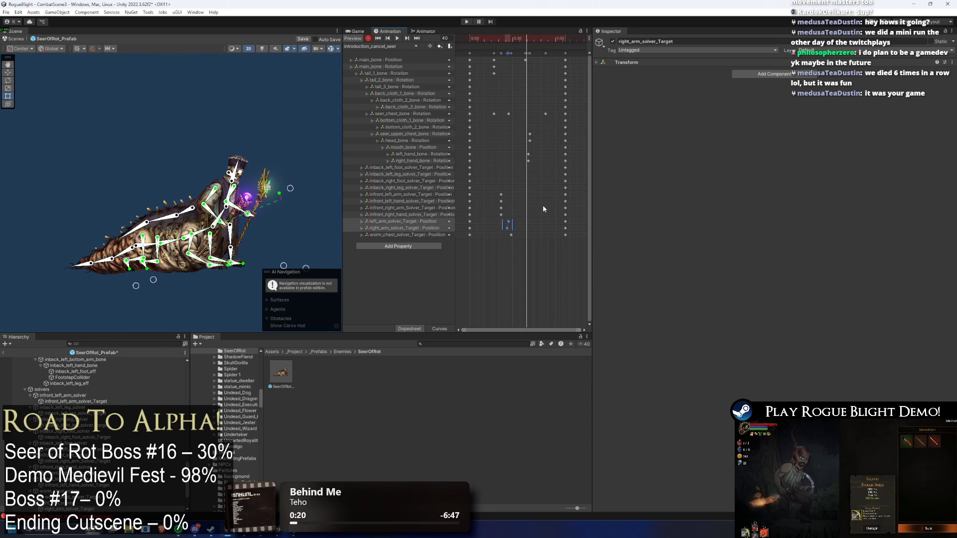
{"action": "scroll", "coordinate": [279, 209], "scroll_direction": "up", "scroll_amount": 5}
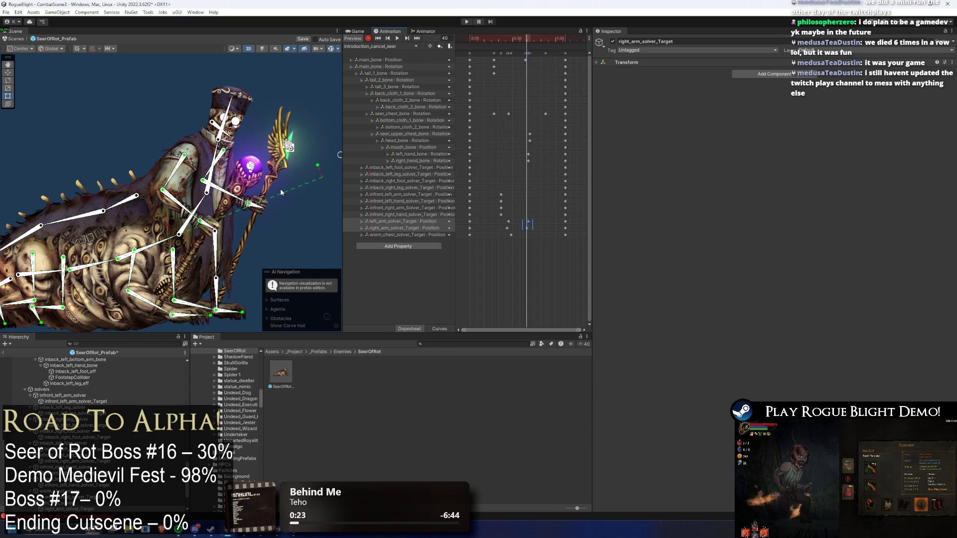
Re-pose the seer's staff arm lower and to the right
{"action": "left_click_drag", "start_coordinate": [250, 208], "coordinate": [260, 218]}
{"action": "left_click", "coordinate": [210, 227]}
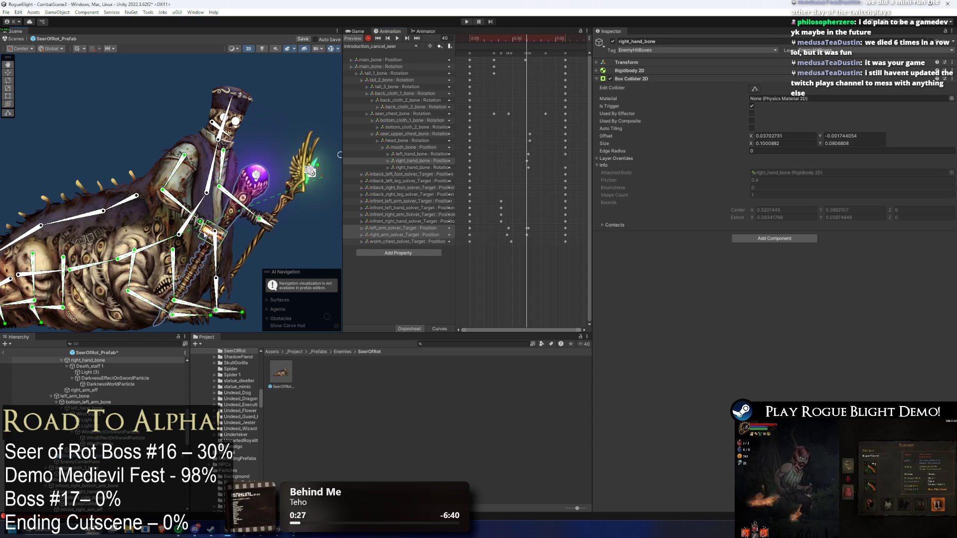
{"action": "left_click", "coordinate": [202, 222]}
{"action": "left_click", "coordinate": [204, 225]}
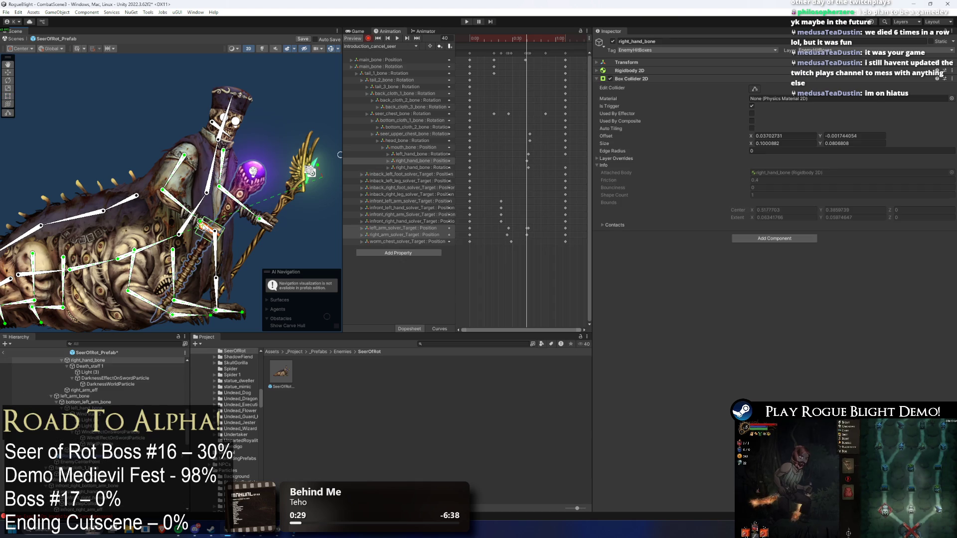
{"action": "scroll", "coordinate": [202, 230], "scroll_direction": "up", "scroll_amount": 3}
{"action": "left_click", "coordinate": [209, 228]}
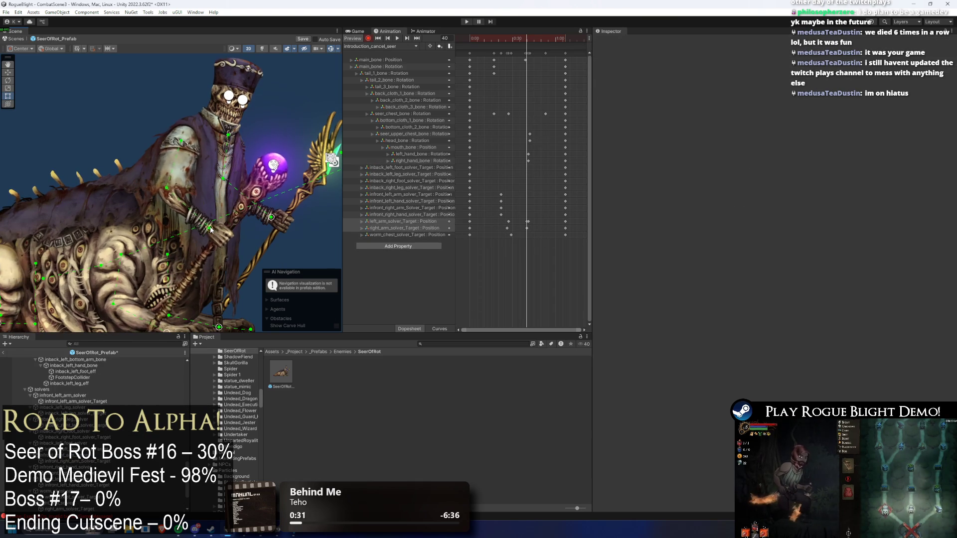
{"action": "left_click_drag", "start_coordinate": [210, 229], "coordinate": [213, 234]}
{"action": "key", "text": "ctrl+z"}
{"action": "key", "text": "ctrl+z"}
{"action": "key", "text": "ctrl+z"}
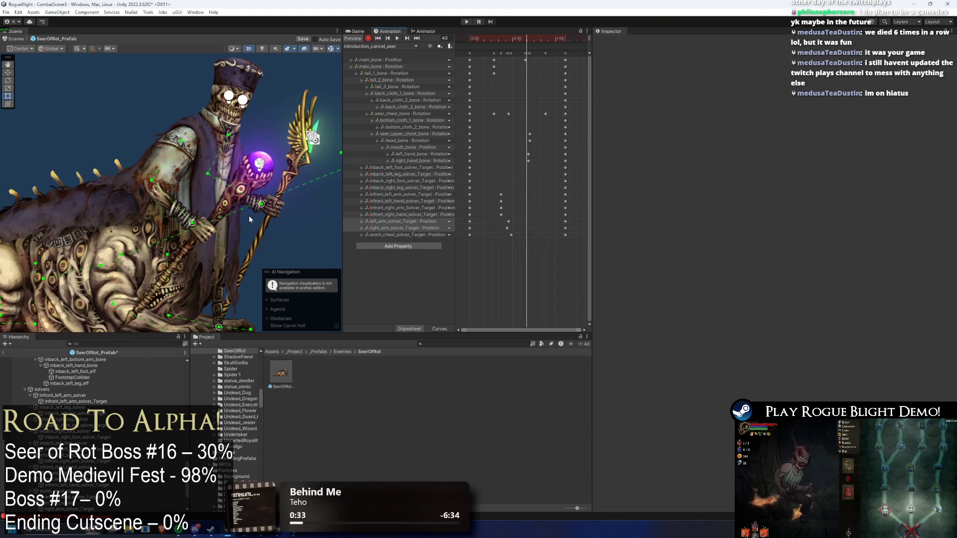
{"action": "left_click_drag", "start_coordinate": [217, 233], "coordinate": [206, 235]}
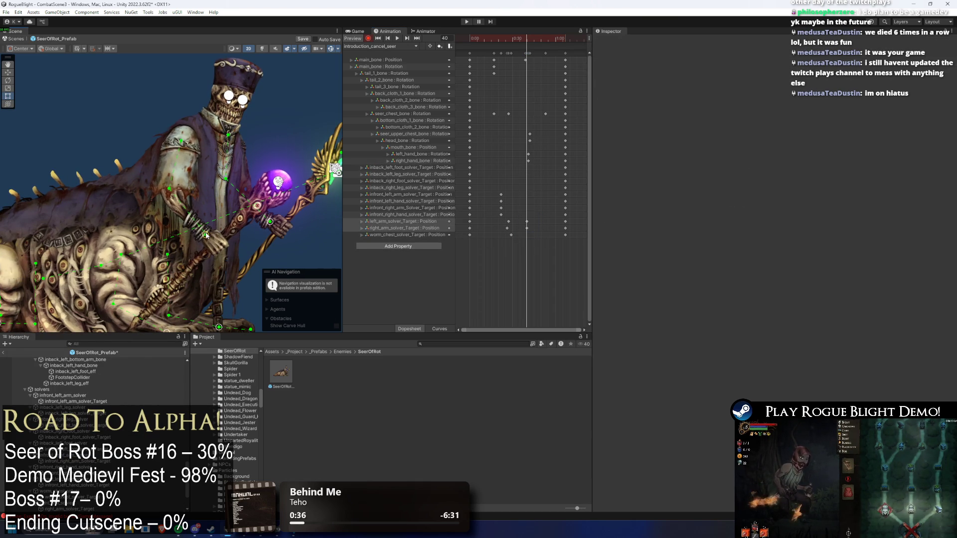
Shift and delete left arm solver keys, then try pasting arm keys near frame 39 and undo it
{"action": "left_click", "coordinate": [526, 222]}
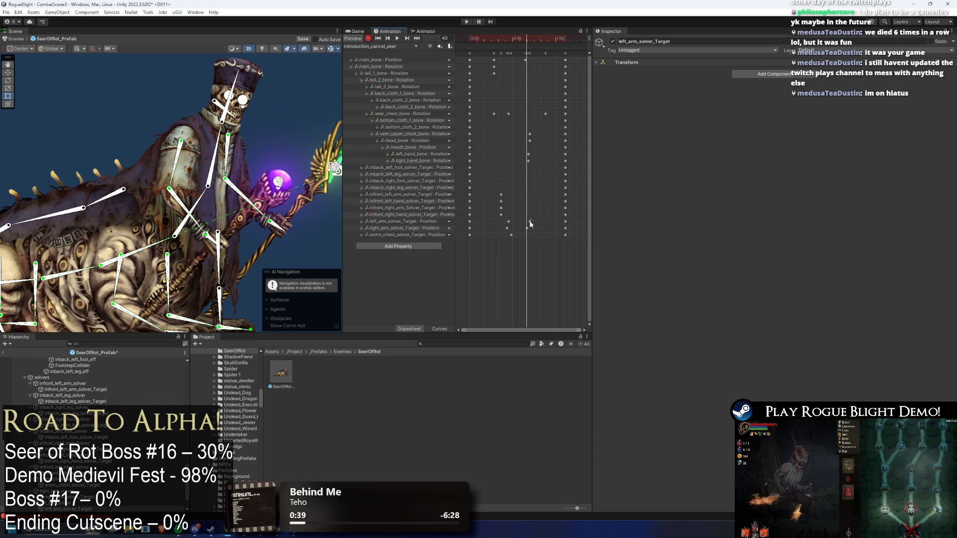
{"action": "left_click_drag", "start_coordinate": [530, 222], "coordinate": [530, 222]}
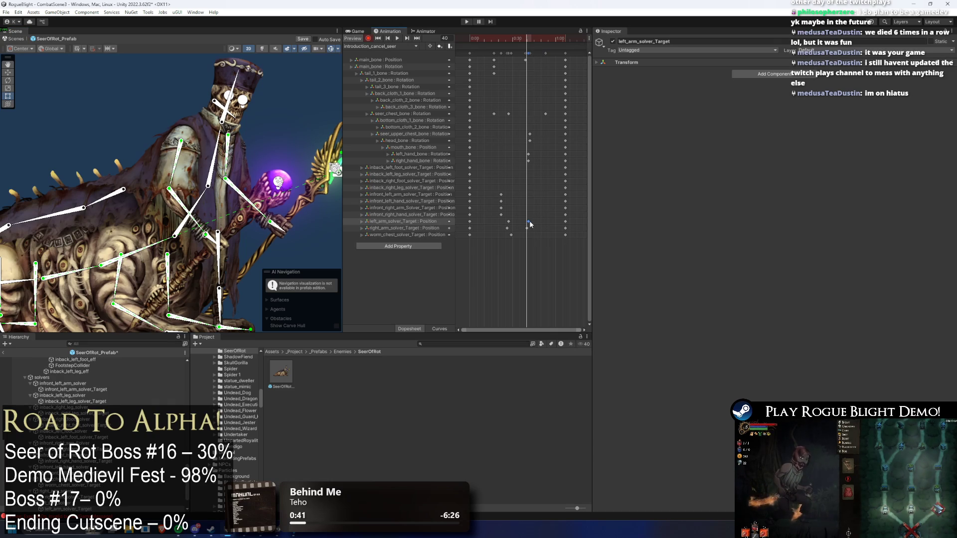
{"action": "key", "text": "space"}
{"action": "key", "text": "Delete"}
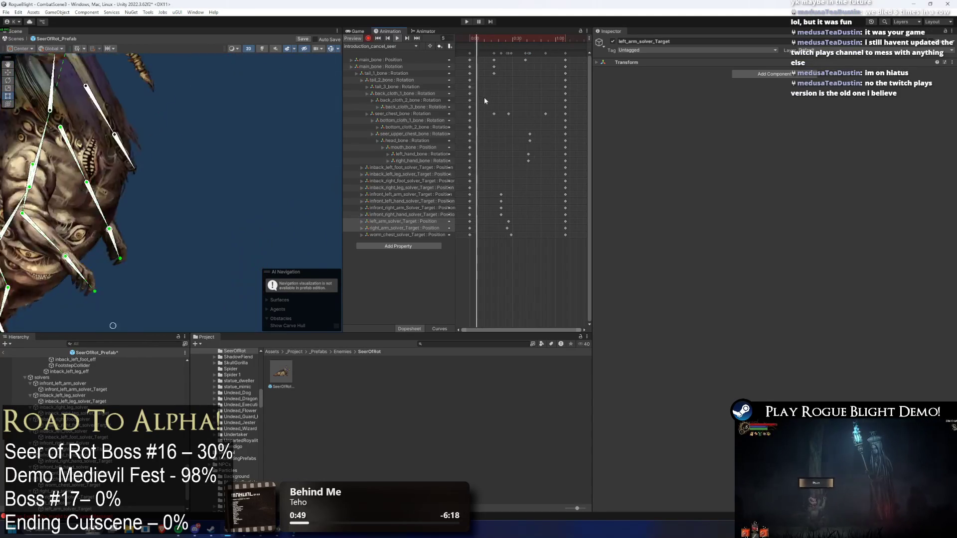
{"action": "left_click", "coordinate": [525, 39]}
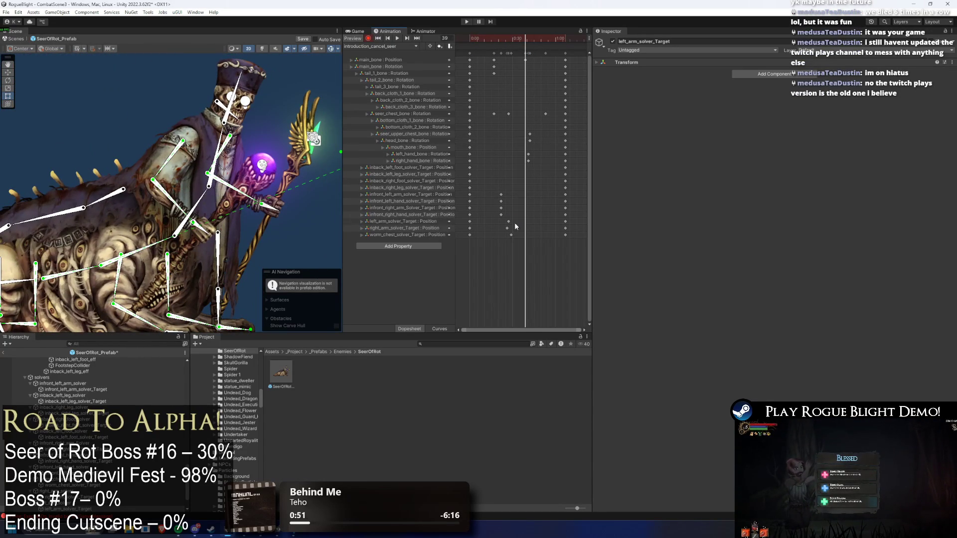
{"action": "left_click", "coordinate": [509, 221]}
{"action": "left_click_drag", "start_coordinate": [523, 223], "coordinate": [504, 233]}
{"action": "key", "text": "ctrl+c"}
{"action": "key", "text": "ctrl+v"}
{"action": "left_click", "coordinate": [533, 39]}
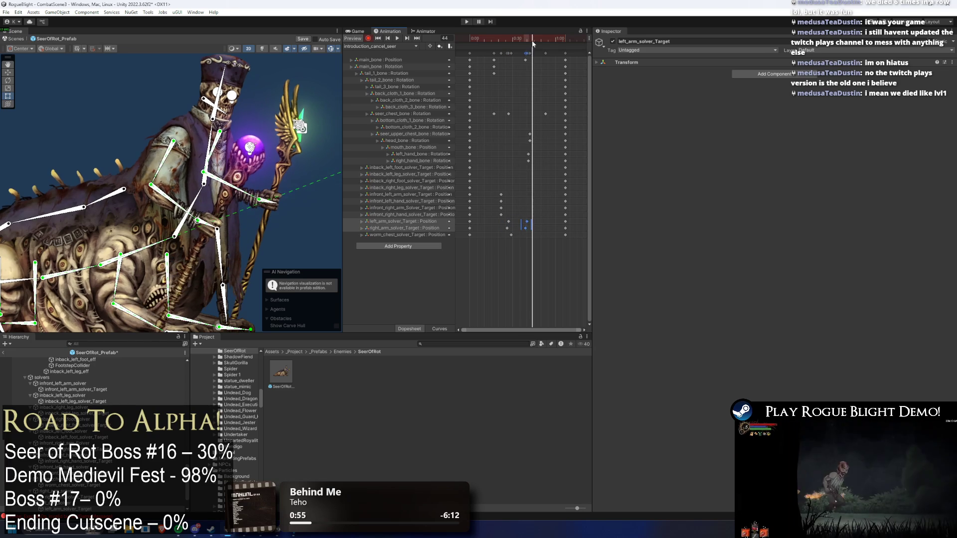
{"action": "key", "text": "ctrl+z"}
At frame 46, lower the left hand and move the staff hand down-right, keying both
{"action": "left_click", "coordinate": [539, 39]}
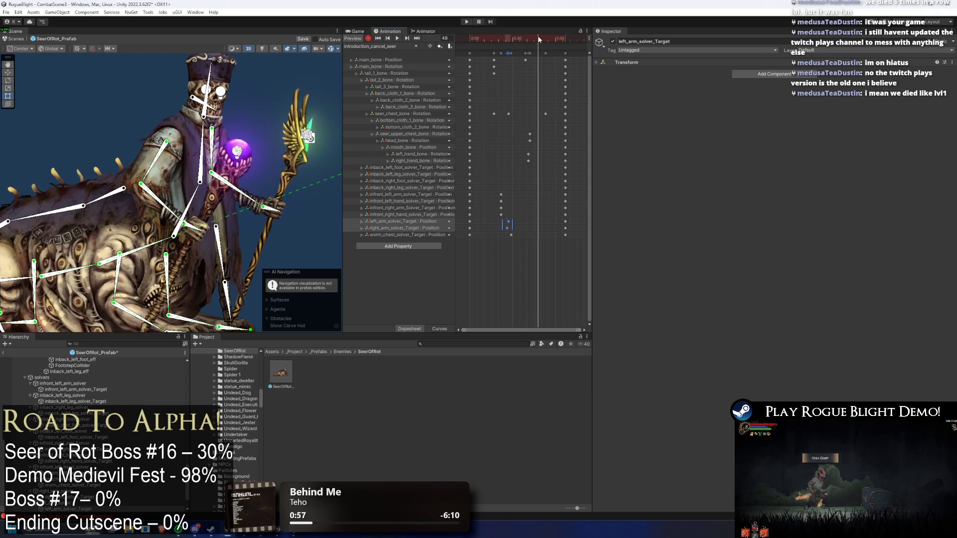
{"action": "left_click", "coordinate": [535, 39]}
{"action": "left_click", "coordinate": [299, 235]}
{"action": "left_click_drag", "start_coordinate": [264, 206], "coordinate": [268, 218]}
{"action": "left_click_drag", "start_coordinate": [186, 222], "coordinate": [209, 234]}
{"action": "left_click", "coordinate": [533, 228]}
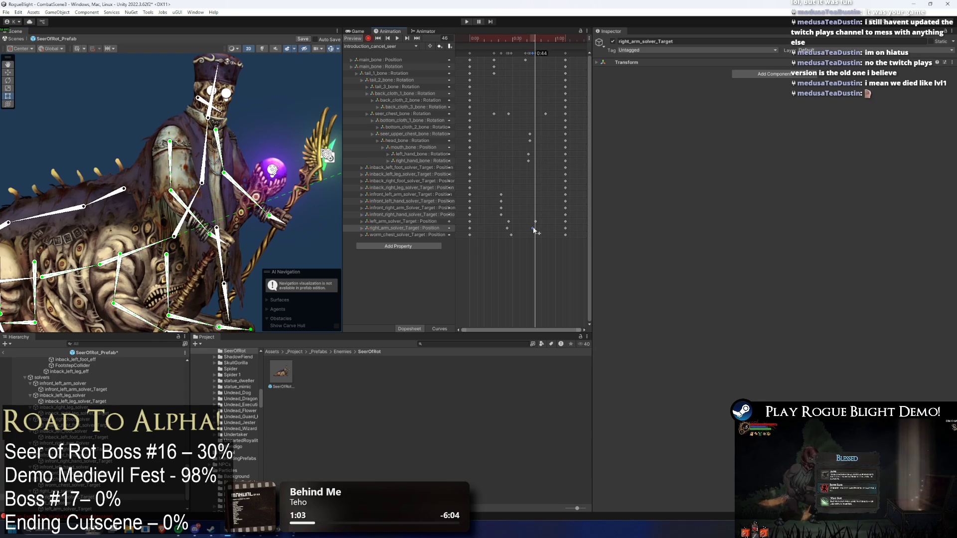
{"action": "key", "text": "shift+comma"}
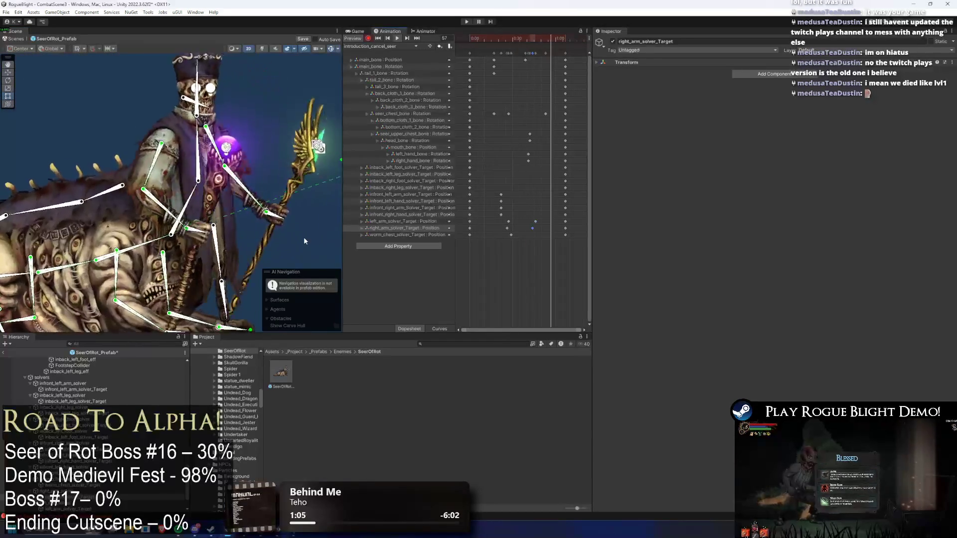
Delete the later arm solver keys, key a re-posed staff arm at frame 42, then switch to Steam
{"action": "left_click_drag", "start_coordinate": [546, 213], "coordinate": [541, 232]}
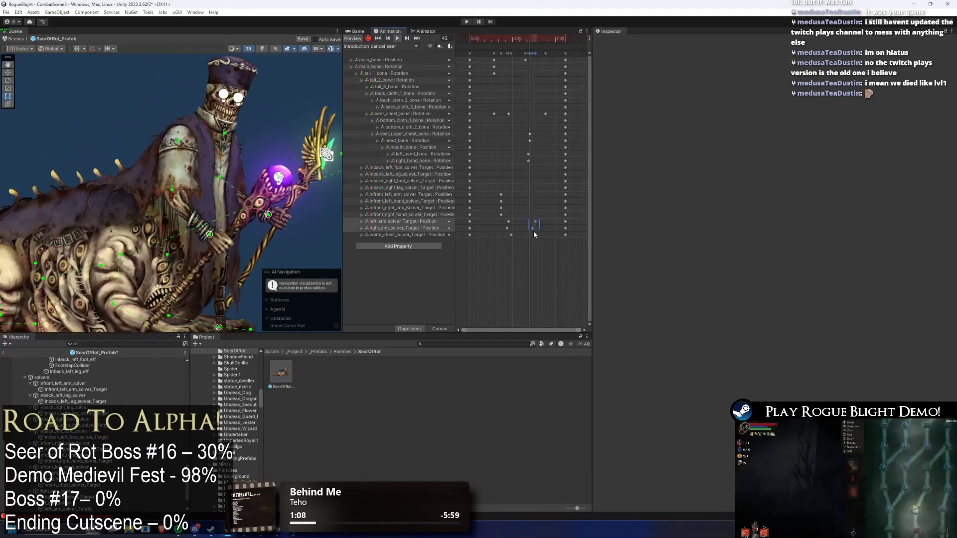
{"action": "key", "text": "Delete"}
{"action": "left_click", "coordinate": [524, 40]}
{"action": "left_click_drag", "start_coordinate": [524, 39], "coordinate": [529, 40]}
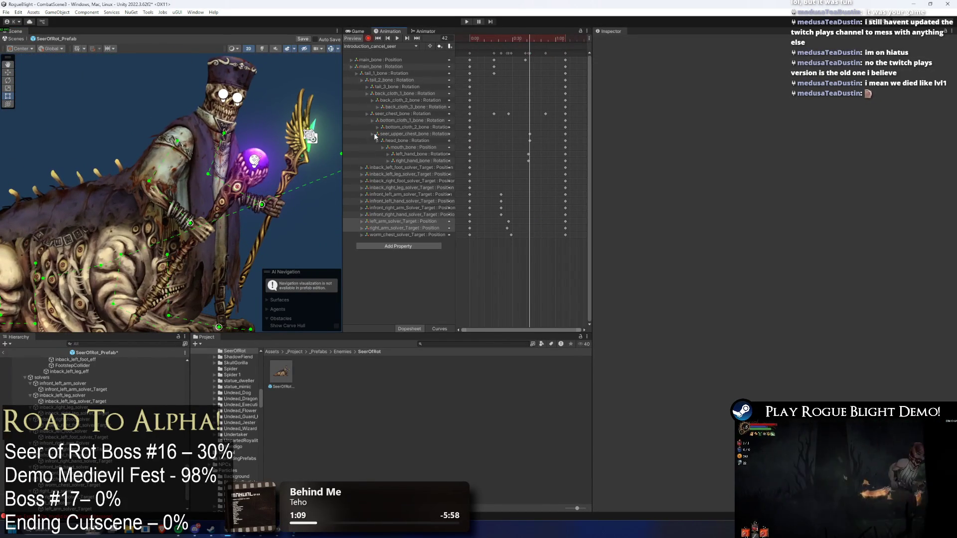
{"action": "mouse_move", "coordinate": [269, 210]}
{"action": "left_mouse_down"}
{"action": "mouse_move", "coordinate": [276, 214]}
{"action": "mouse_move", "coordinate": [263, 212]}
{"action": "mouse_move", "coordinate": [265, 221]}
{"action": "left_mouse_up"}
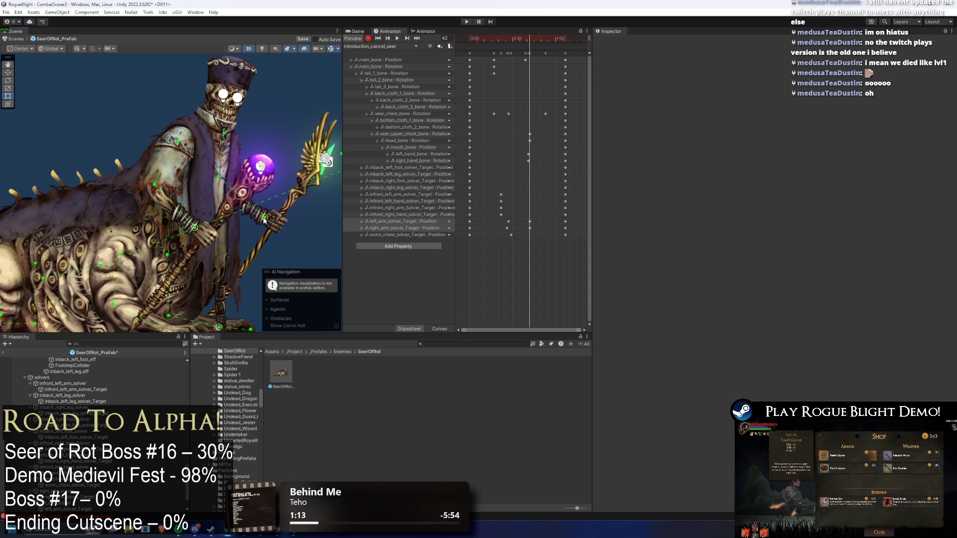
{"action": "key", "text": "super"}
{"action": "left_click", "coordinate": [100, 344]}
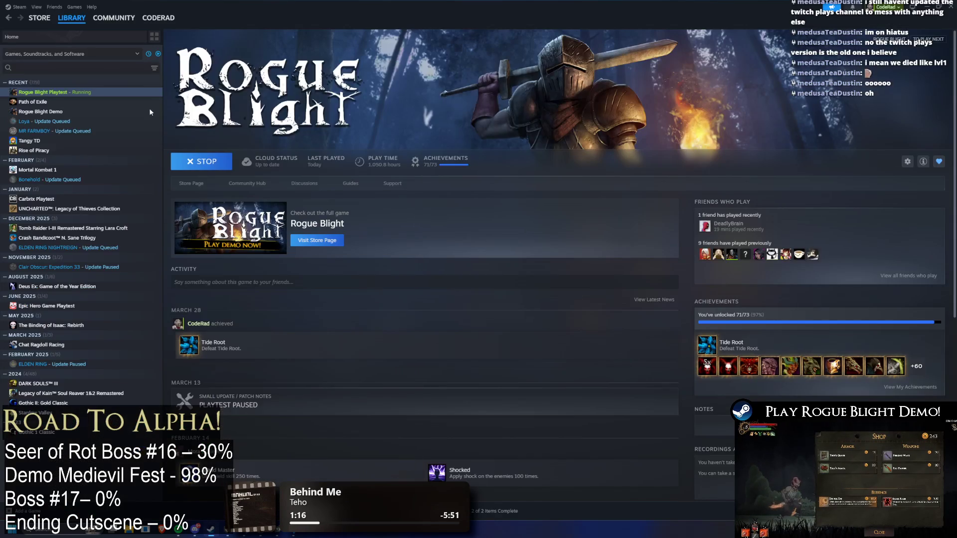
Put Rogue Blight Demo on the testbranch beta using the private access code, then return to Unity
{"action": "right_click", "coordinate": [51, 111]}
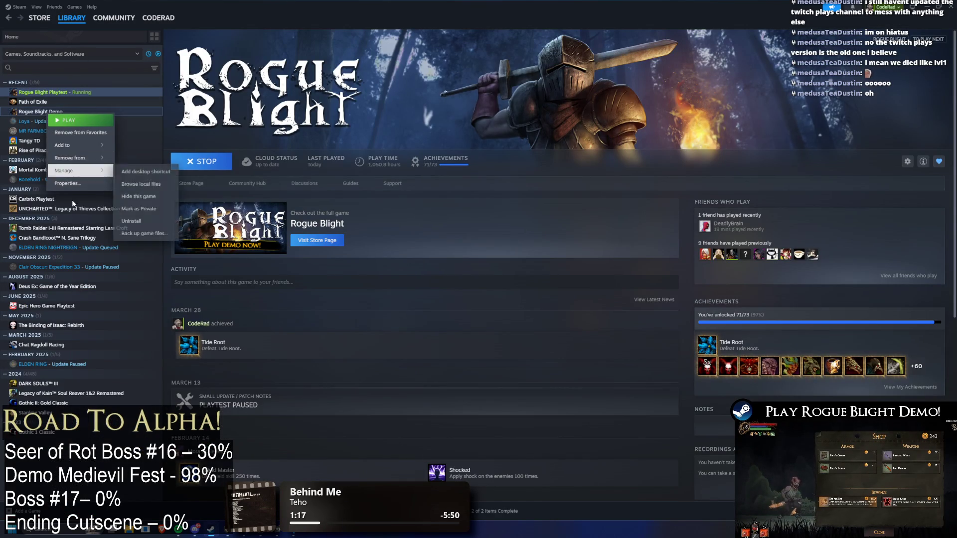
{"action": "left_click", "coordinate": [83, 191]}
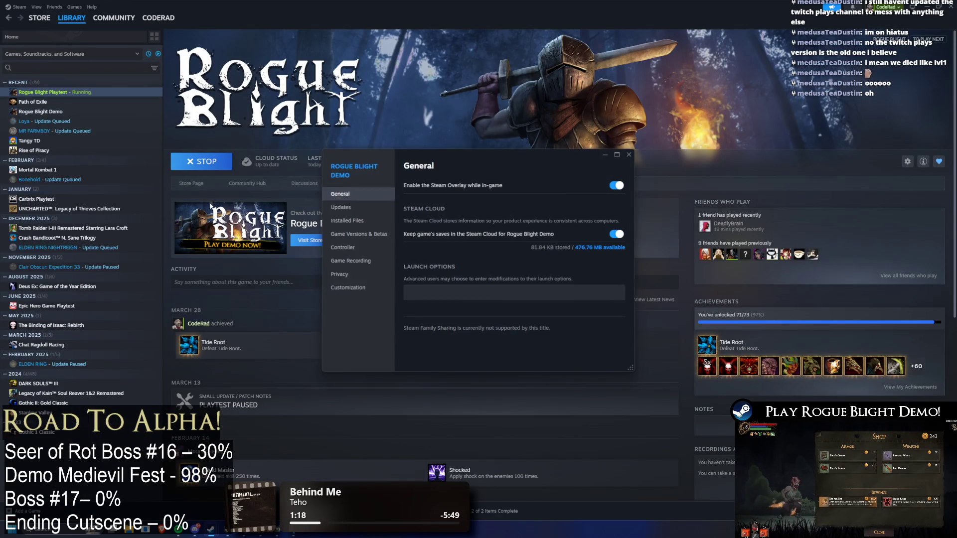
{"action": "left_click", "coordinate": [359, 234]}
{"action": "left_click", "coordinate": [466, 338]}
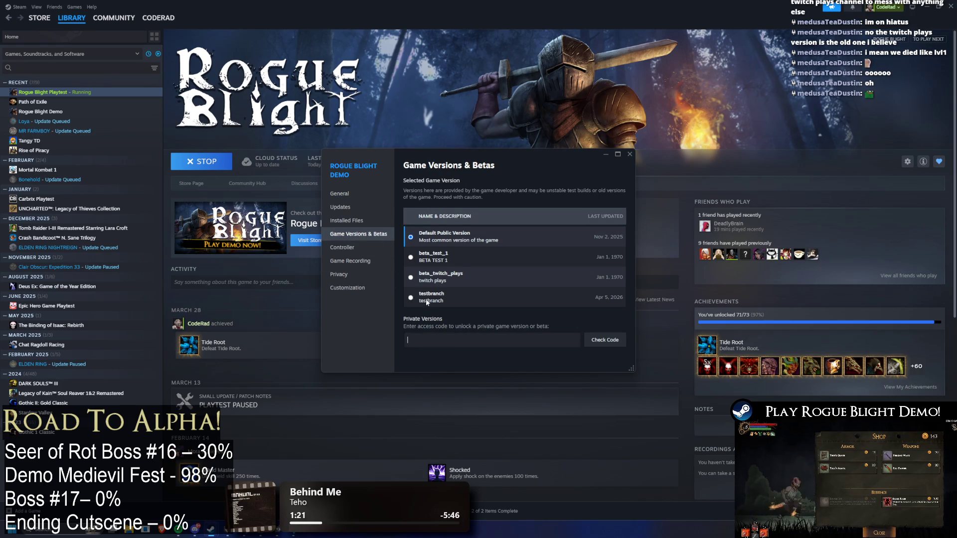
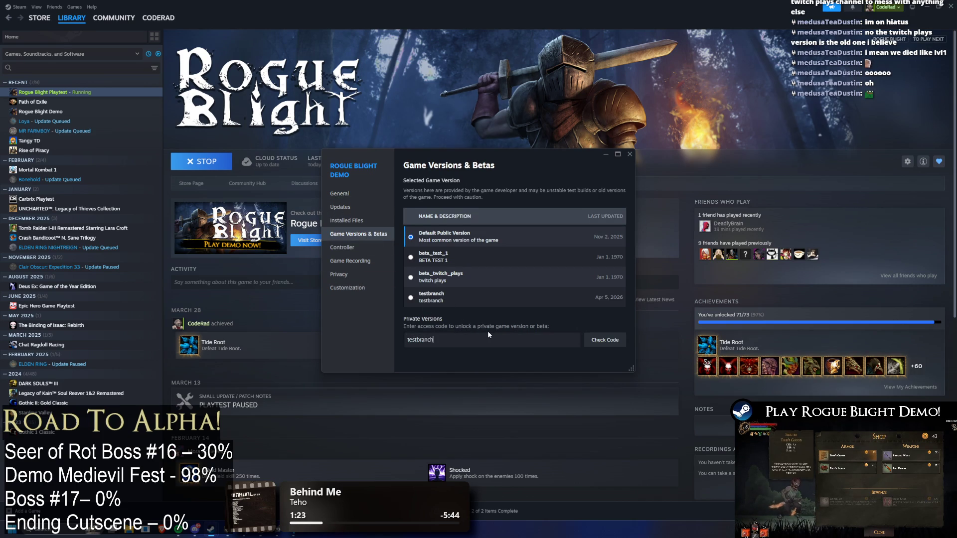
{"action": "key", "text": "ctrl+a"}
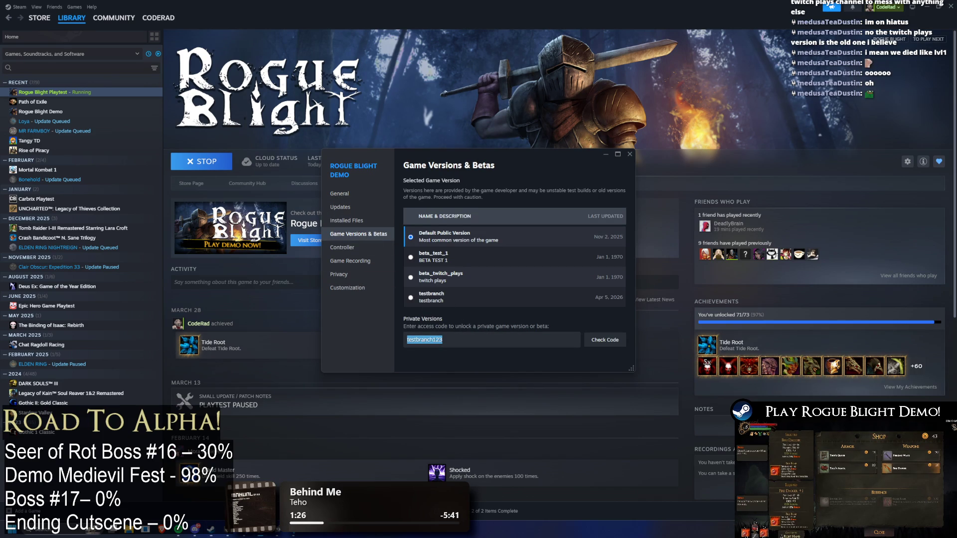
{"action": "left_click", "coordinate": [607, 339]}
{"action": "left_click", "coordinate": [421, 293]}
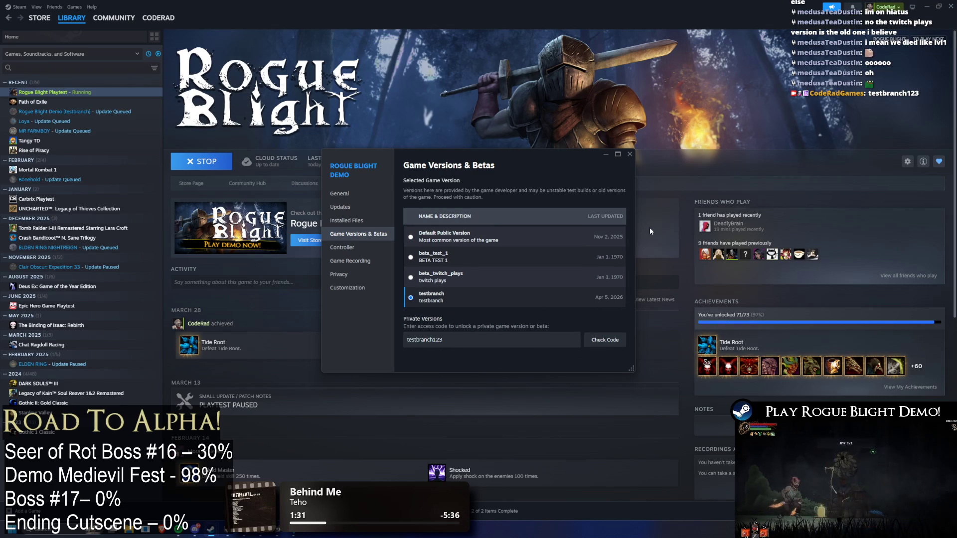
{"action": "left_click", "coordinate": [629, 154]}
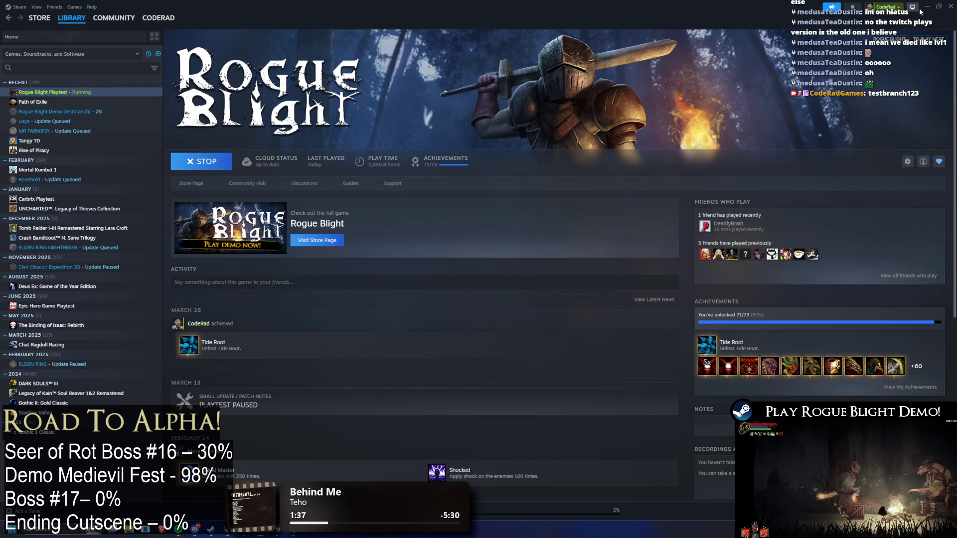
{"action": "key", "text": "alt+Tab"}
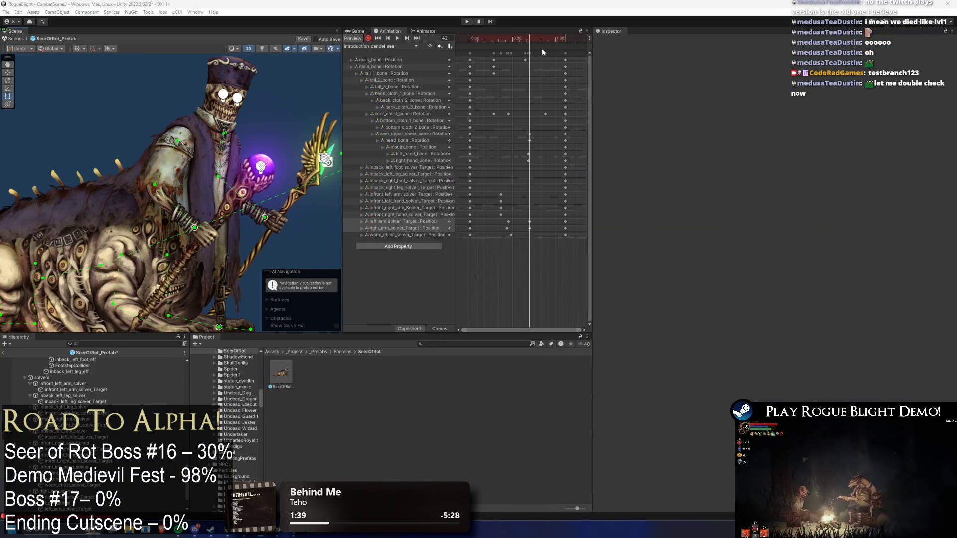
Delete the arm solver keys at 0:42 and key the seer's arm and staff lowered near frame 41
{"action": "left_click", "coordinate": [530, 222]}
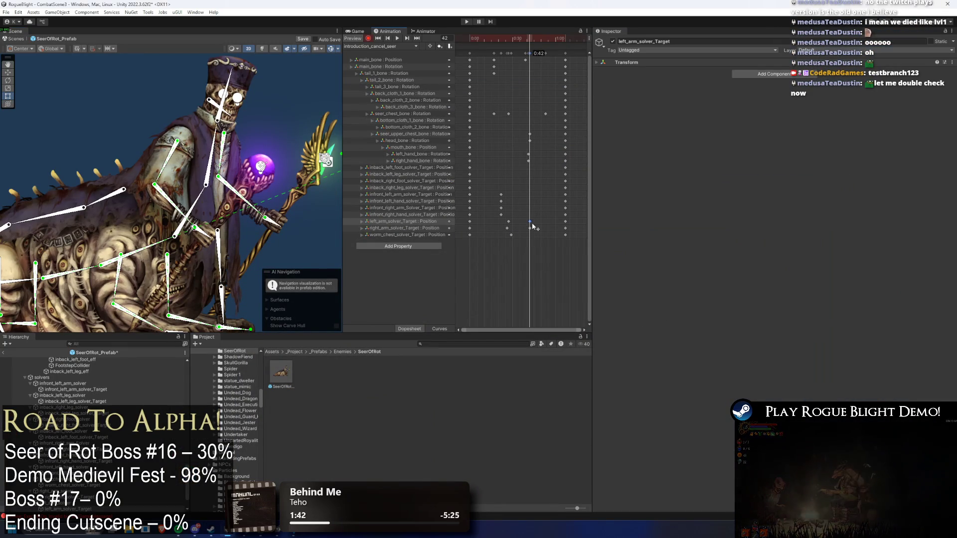
{"action": "key", "text": "space"}
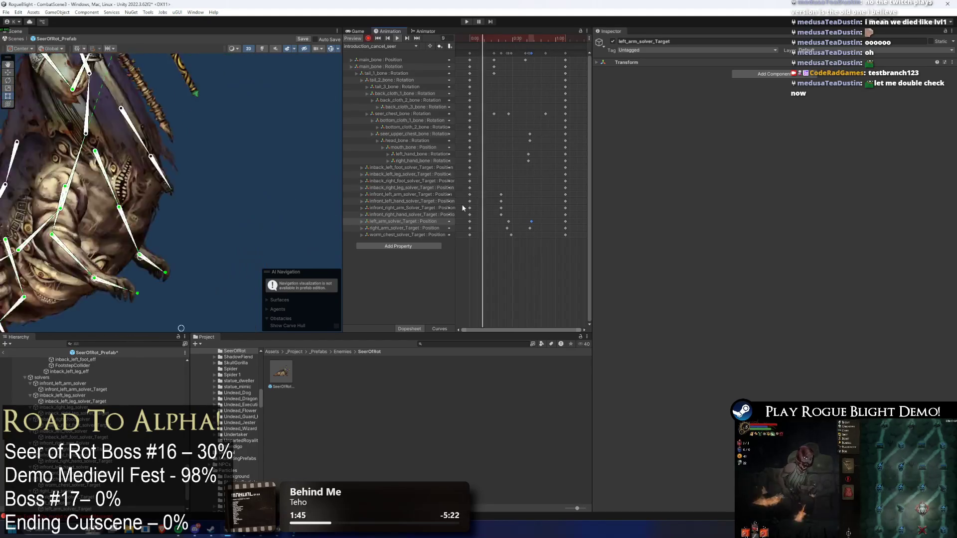
{"action": "left_click", "coordinate": [530, 227], "text": "shift"}
{"action": "key", "text": "Delete"}
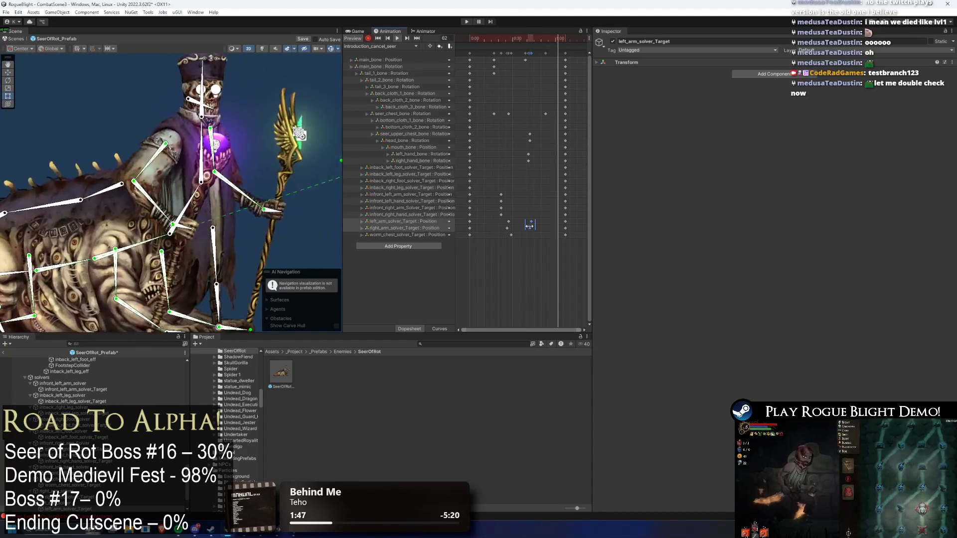
{"action": "left_click", "coordinate": [286, 221]}
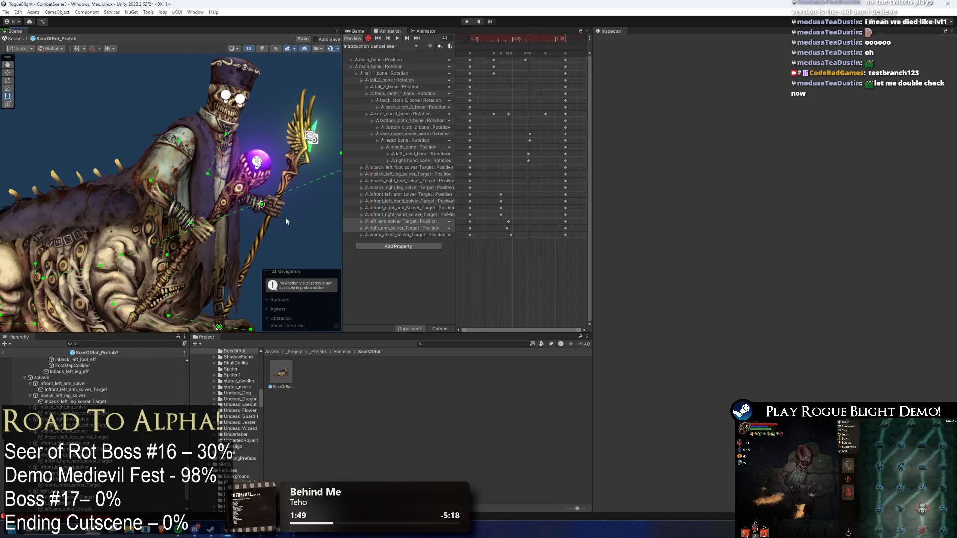
{"action": "left_click_drag", "start_coordinate": [262, 204], "coordinate": [245, 236]}
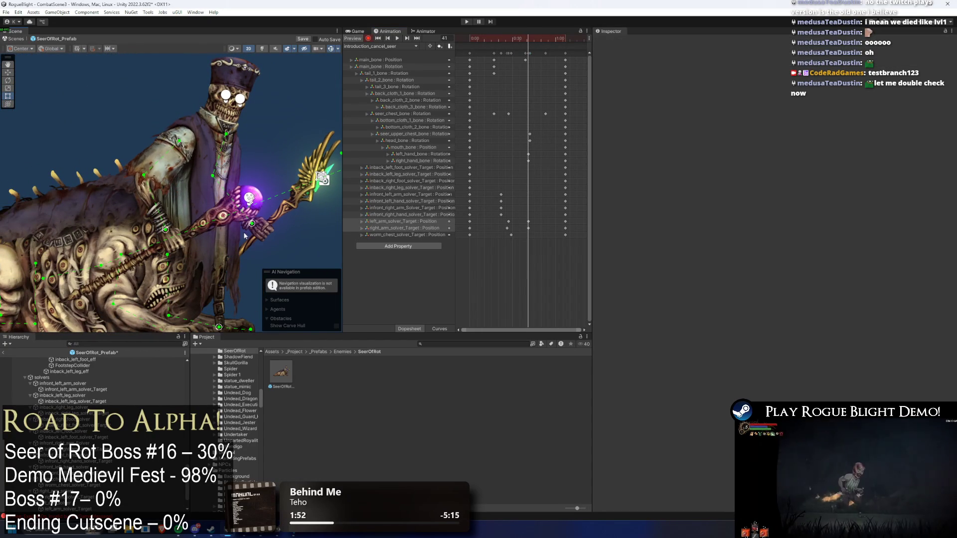
{"action": "left_click", "coordinate": [527, 229]}
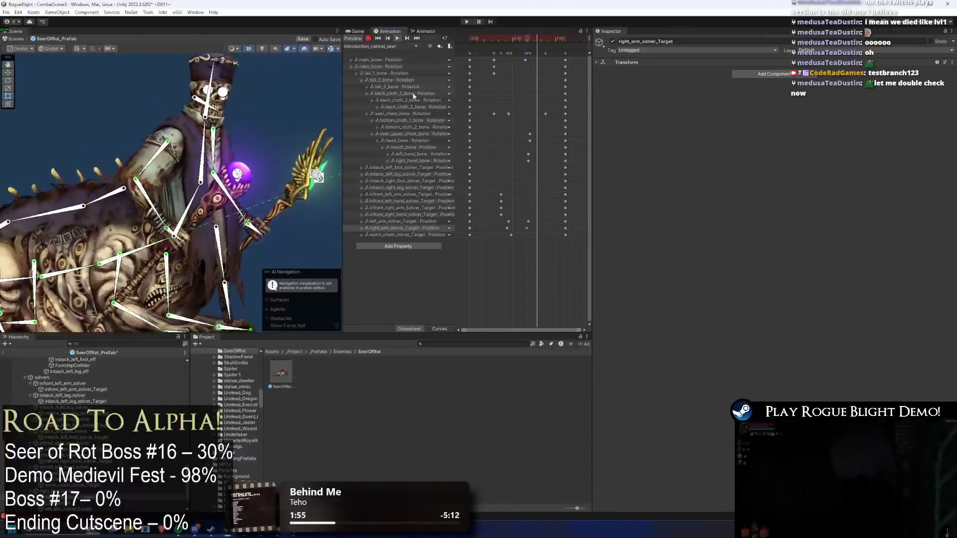
{"action": "left_click", "coordinate": [242, 139]}
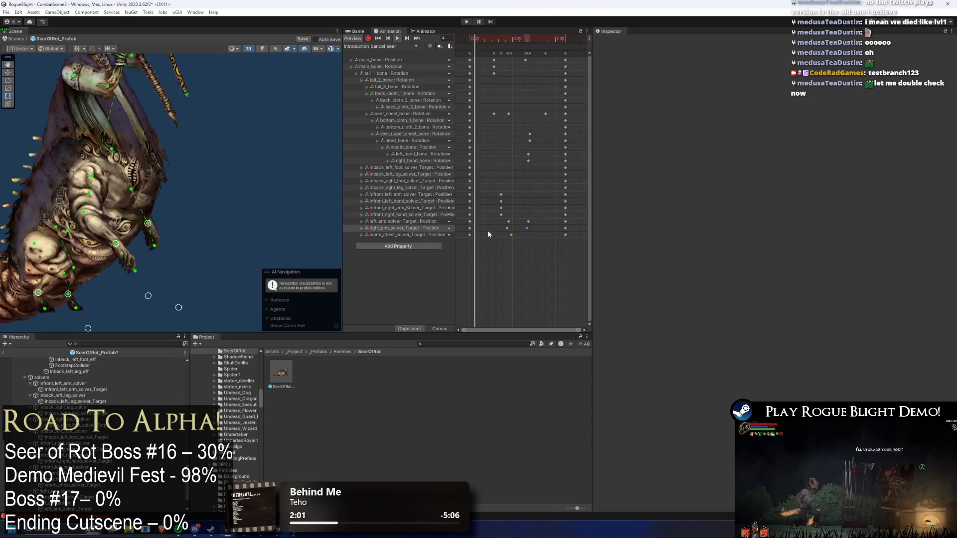
At frame 14, re-pose the front right arm, the leg IK target and the claw IK target
{"action": "left_click", "coordinate": [488, 41]}
{"action": "left_click_drag", "start_coordinate": [149, 277], "coordinate": [153, 282]}
{"action": "key", "text": "f"}
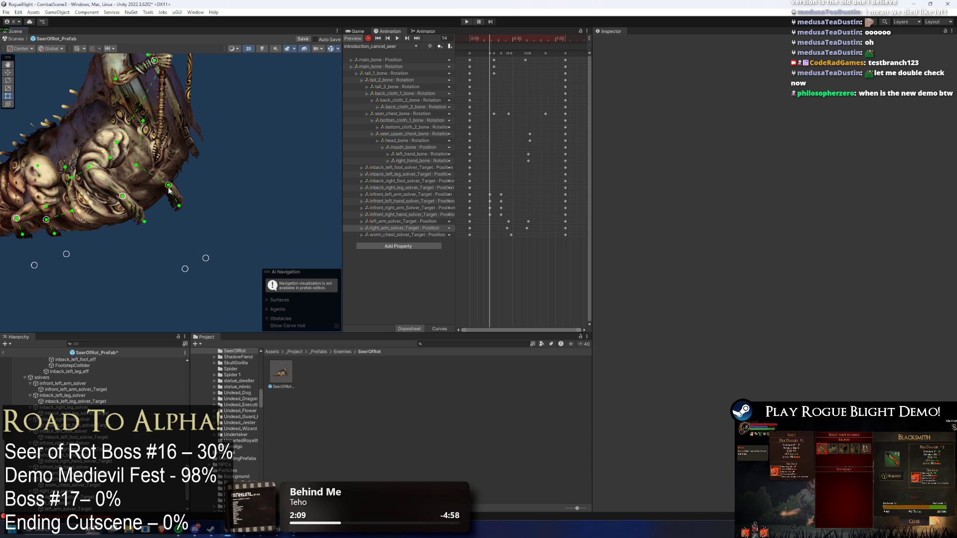
{"action": "left_click_drag", "start_coordinate": [123, 198], "coordinate": [142, 194]}
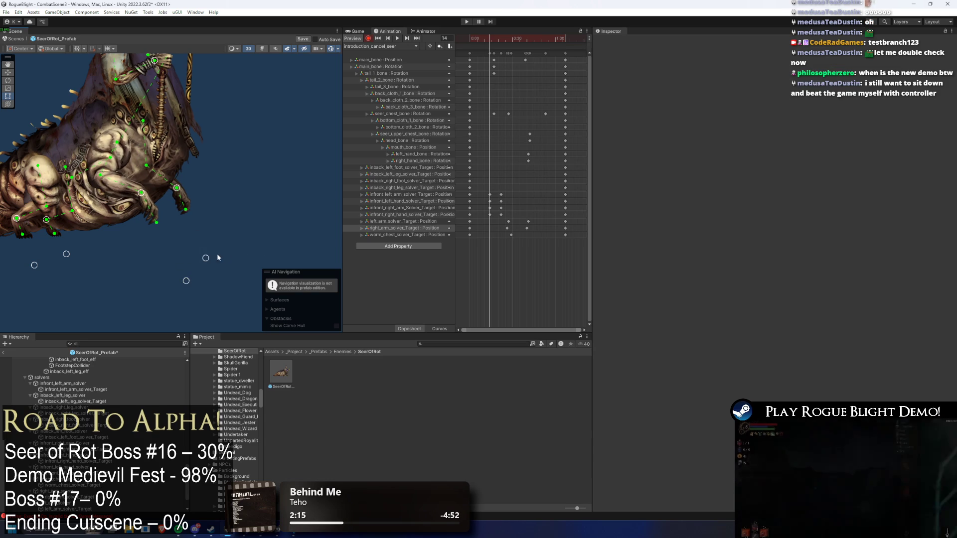
{"action": "left_click_drag", "start_coordinate": [205, 257], "coordinate": [218, 267]}
Preview the clip from frame 6 to 30 and select the front hand solver keys at the playhead
{"action": "key", "text": "space"}
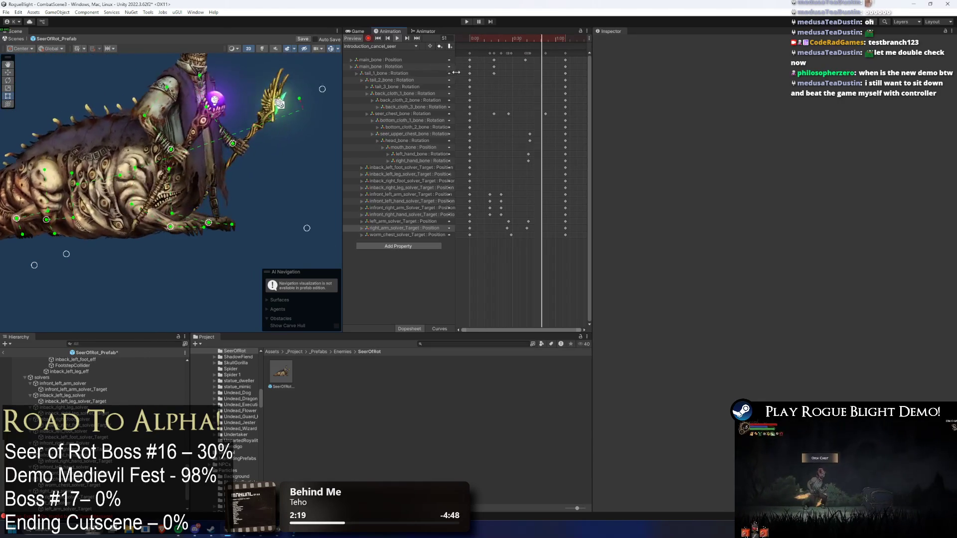
{"action": "left_click_drag", "start_coordinate": [498, 38], "coordinate": [518, 38]}
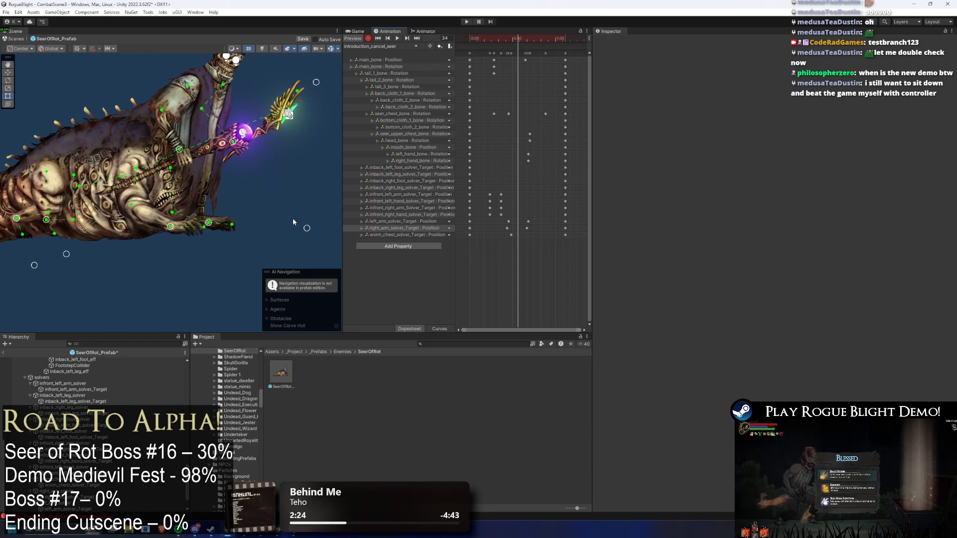
{"action": "left_click_drag", "start_coordinate": [275, 199], "coordinate": [182, 158]}
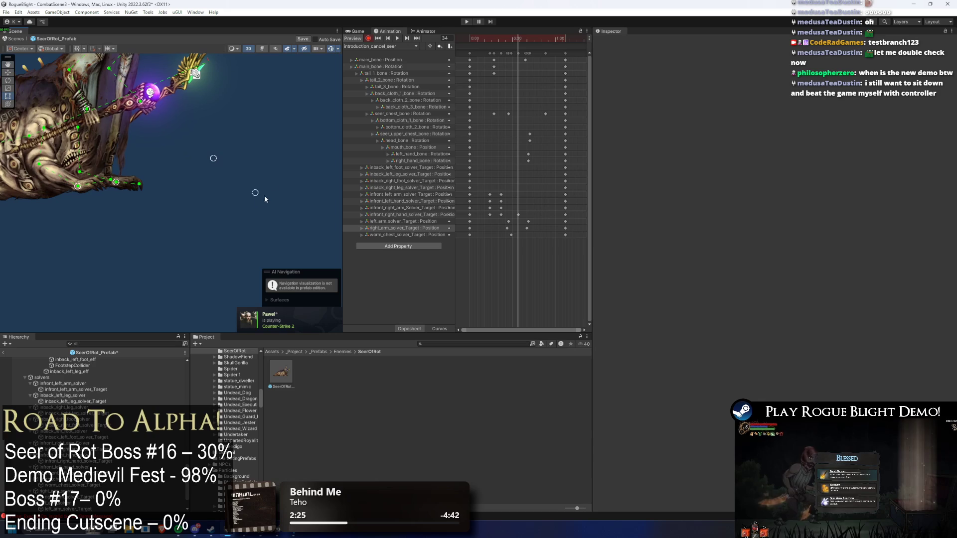
{"action": "mouse_move", "coordinate": [524, 197]}
{"action": "left_mouse_down"}
{"action": "mouse_move", "coordinate": [521, 216]}
{"action": "mouse_move", "coordinate": [493, 200]}
{"action": "left_mouse_up"}
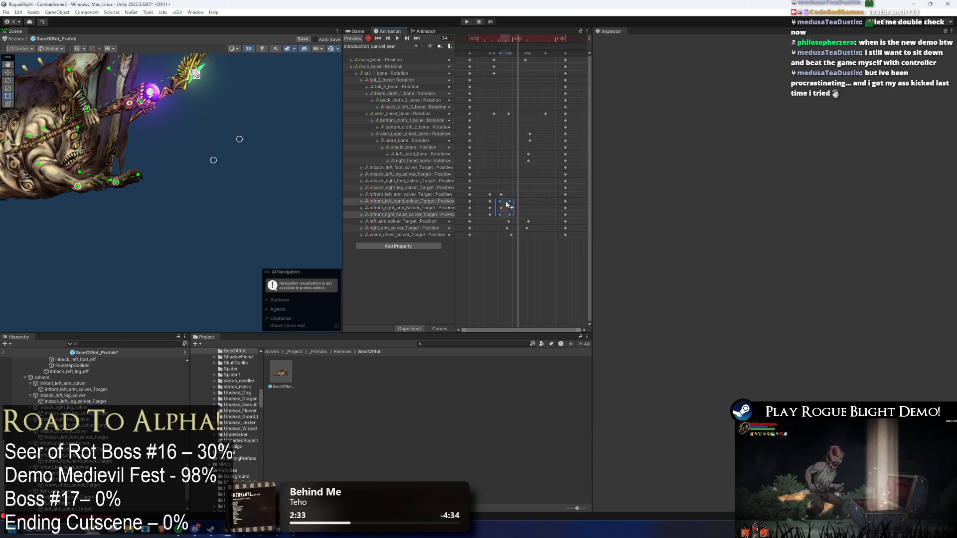
Copy, paste and respace the infront hand solver keys across the three hand solver rows
{"action": "left_click", "coordinate": [490, 201]}
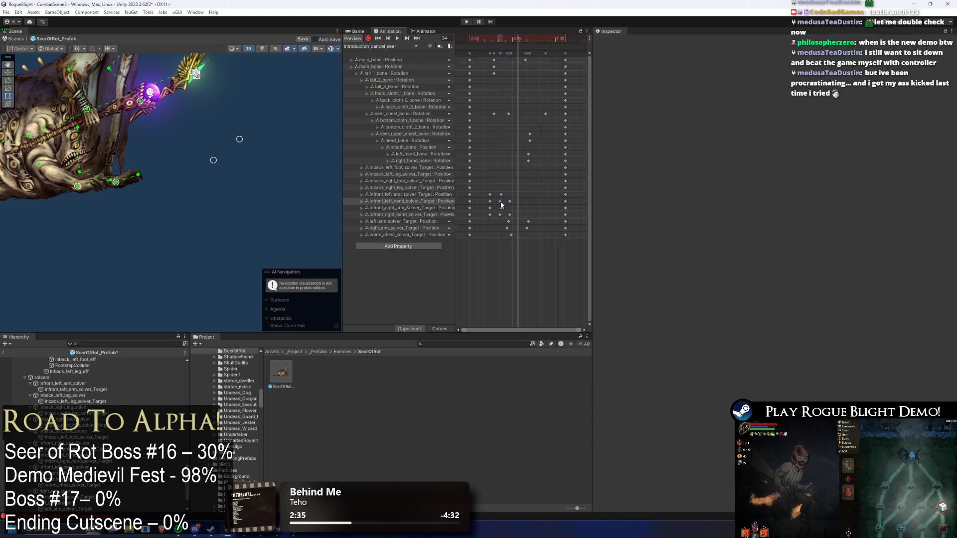
{"action": "key", "text": "ctrl+v"}
{"action": "key", "text": "space"}
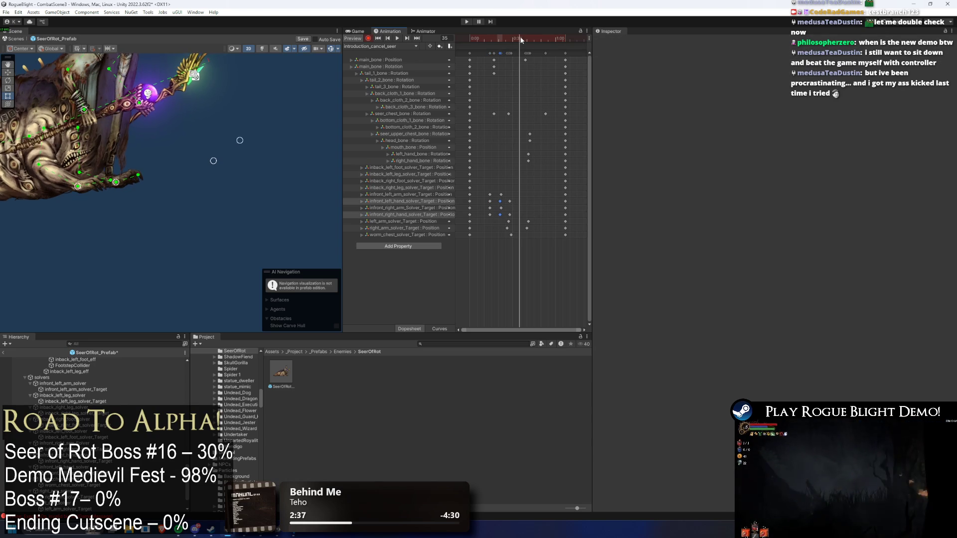
{"action": "mouse_move", "coordinate": [530, 197]}
{"action": "left_mouse_down"}
{"action": "mouse_move", "coordinate": [486, 216]}
{"action": "mouse_move", "coordinate": [505, 217]}
{"action": "left_mouse_up"}
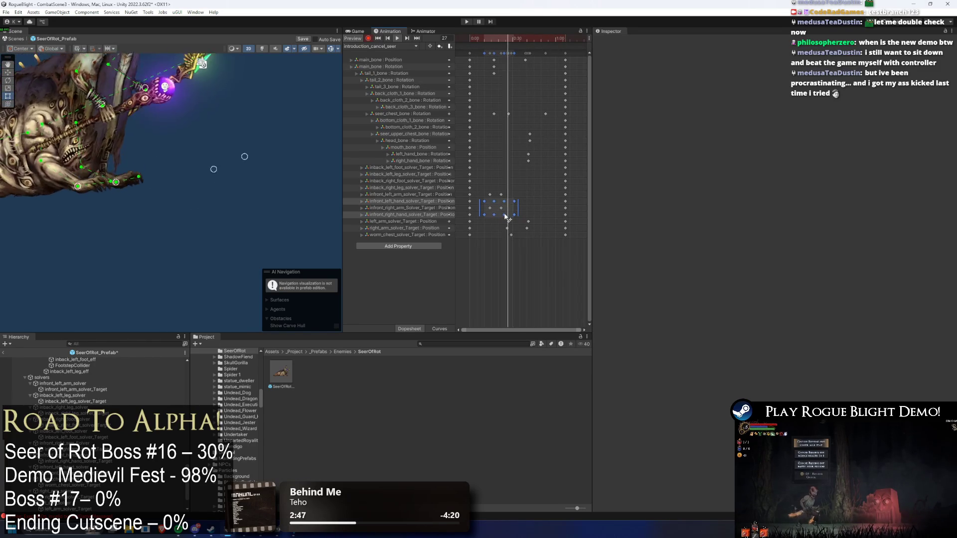
{"action": "left_click", "coordinate": [514, 203]}
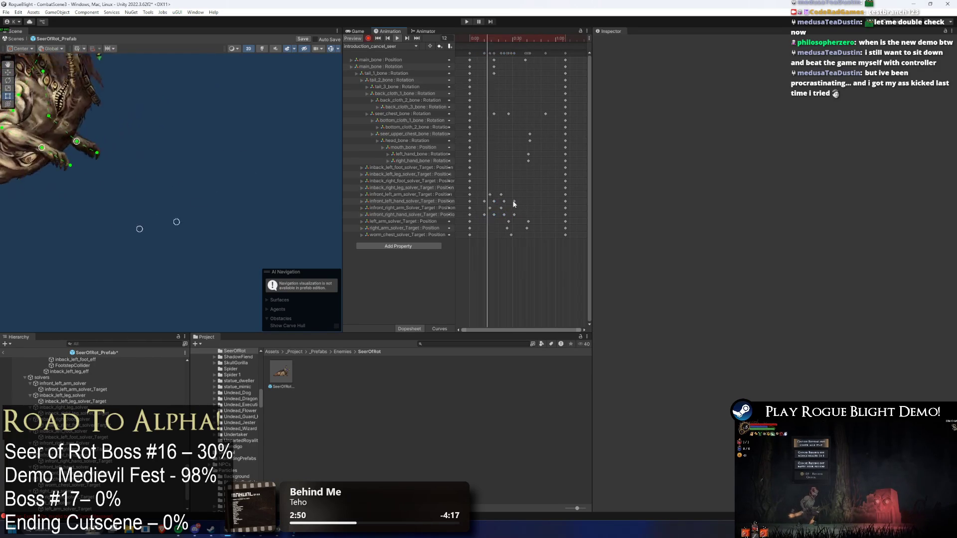
{"action": "left_click_drag", "start_coordinate": [519, 198], "coordinate": [475, 213]}
At frame 24, lower the claw IK target and preview the adjusted pose
{"action": "left_click_drag", "start_coordinate": [511, 41], "coordinate": [504, 43]}
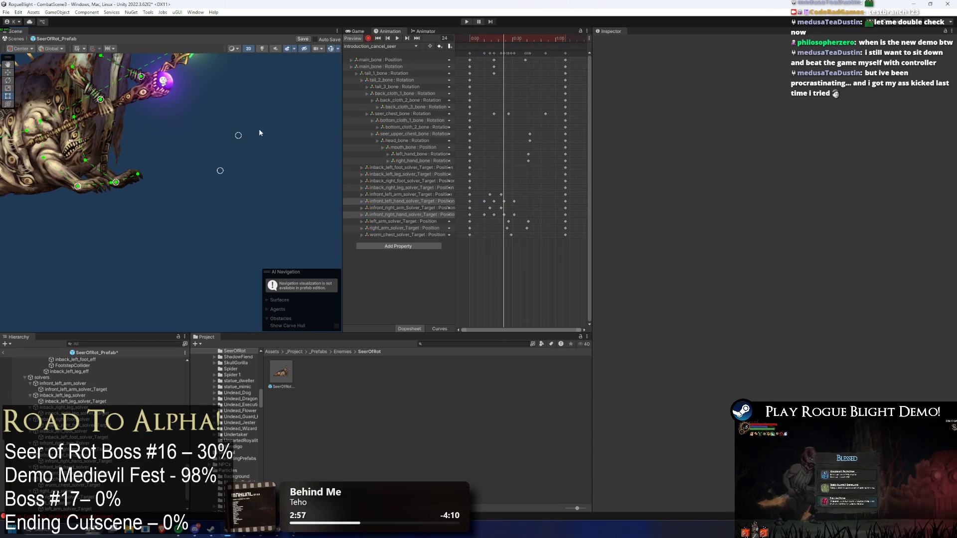
{"action": "left_click_drag", "start_coordinate": [257, 155], "coordinate": [250, 153]}
{"action": "key", "text": "space"}
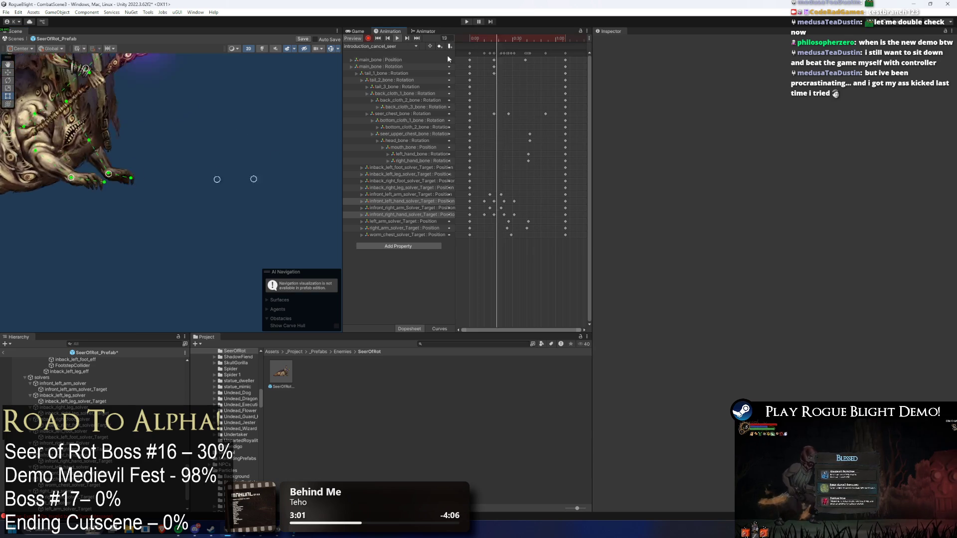
{"action": "mouse_move", "coordinate": [520, 199]}
{"action": "left_mouse_down"}
{"action": "mouse_move", "coordinate": [474, 203]}
{"action": "mouse_move", "coordinate": [502, 202]}
{"action": "left_mouse_up"}
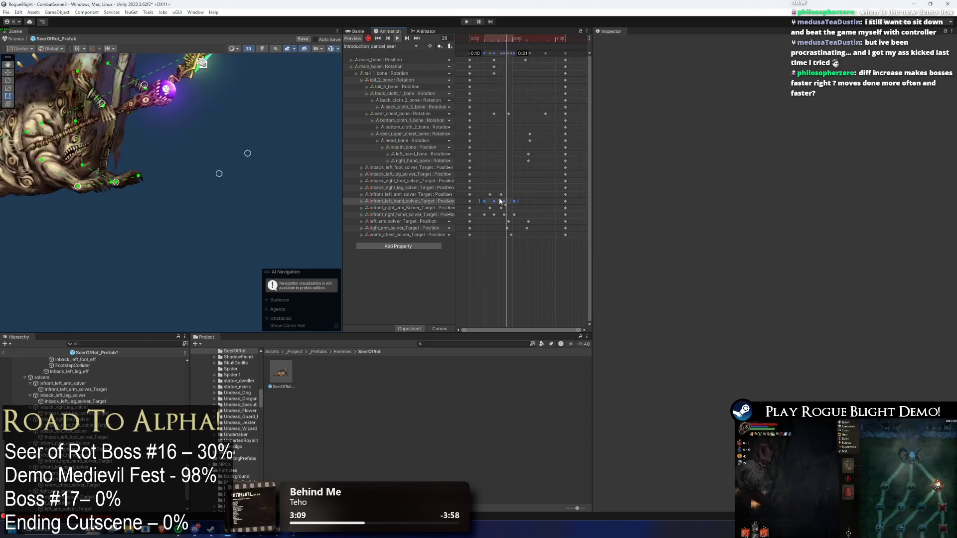
{"action": "left_click", "coordinate": [530, 200]}
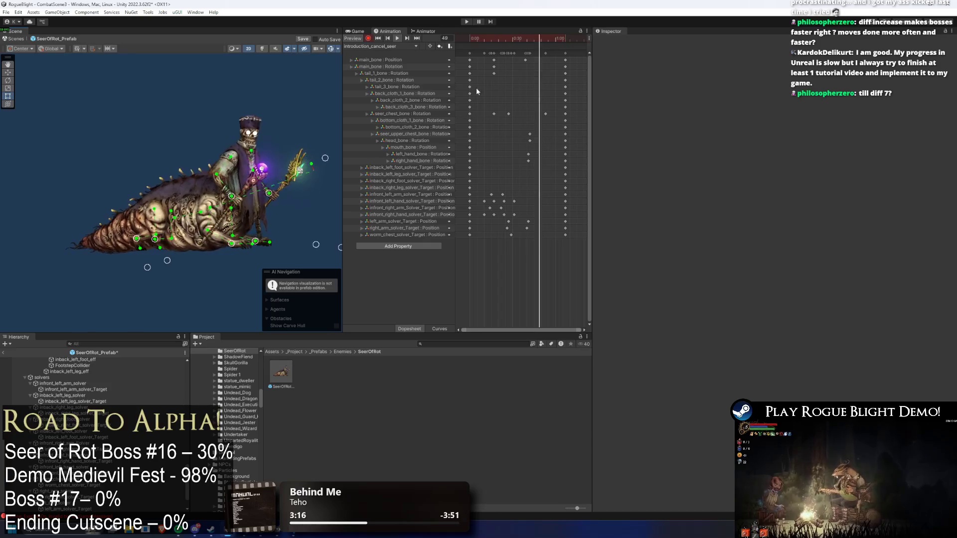
Move the tail_2_bone rotation key from 0:22 to 0:24
{"action": "left_click_drag", "start_coordinate": [476, 38], "coordinate": [499, 38]}
{"action": "left_click", "coordinate": [130, 224]}
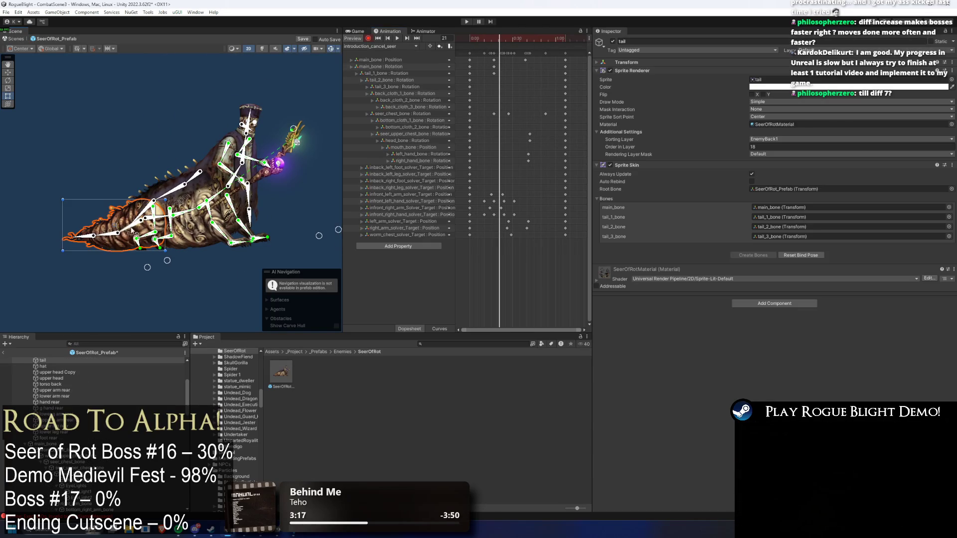
{"action": "left_click", "coordinate": [89, 205]}
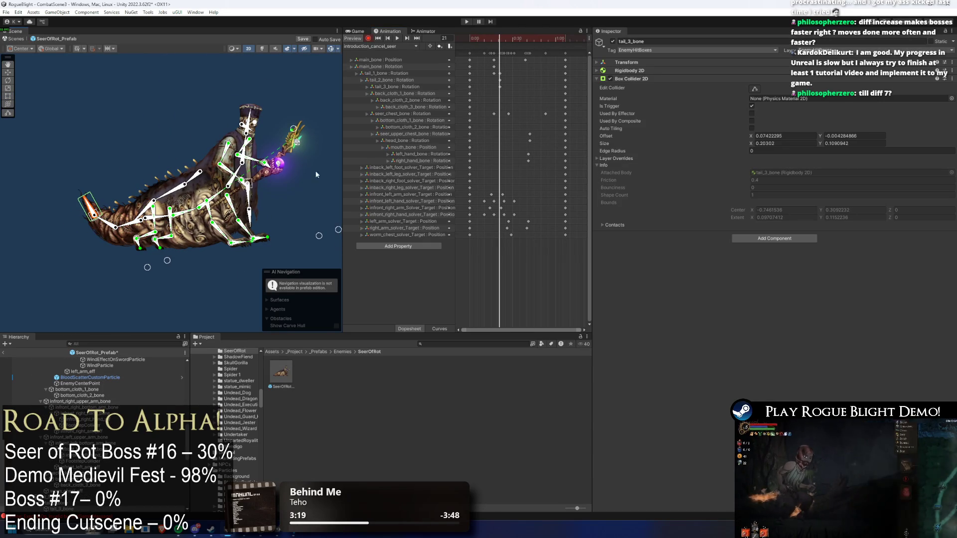
{"action": "left_click", "coordinate": [501, 80]}
{"action": "left_click_drag", "start_coordinate": [502, 84], "coordinate": [506, 84]}
{"action": "left_click", "coordinate": [504, 87]}
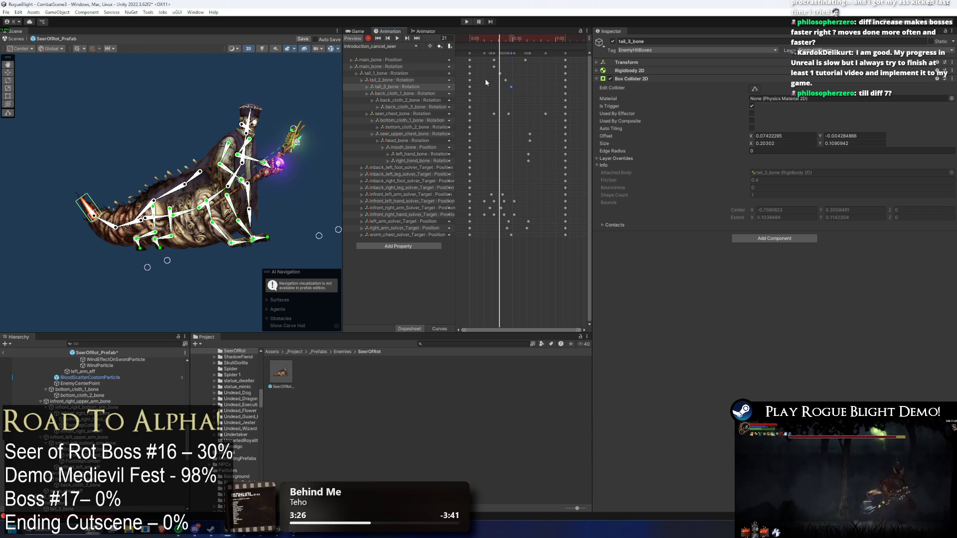
Shift the tail bone keys between 0:43 and 0:57 slightly earlier
{"action": "left_click_drag", "start_coordinate": [516, 40], "coordinate": [553, 45]}
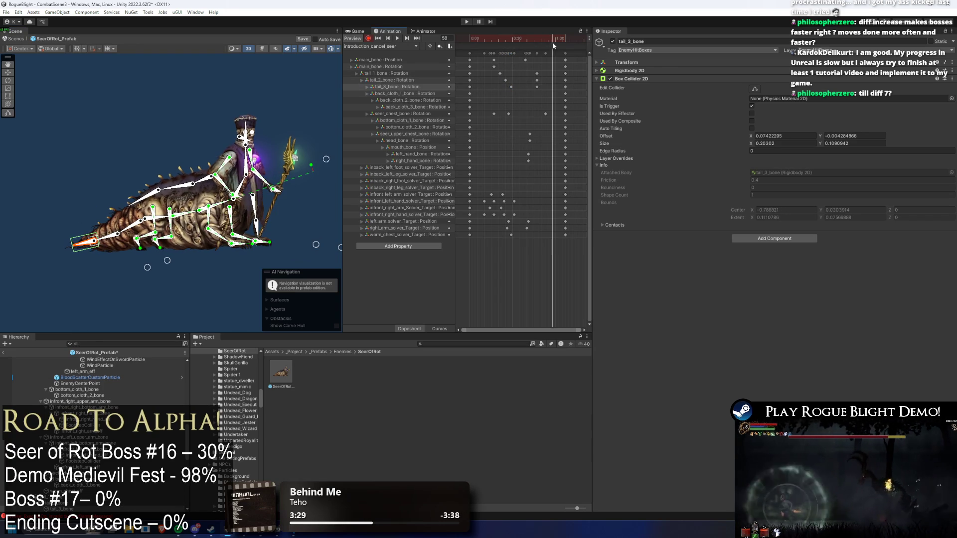
{"action": "left_click", "coordinate": [109, 237]}
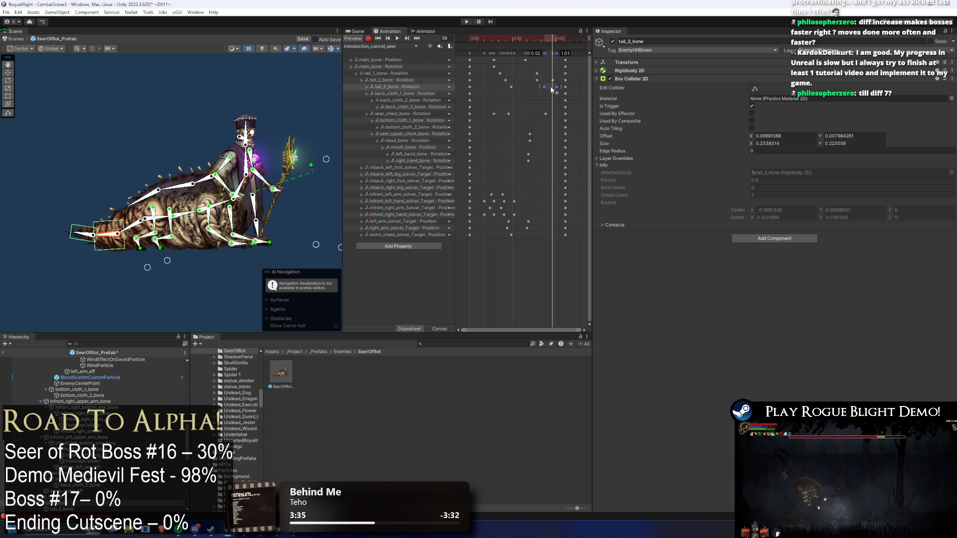
{"action": "left_click", "coordinate": [534, 73]}
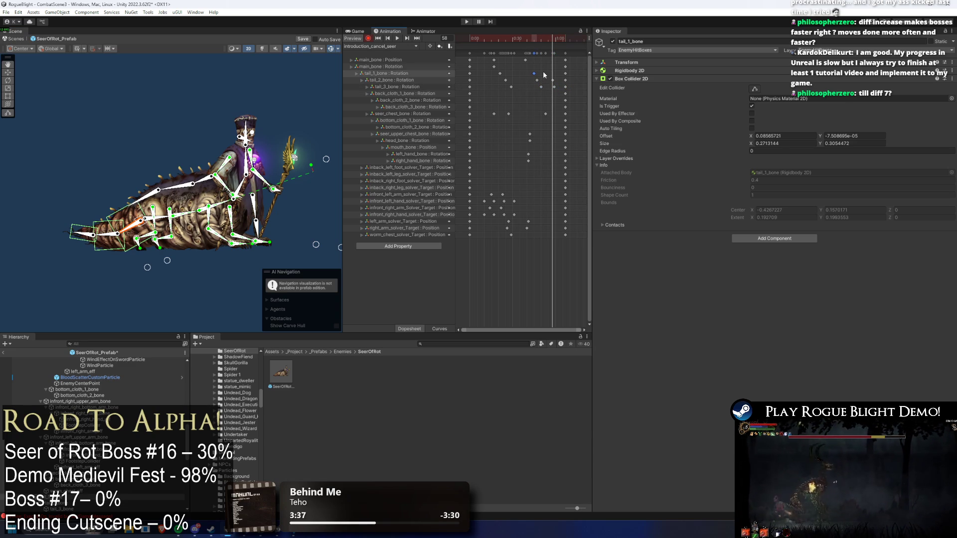
{"action": "left_click_drag", "start_coordinate": [552, 93], "coordinate": [552, 90]}
{"action": "left_click_drag", "start_coordinate": [550, 86], "coordinate": [546, 85]}
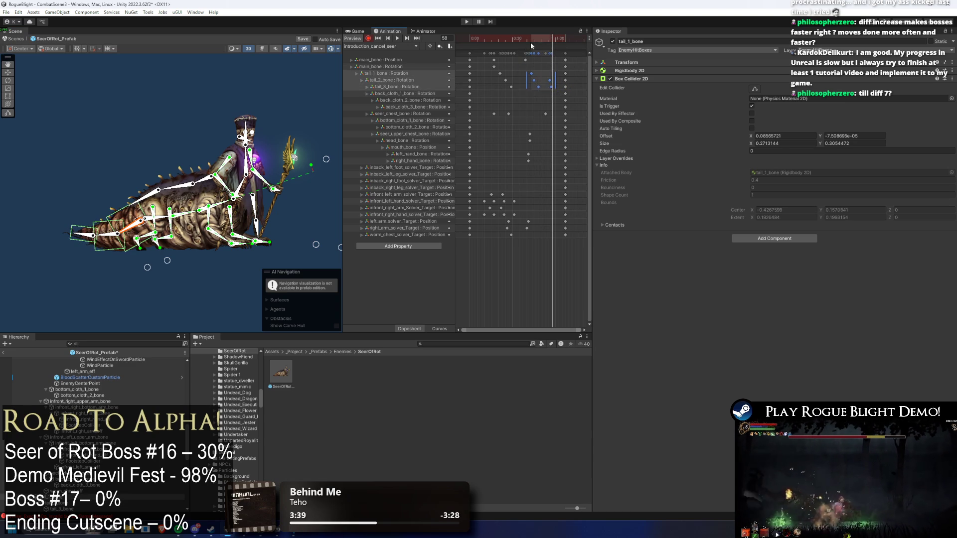
Preview the retimed tail animation, then start the game in Play mode
{"action": "key", "text": "space"}
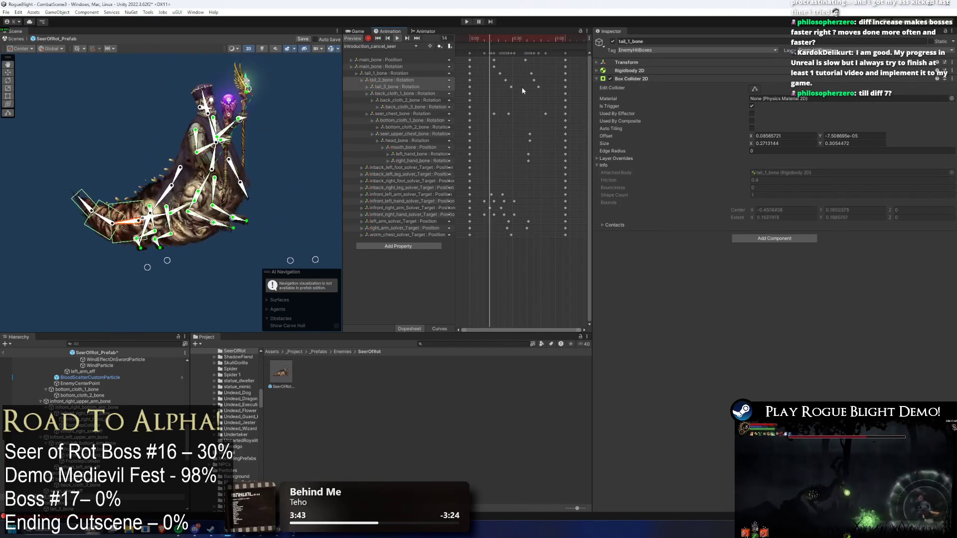
{"action": "mouse_move", "coordinate": [543, 73]}
{"action": "left_mouse_down"}
{"action": "mouse_move", "coordinate": [532, 88]}
{"action": "mouse_move", "coordinate": [547, 87]}
{"action": "mouse_move", "coordinate": [527, 83]}
{"action": "left_mouse_up"}
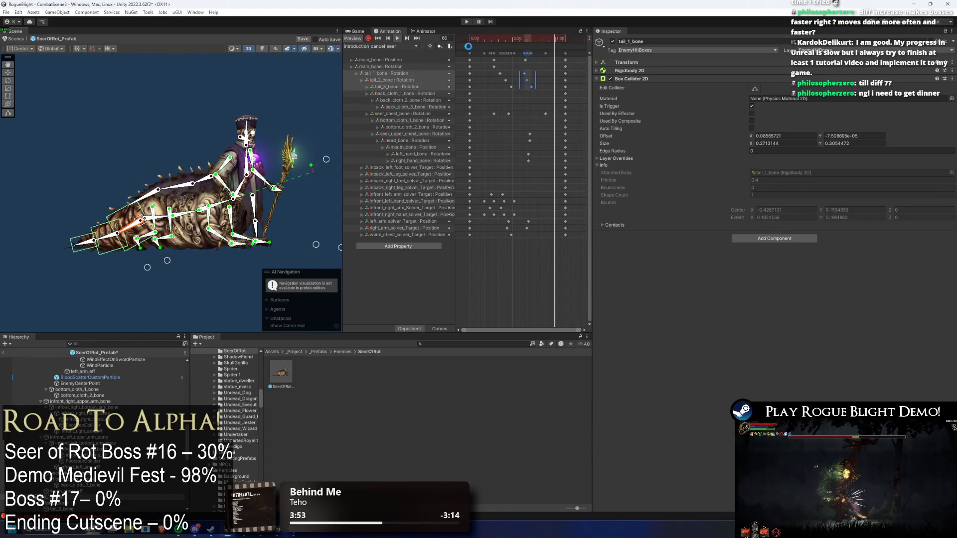
{"action": "left_click", "coordinate": [467, 22]}
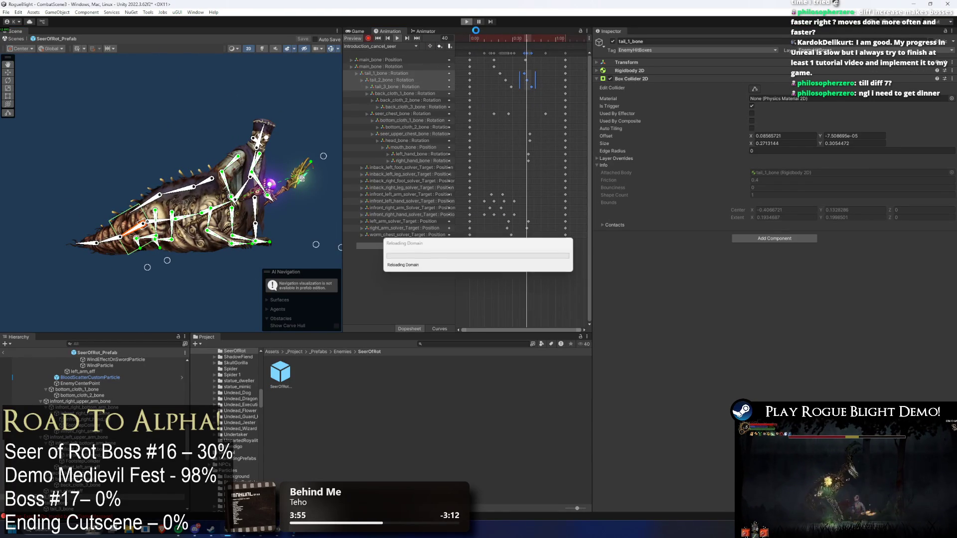
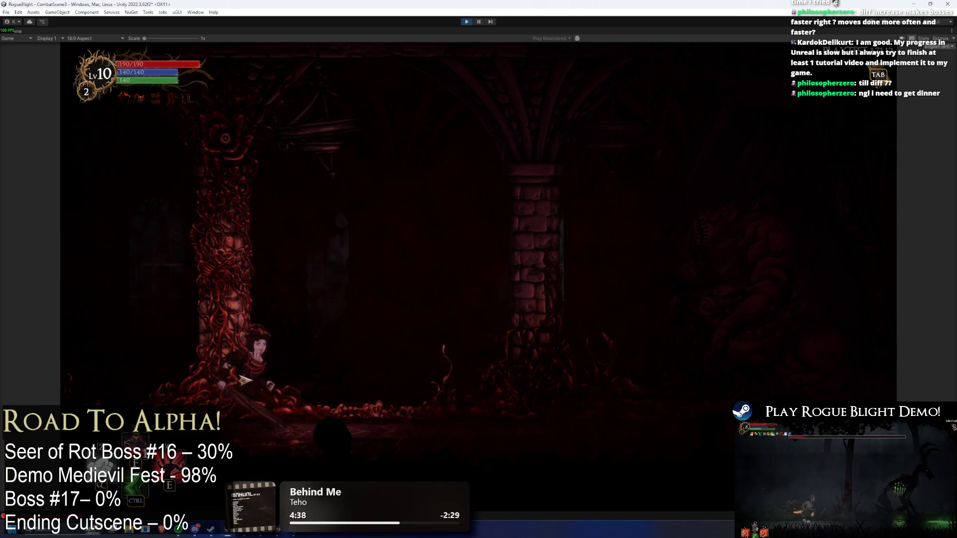
Move the player character left, then right toward the pillar during the playtest
{"action": "key", "text": "a"}
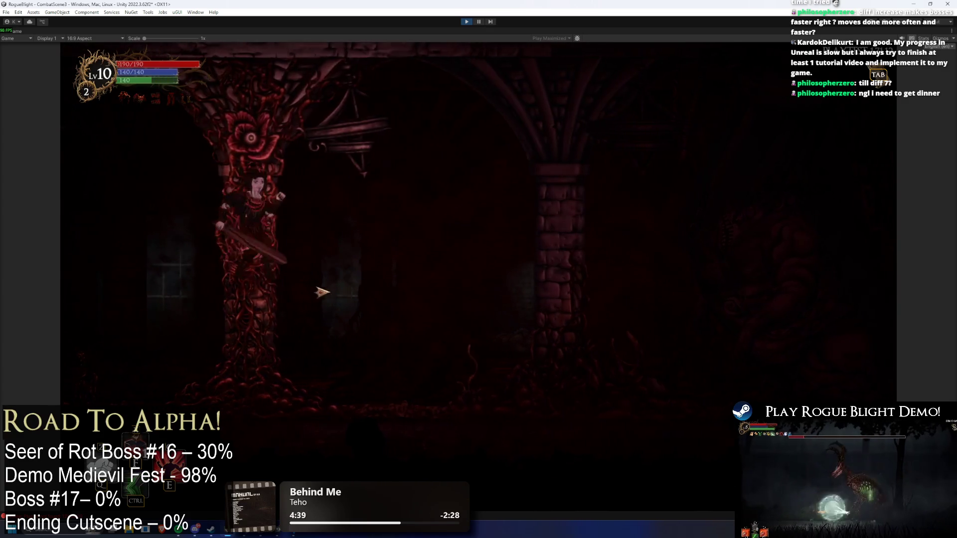
{"action": "key", "text": "d"}
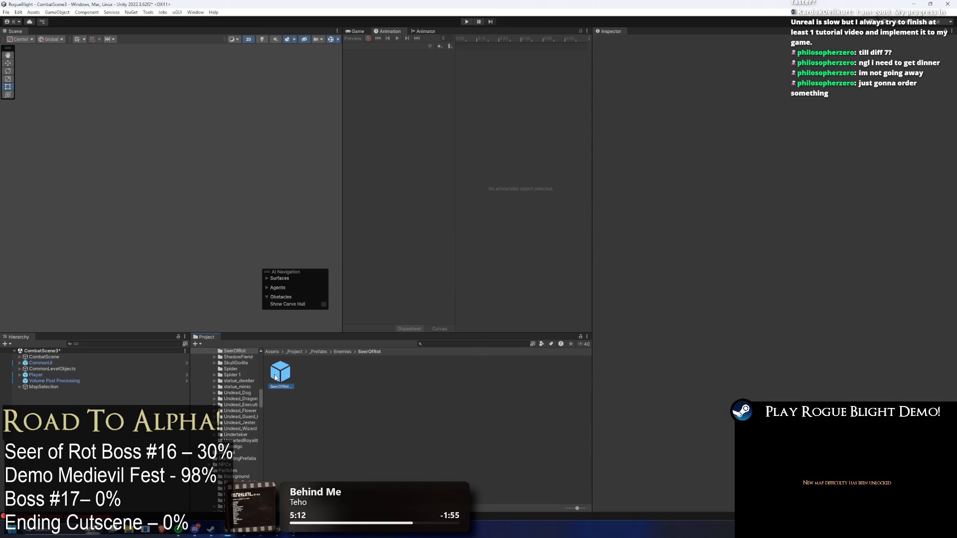
Open the SeerOfRot prefab in introduction_cancel_seer and nudge mouth_bone down-left with Record on
{"action": "double_click", "coordinate": [275, 378]}
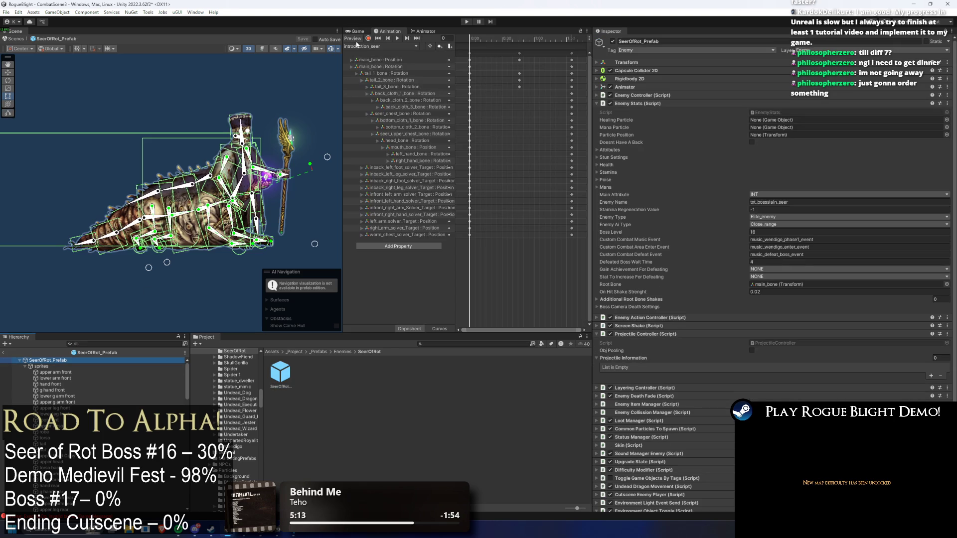
{"action": "left_click", "coordinate": [375, 46]}
{"action": "left_click", "coordinate": [382, 62]}
{"action": "scroll", "coordinate": [266, 124], "scroll_direction": "up", "scroll_amount": 5}
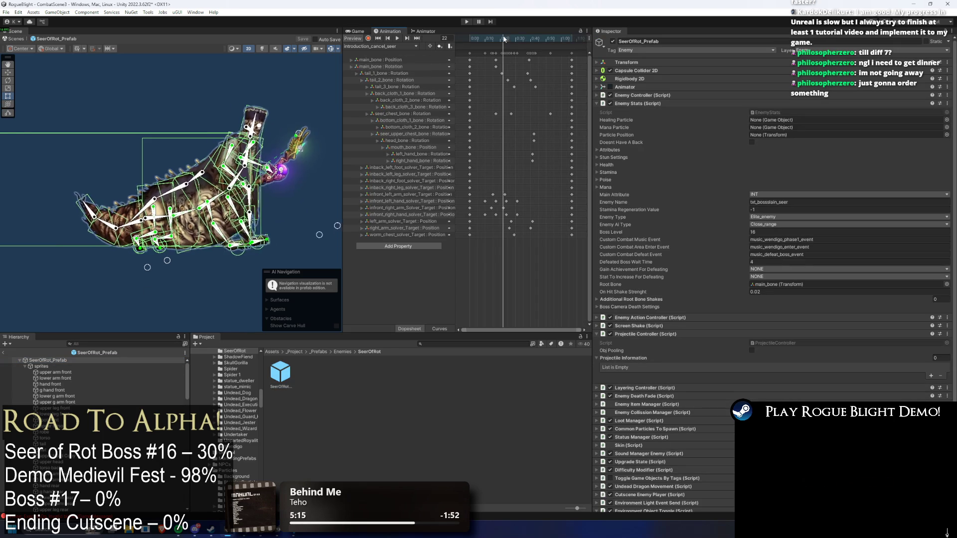
{"action": "scroll", "coordinate": [266, 124], "scroll_direction": "up", "scroll_amount": 3}
{"action": "left_click", "coordinate": [193, 159]}
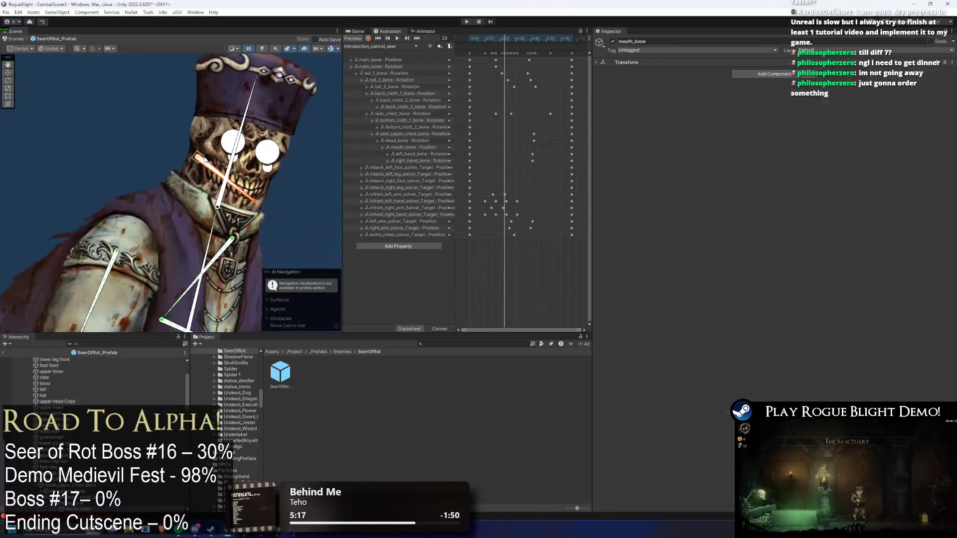
{"action": "left_click_drag", "start_coordinate": [195, 158], "coordinate": [187, 167]}
{"action": "left_click", "coordinate": [368, 38]}
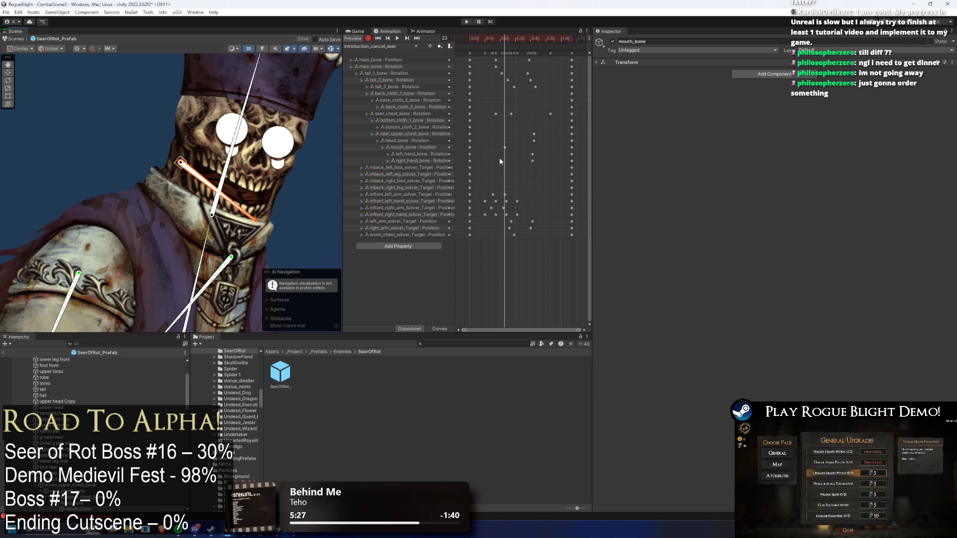
Copy the mouth_bone key from frame 11 and paste it at frame 46
{"action": "left_click", "coordinate": [469, 148]}
{"action": "left_click", "coordinate": [486, 37]}
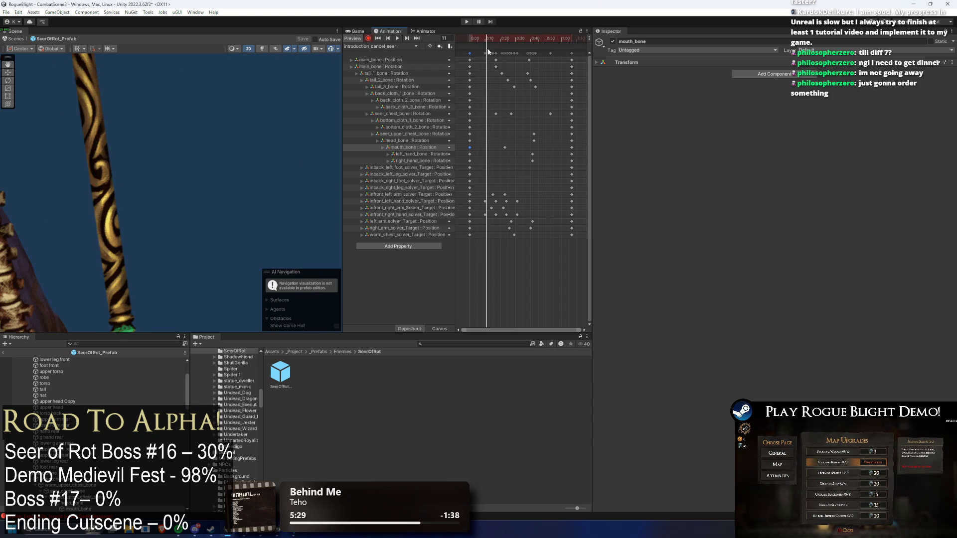
{"action": "key", "text": "ctrl+c"}
{"action": "key", "text": "ctrl+v"}
{"action": "left_click_drag", "start_coordinate": [518, 38], "coordinate": [542, 37]}
{"action": "key", "text": "ctrl+v"}
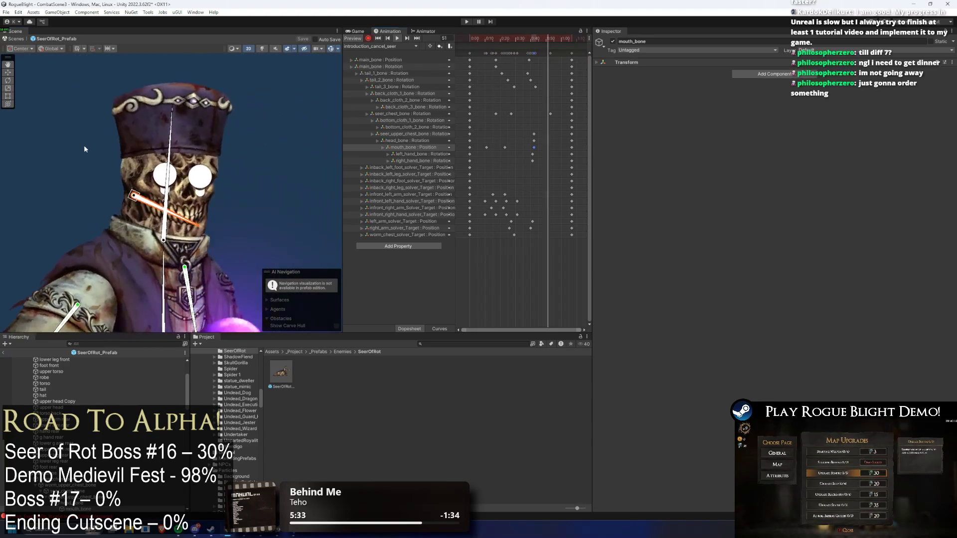
Step to frame 34, reselect the mouth bone, and preview the jaw animation
{"action": "left_click", "coordinate": [90, 175]}
{"action": "left_click", "coordinate": [519, 39]}
{"action": "mouse_move", "coordinate": [524, 38]}
{"action": "left_mouse_down"}
{"action": "mouse_move", "coordinate": [540, 39]}
{"action": "mouse_move", "coordinate": [521, 39]}
{"action": "left_mouse_up"}
{"action": "left_click", "coordinate": [203, 220]}
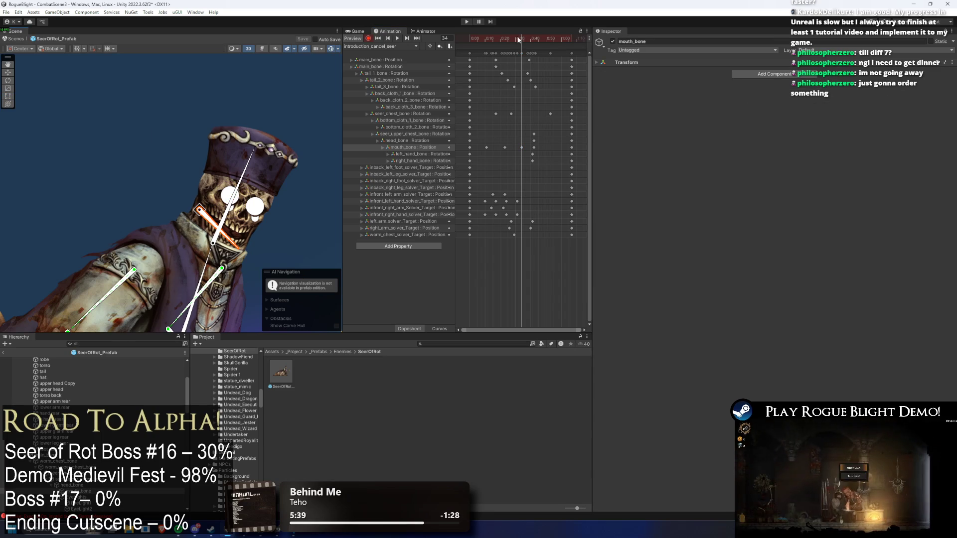
{"action": "key", "text": "space"}
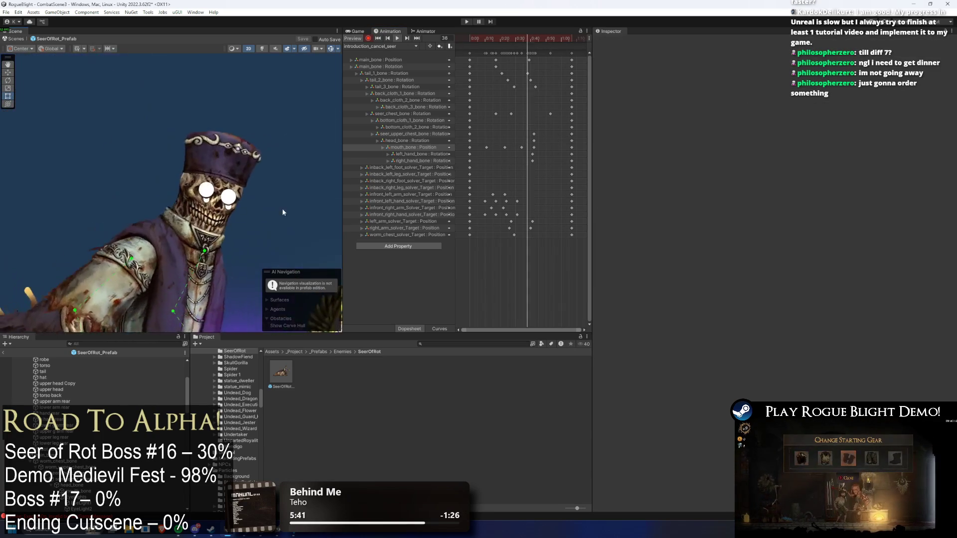
{"action": "scroll", "coordinate": [518, 169], "scroll_direction": "down", "scroll_amount": 2}
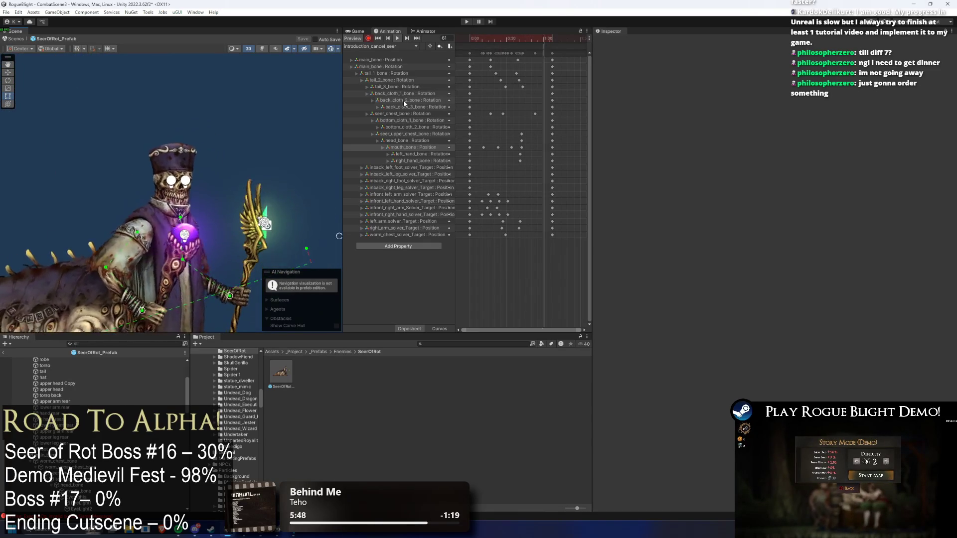
{"action": "left_click", "coordinate": [392, 47]}
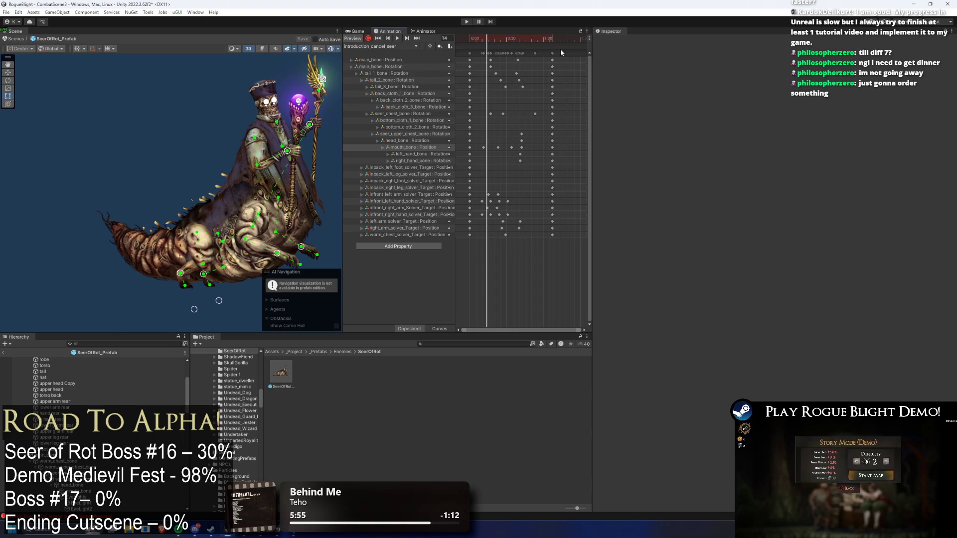
Box-select the later keys across all tracks, stretch them, then compress them to tighten the timing
{"action": "left_click_drag", "start_coordinate": [580, 53], "coordinate": [489, 71]}
{"action": "left_click_drag", "start_coordinate": [555, 86], "coordinate": [564, 86]}
{"action": "left_click", "coordinate": [523, 38]}
{"action": "scroll", "coordinate": [121, 132], "scroll_direction": "up", "scroll_amount": 3}
{"action": "scroll", "coordinate": [122, 133], "scroll_direction": "down", "scroll_amount": 3}
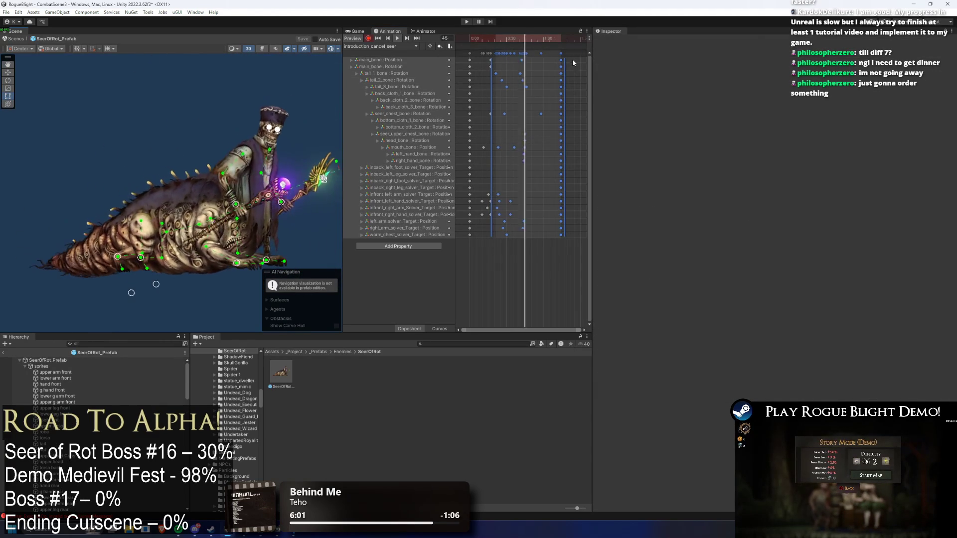
{"action": "left_click_drag", "start_coordinate": [564, 57], "coordinate": [571, 61]}
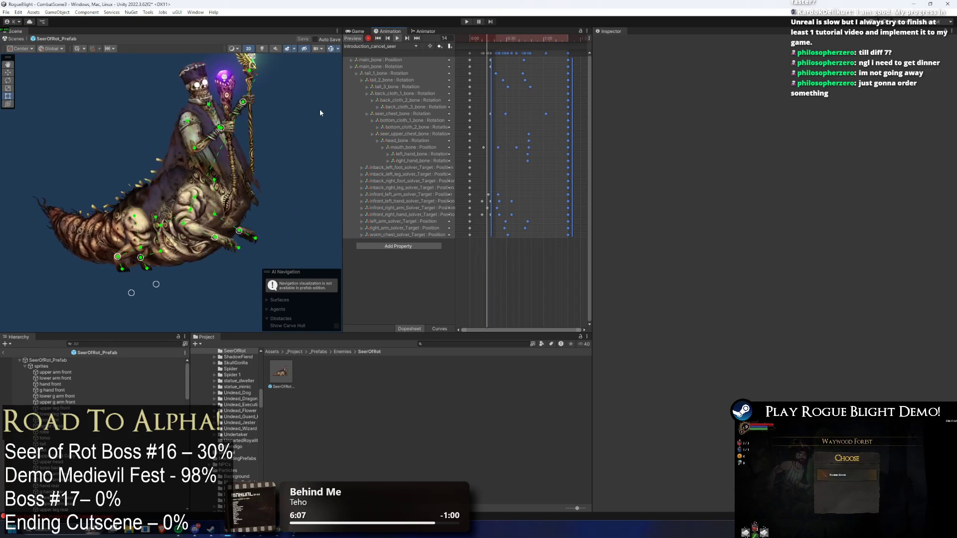
{"action": "mouse_move", "coordinate": [572, 81]}
{"action": "left_mouse_down"}
{"action": "mouse_move", "coordinate": [552, 85]}
{"action": "mouse_move", "coordinate": [571, 77]}
{"action": "left_mouse_up"}
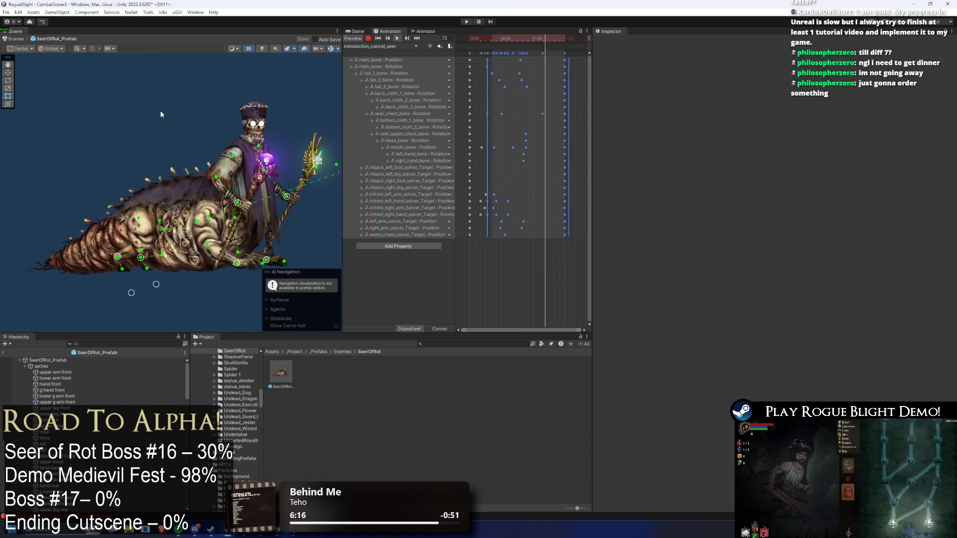
{"action": "left_click_drag", "start_coordinate": [494, 39], "coordinate": [492, 38]}
Undo a stray hand bone move, select the front arm and hand solver keys, and preview
{"action": "key", "text": "f"}
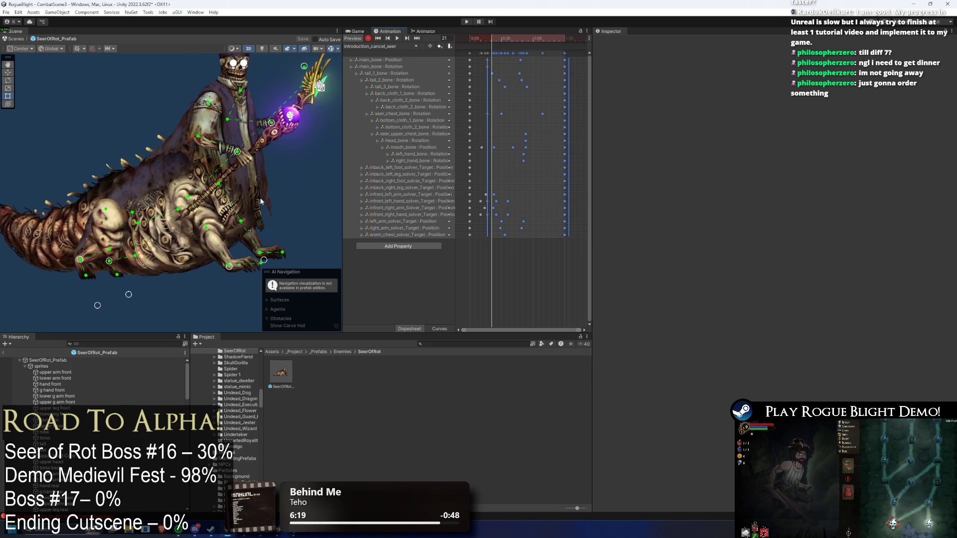
{"action": "scroll", "coordinate": [492, 299], "scroll_direction": "up", "scroll_amount": 1}
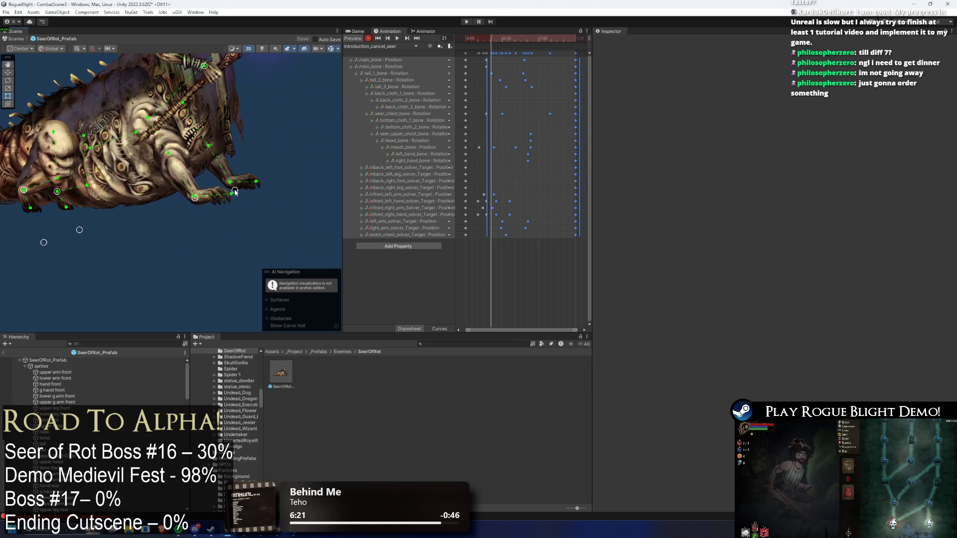
{"action": "left_click_drag", "start_coordinate": [235, 191], "coordinate": [237, 174]}
{"action": "key", "text": "ctrl+z"}
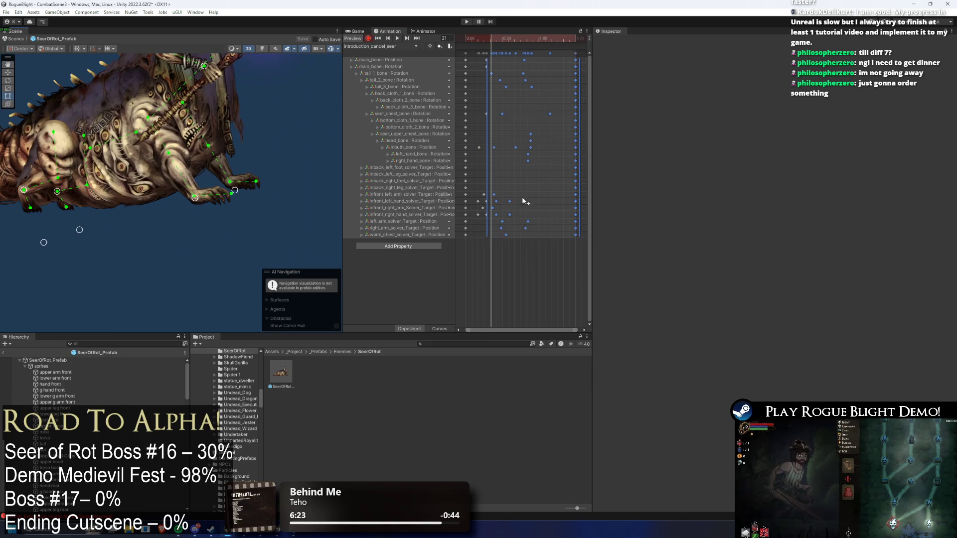
{"action": "mouse_move", "coordinate": [476, 185]}
{"action": "left_mouse_down"}
{"action": "mouse_move", "coordinate": [513, 218]}
{"action": "mouse_move", "coordinate": [496, 202]}
{"action": "left_mouse_up"}
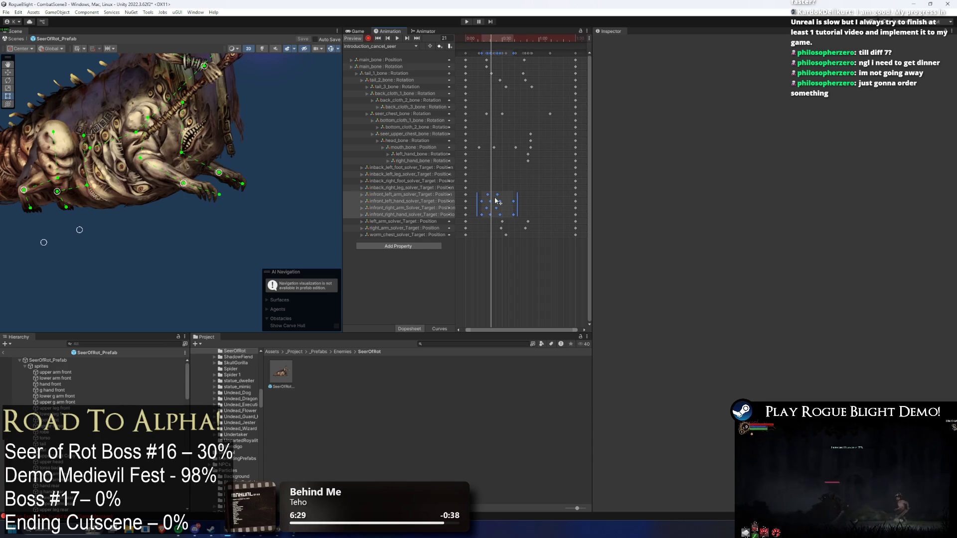
{"action": "key", "text": "space"}
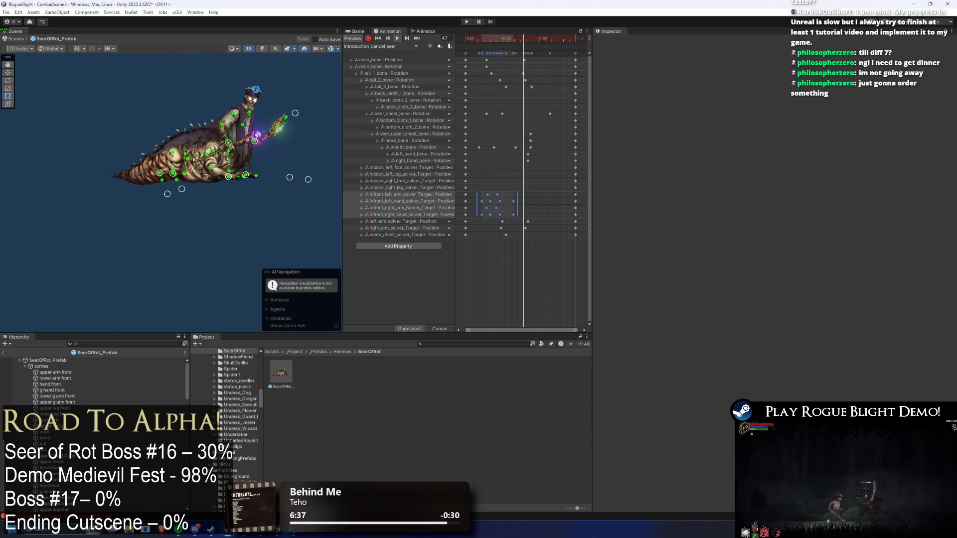
{"action": "left_click", "coordinate": [374, 47]}
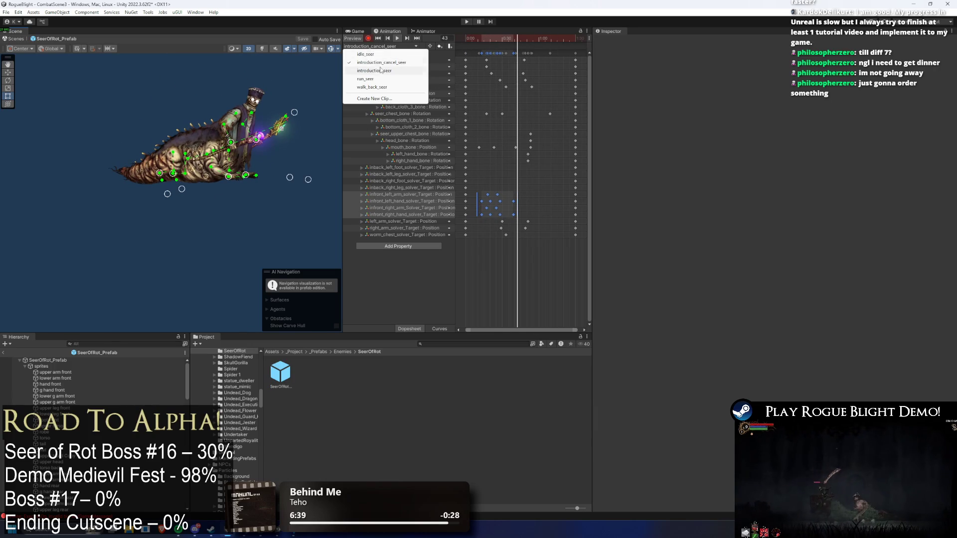
In introduction_seer, record a rotated pose of the back_cloth bone chain at frame 0
{"action": "left_click", "coordinate": [380, 70]}
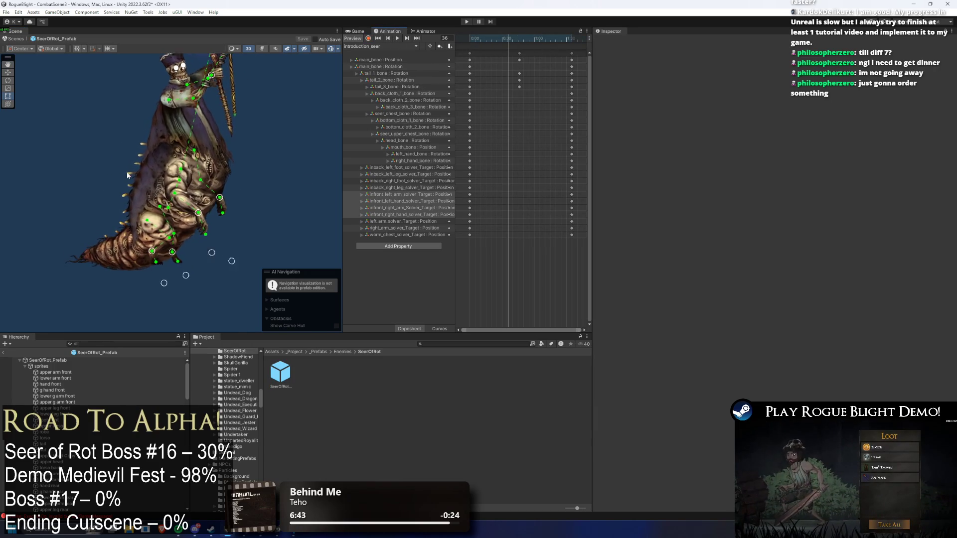
{"action": "left_click", "coordinate": [128, 175]}
{"action": "left_click", "coordinate": [543, 111]}
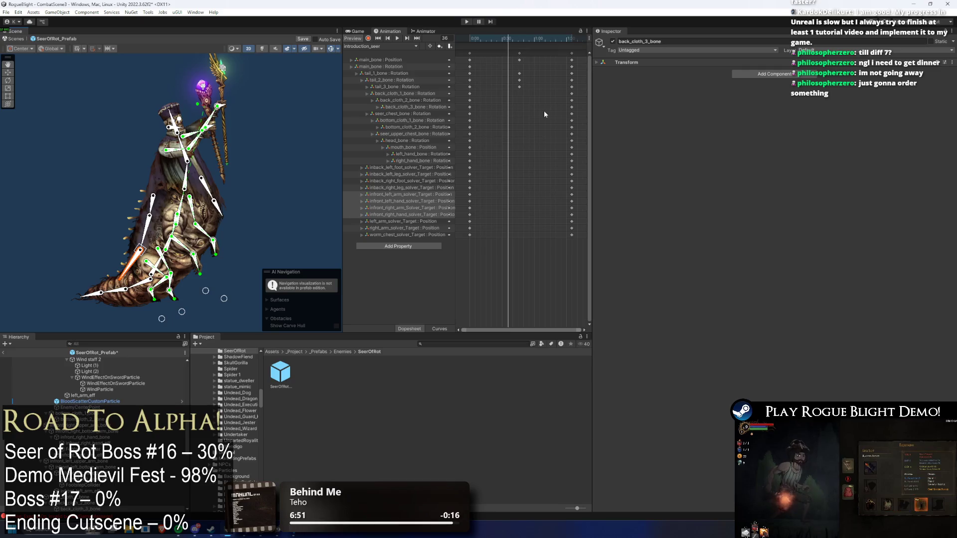
{"action": "left_click", "coordinate": [367, 39]}
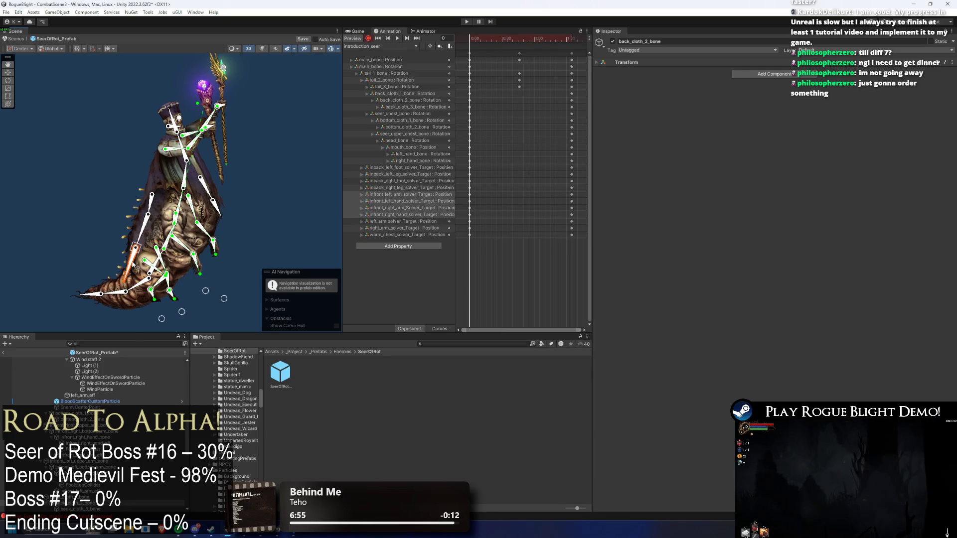
{"action": "left_click_drag", "start_coordinate": [155, 209], "coordinate": [152, 208]}
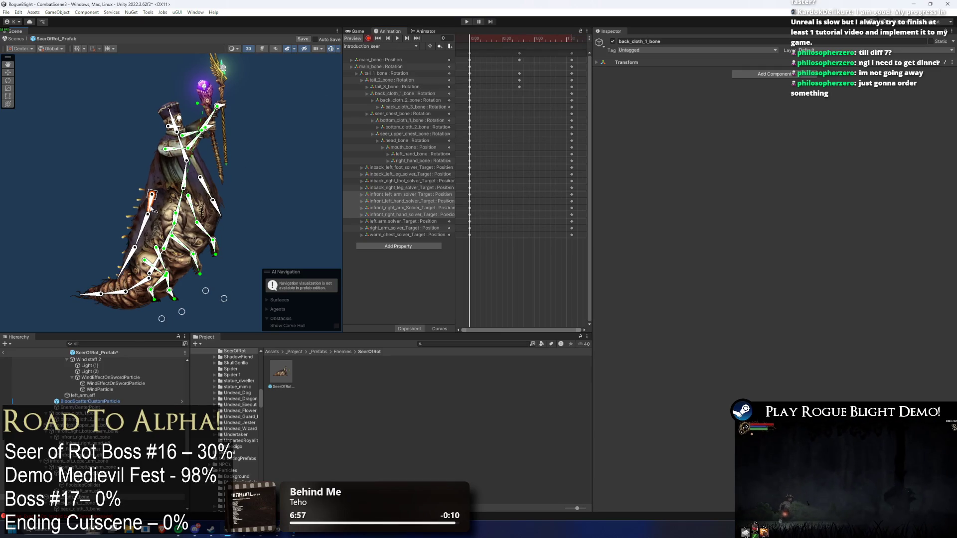
{"action": "left_click_drag", "start_coordinate": [129, 262], "coordinate": [131, 265]}
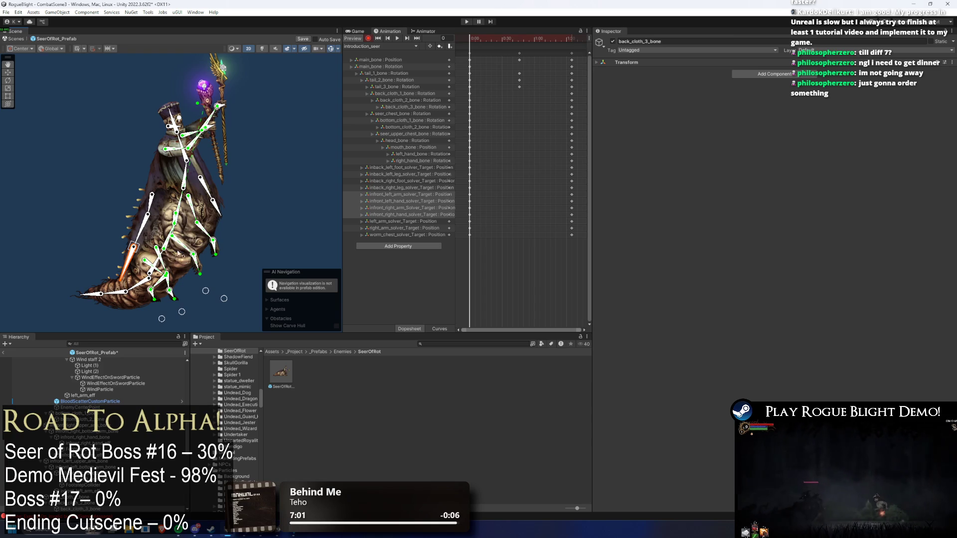
Scrub back to frame 47 and select only the tail_3 key there
{"action": "left_click", "coordinate": [477, 52]}
{"action": "left_click", "coordinate": [569, 39]}
{"action": "mouse_move", "coordinate": [570, 38]}
{"action": "left_mouse_down"}
{"action": "mouse_move", "coordinate": [494, 38]}
{"action": "mouse_move", "coordinate": [519, 40]}
{"action": "left_mouse_up"}
{"action": "scroll", "coordinate": [161, 240], "scroll_direction": "up", "scroll_amount": 1}
{"action": "mouse_move", "coordinate": [523, 78]}
{"action": "left_mouse_down"}
{"action": "mouse_move", "coordinate": [531, 86]}
{"action": "mouse_move", "coordinate": [519, 87]}
{"action": "mouse_move", "coordinate": [514, 71]}
{"action": "mouse_move", "coordinate": [518, 85]}
{"action": "left_mouse_up"}
{"action": "left_click", "coordinate": [533, 87]}
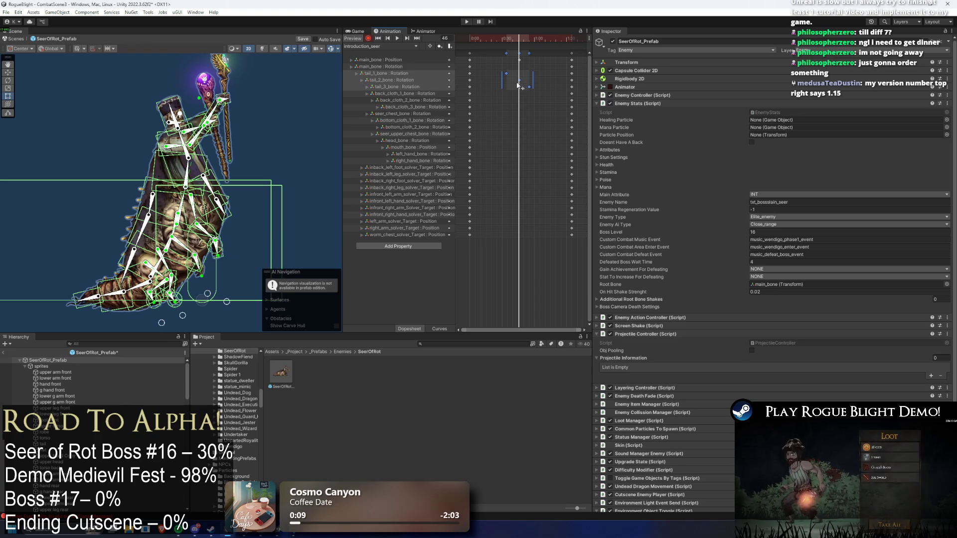
Shift the tail_3 key later to 1:01 and reposition main_bone to move the whole body
{"action": "left_click_drag", "start_coordinate": [530, 86], "coordinate": [543, 77]}
{"action": "mouse_move", "coordinate": [519, 38]}
{"action": "left_mouse_down"}
{"action": "mouse_move", "coordinate": [480, 38]}
{"action": "mouse_move", "coordinate": [519, 38]}
{"action": "left_mouse_up"}
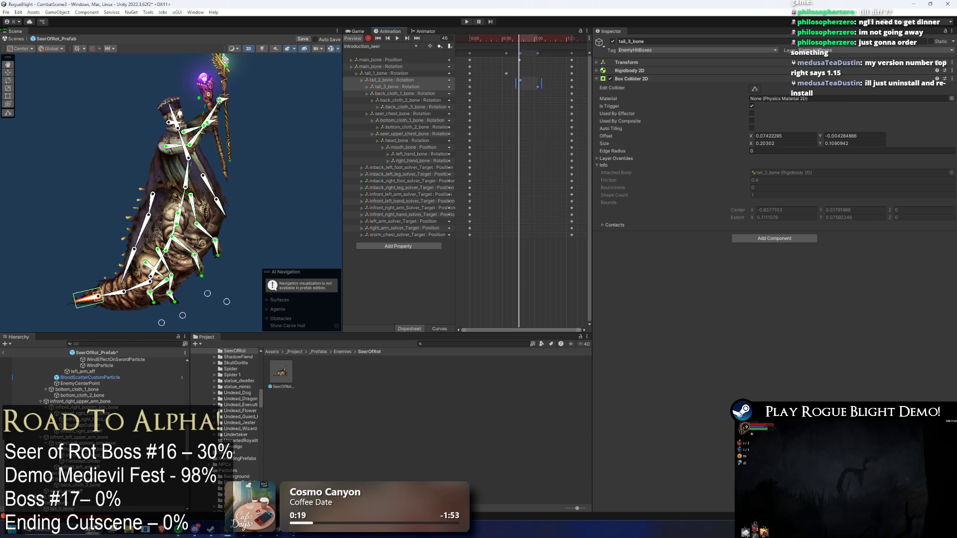
{"action": "left_click", "coordinate": [159, 263]}
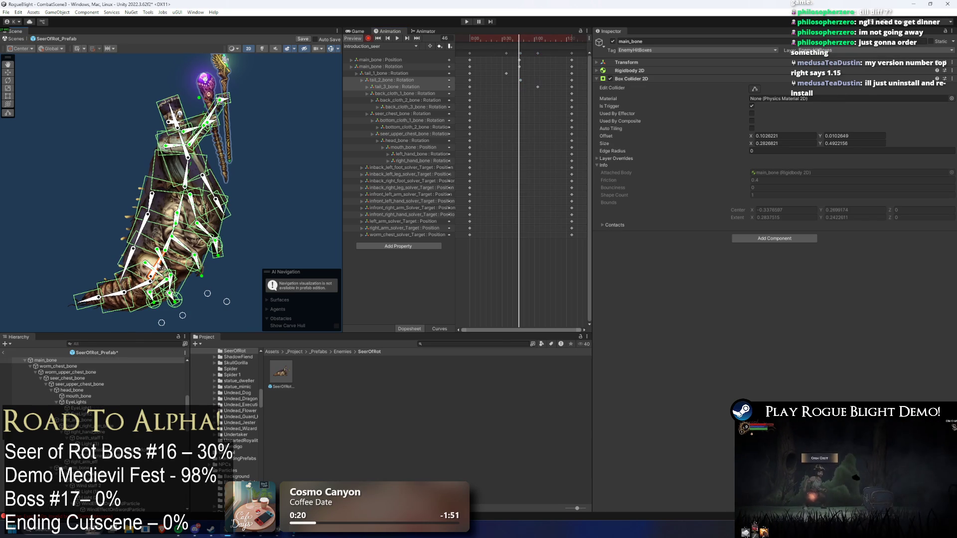
{"action": "key", "text": "space"}
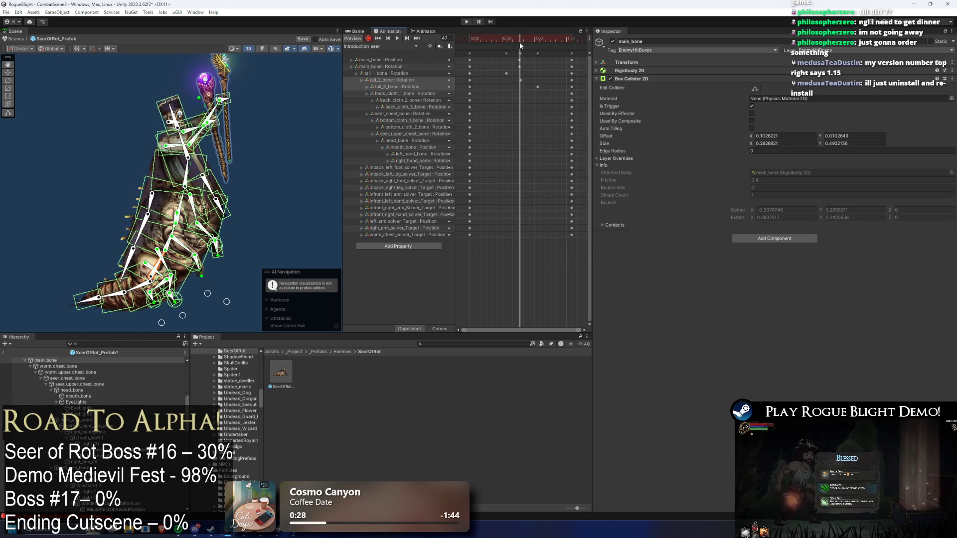
{"action": "left_click", "coordinate": [397, 60]}
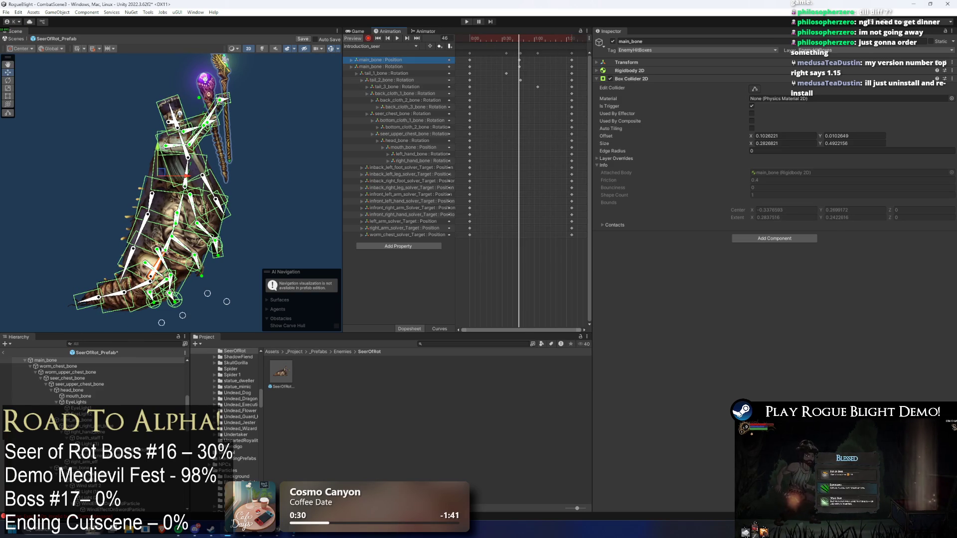
{"action": "left_click_drag", "start_coordinate": [165, 175], "coordinate": [165, 182]}
Save the Seer of Rot prefab and open the Rogue Blight Demo testbranch page in Steam
{"action": "left_click", "coordinate": [397, 38]}
{"action": "left_click", "coordinate": [391, 60]}
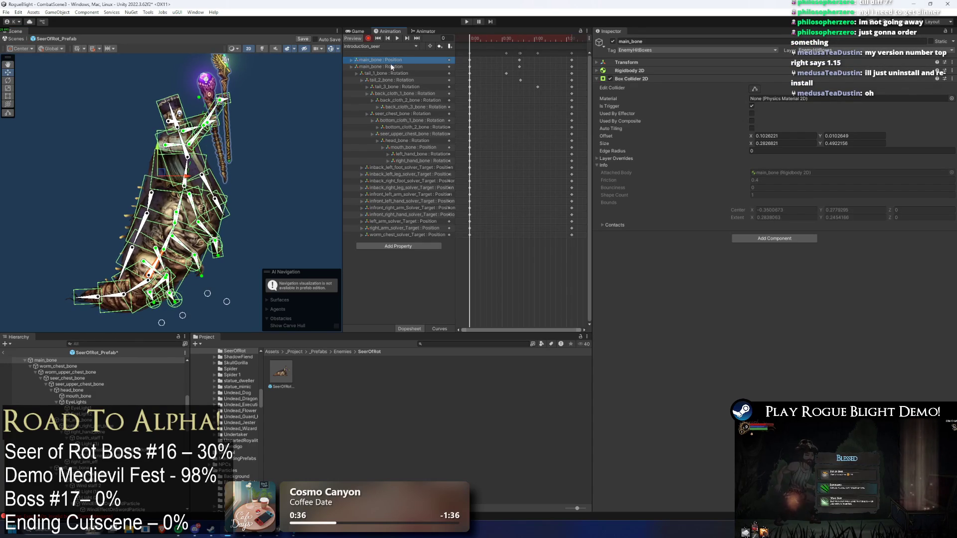
{"action": "left_click", "coordinate": [61, 192]}
{"action": "key", "text": "ctrl+s"}
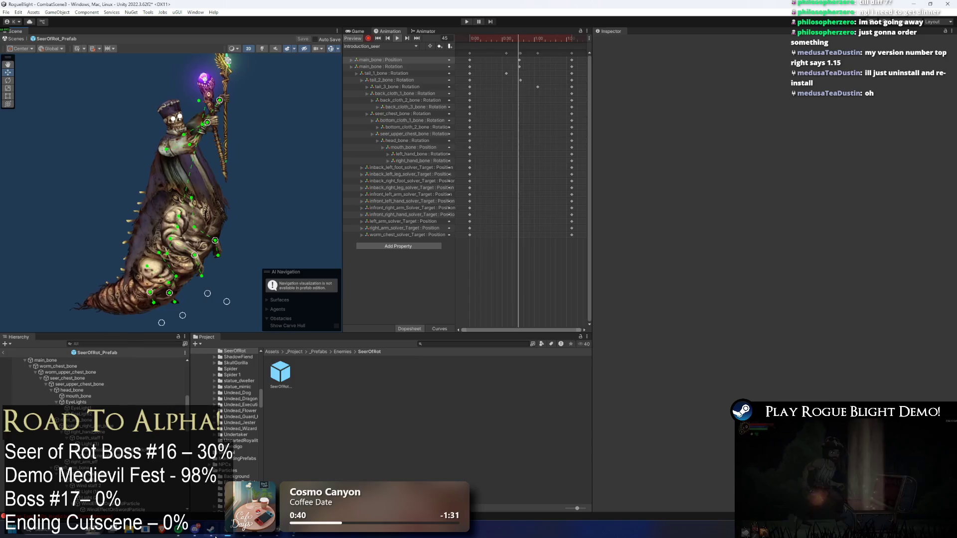
{"action": "left_click", "coordinate": [211, 529]}
{"action": "left_click", "coordinate": [64, 113]}
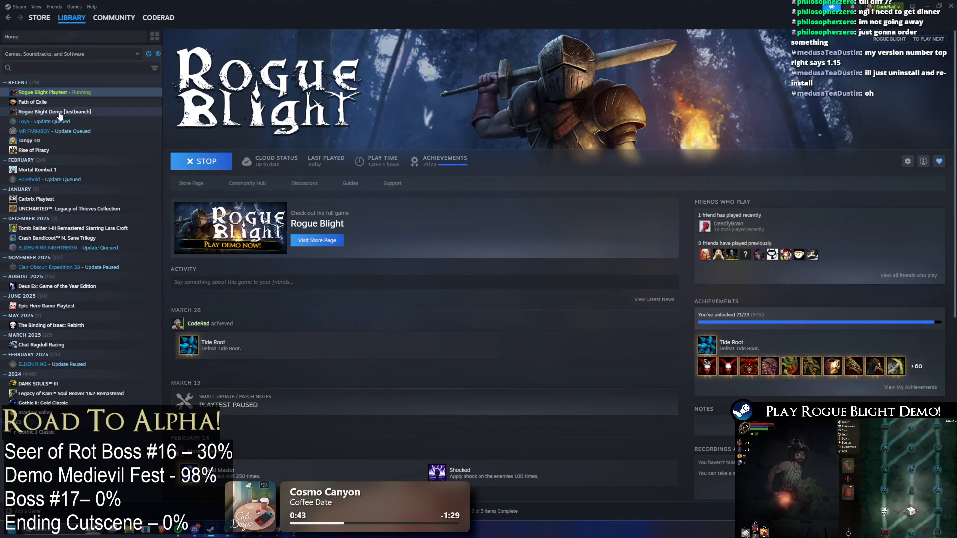
Check Rogue Blight Demo's Game Versions & Betas properties, keep testbranch, and minimize Steam
{"action": "right_click", "coordinate": [85, 115]}
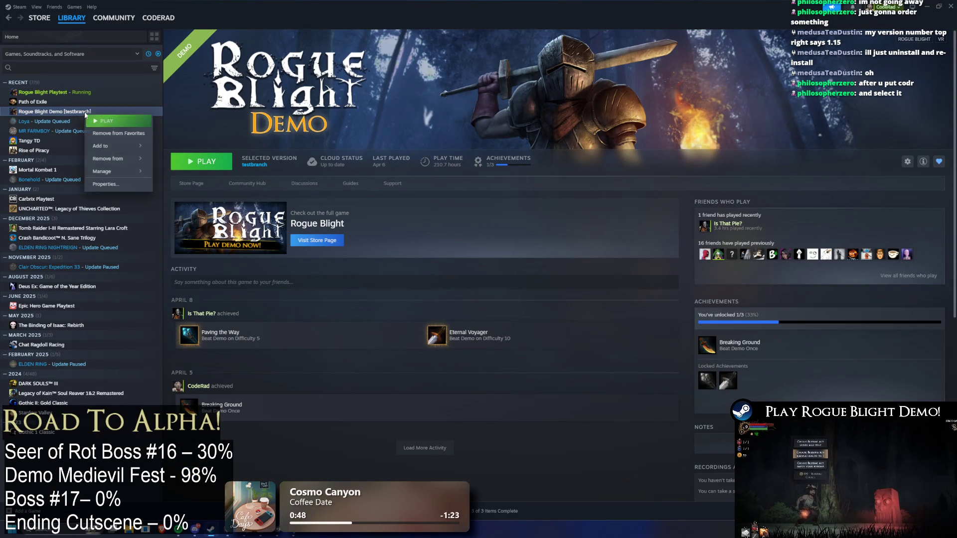
{"action": "left_click", "coordinate": [127, 190]}
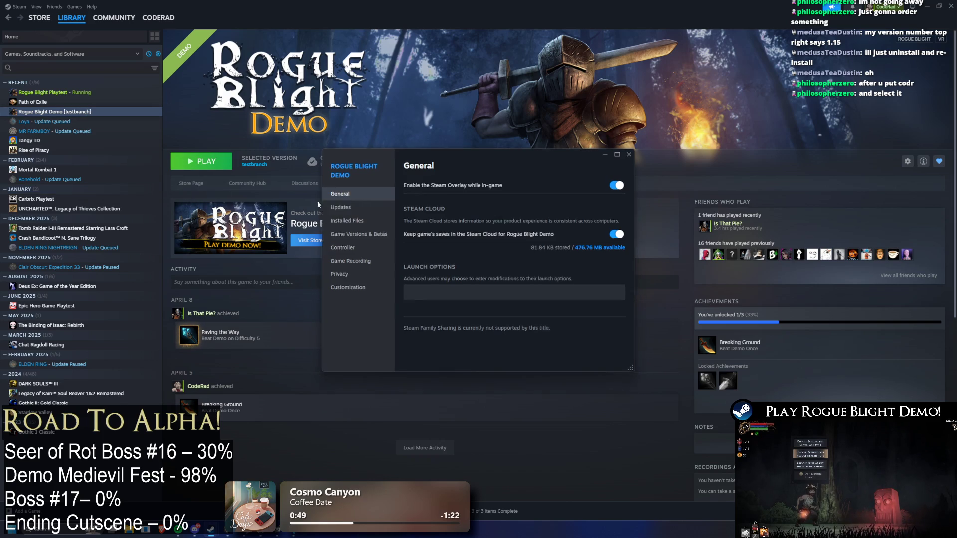
{"action": "left_click", "coordinate": [362, 235]}
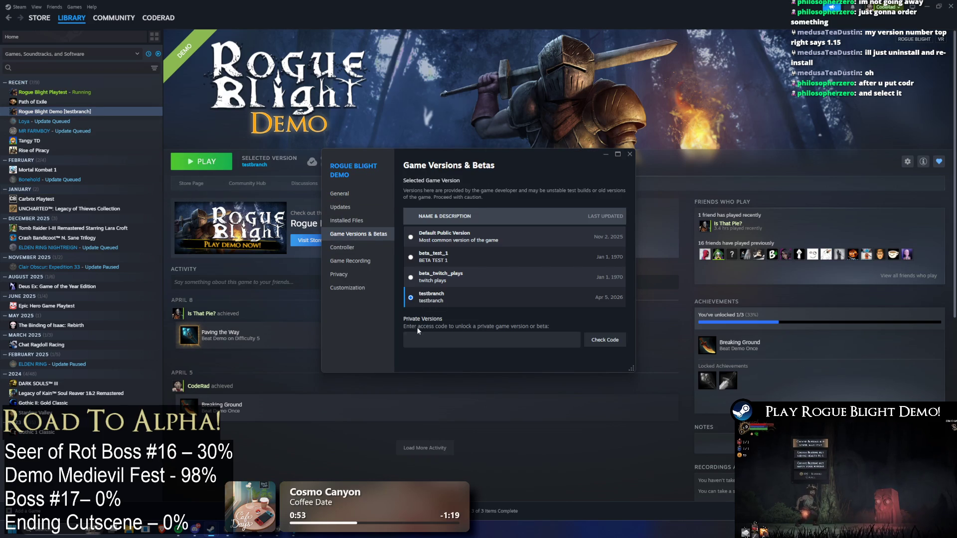
{"action": "left_click", "coordinate": [431, 335]}
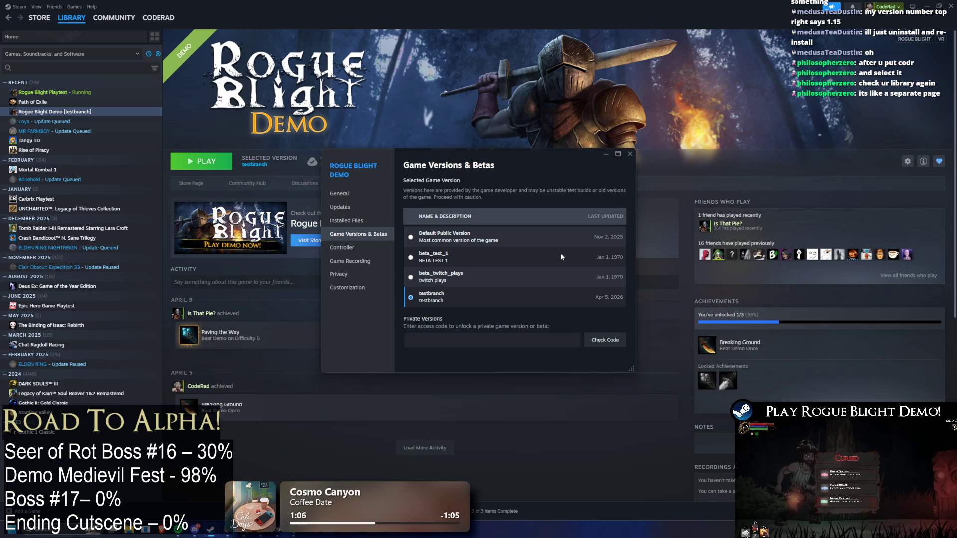
{"action": "left_click", "coordinate": [629, 155]}
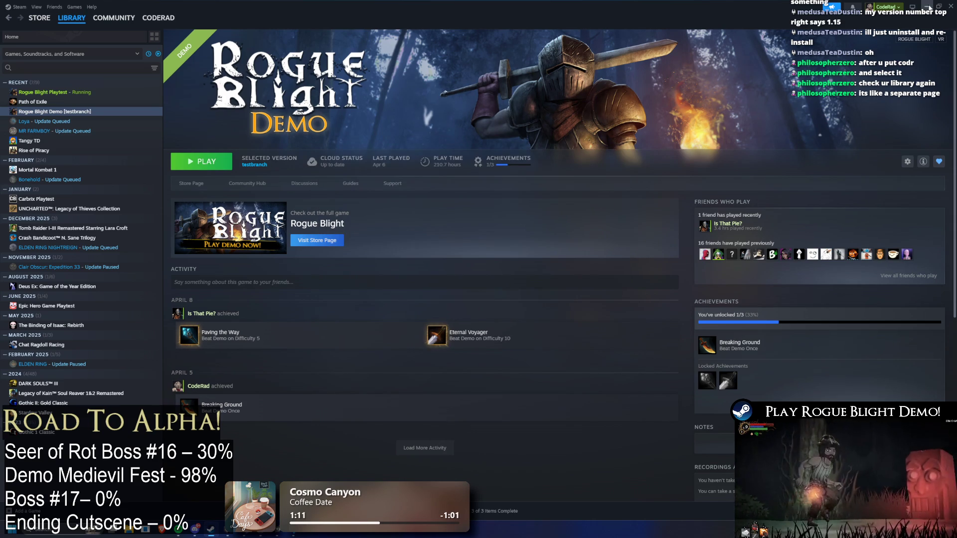
{"action": "left_click", "coordinate": [928, 7]}
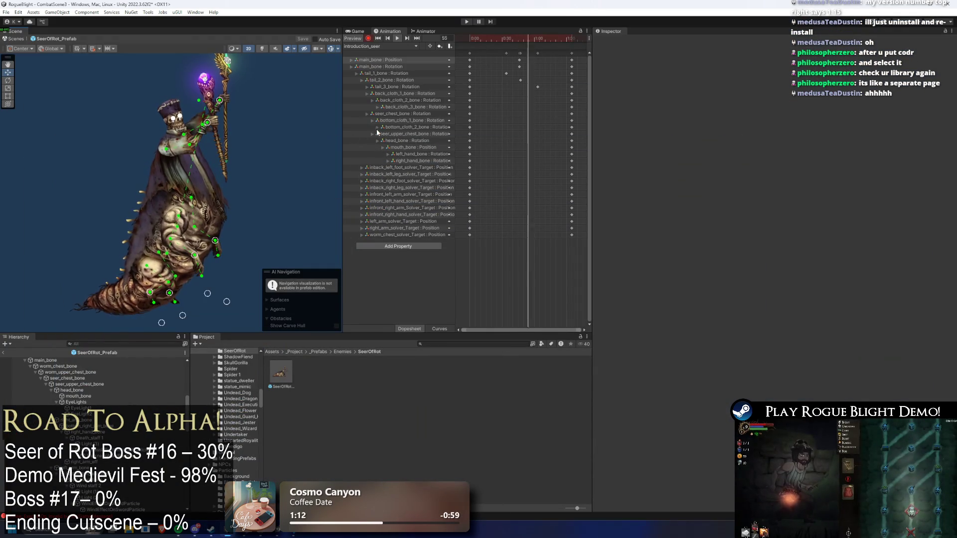
Key the front right arm pose at frame 46 and shift the front hand target keys later
{"action": "left_click", "coordinate": [520, 33]}
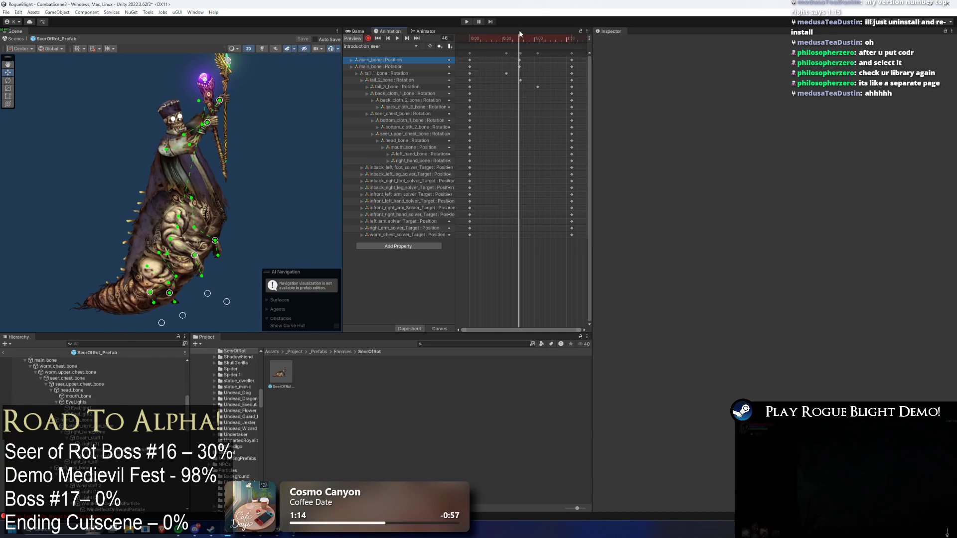
{"action": "left_click_drag", "start_coordinate": [195, 255], "coordinate": [197, 253]}
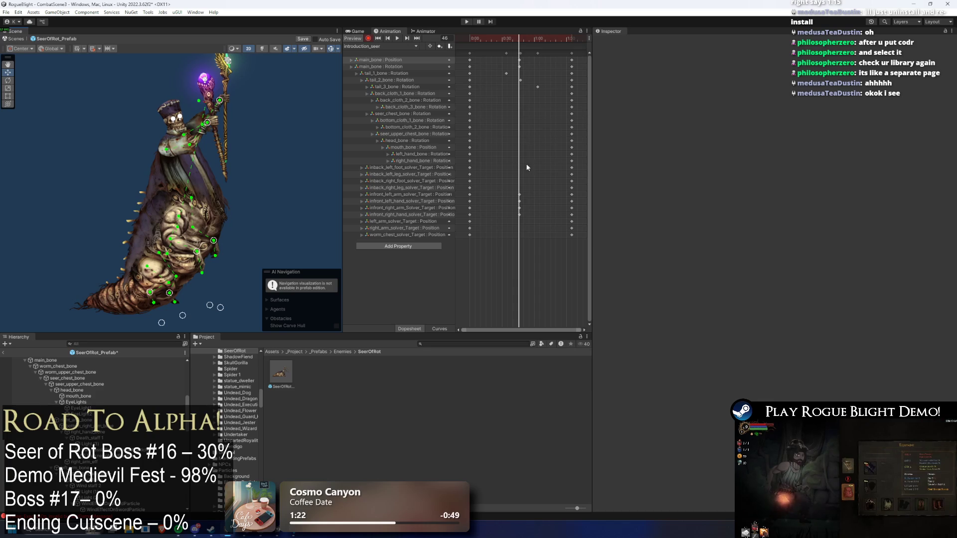
{"action": "left_click_drag", "start_coordinate": [523, 201], "coordinate": [533, 201]}
{"action": "left_click", "coordinate": [524, 215]}
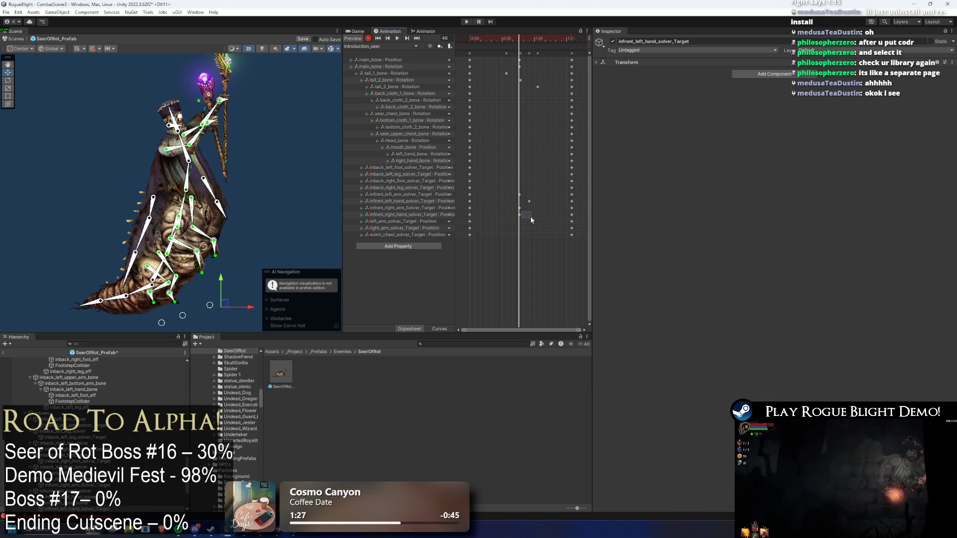
{"action": "left_click", "coordinate": [523, 215]}
{"action": "left_click_drag", "start_coordinate": [533, 191], "coordinate": [513, 202]}
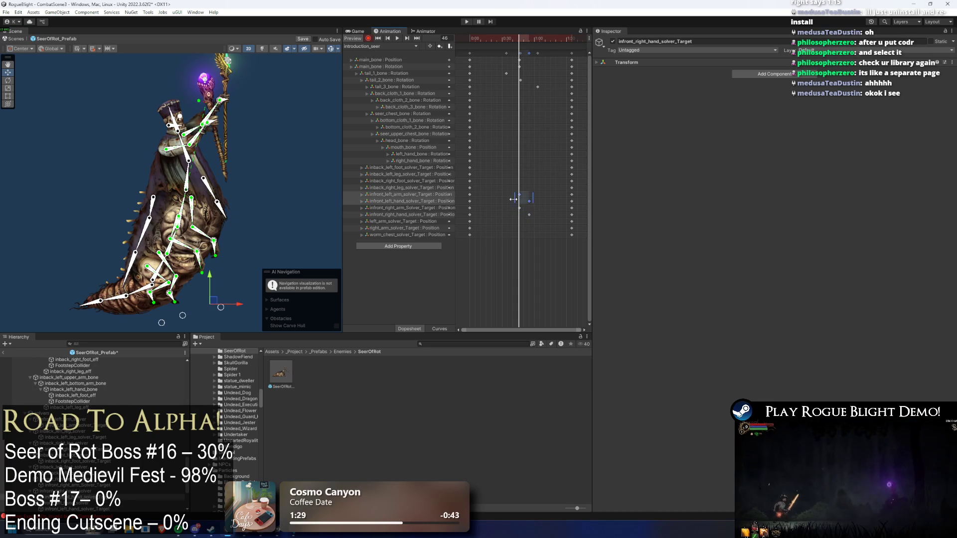
{"action": "key", "text": "space"}
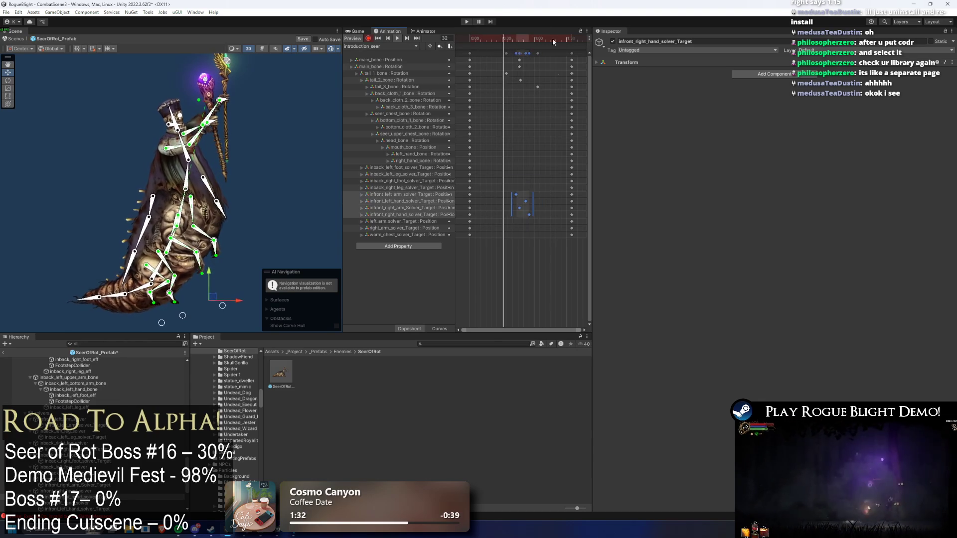
Review frames 25–49, clear the bone selection, and replay the clip from the start
{"action": "left_click", "coordinate": [498, 40]}
{"action": "mouse_move", "coordinate": [503, 40]}
{"action": "left_mouse_down"}
{"action": "mouse_move", "coordinate": [530, 41]}
{"action": "mouse_move", "coordinate": [521, 44]}
{"action": "left_mouse_up"}
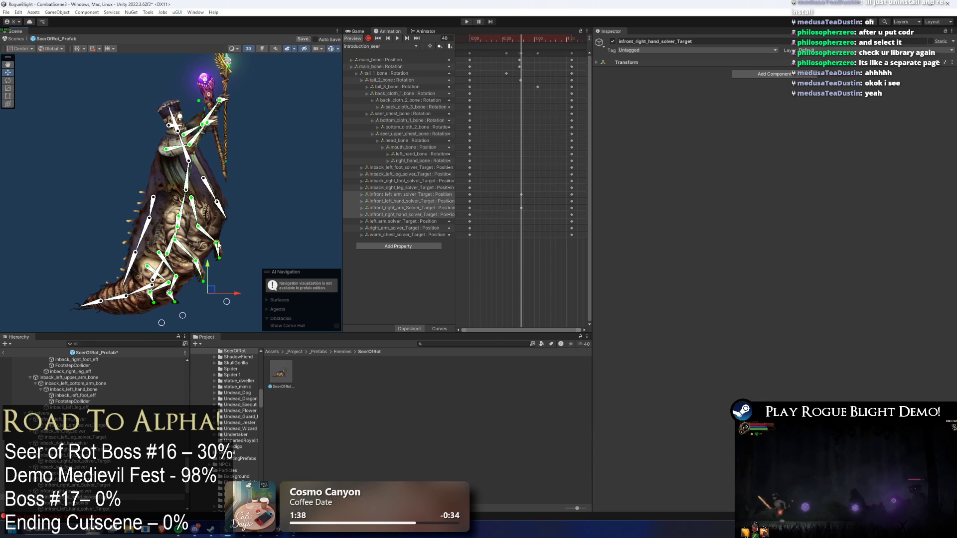
{"action": "left_click", "coordinate": [239, 277]}
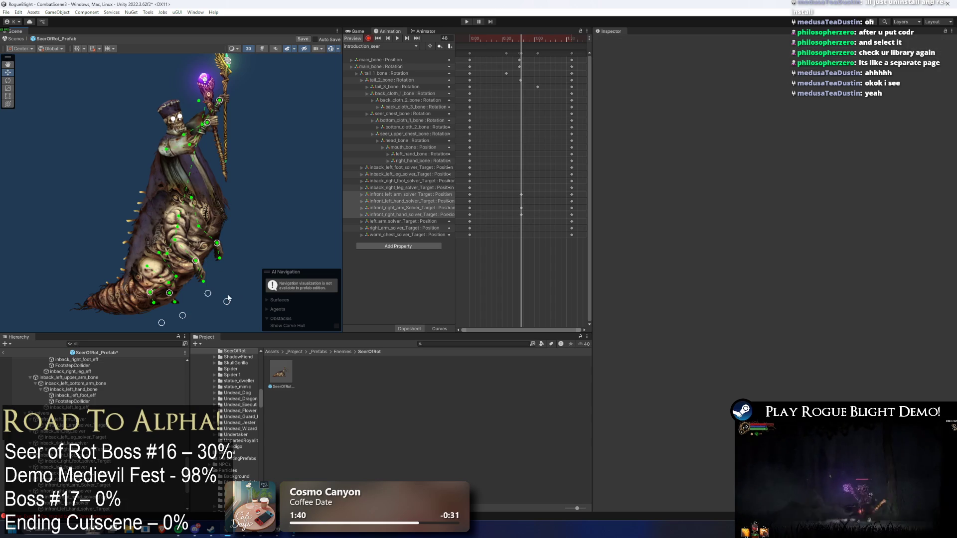
{"action": "left_click", "coordinate": [209, 297]}
{"action": "left_click", "coordinate": [208, 298]}
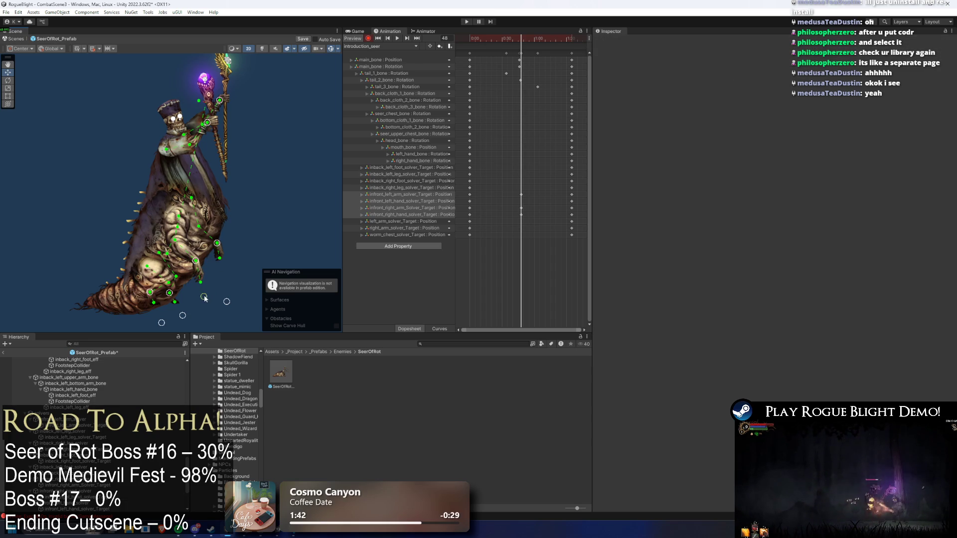
{"action": "left_click", "coordinate": [521, 202]}
{"action": "mouse_move", "coordinate": [521, 197]}
{"action": "left_mouse_down"}
{"action": "mouse_move", "coordinate": [531, 191]}
{"action": "mouse_move", "coordinate": [530, 204]}
{"action": "left_mouse_up"}
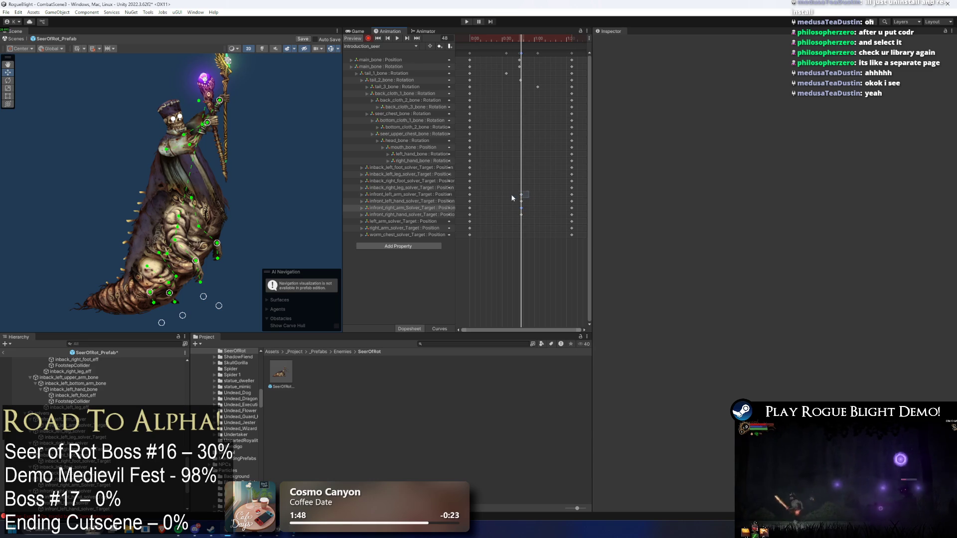
{"action": "key", "text": "space"}
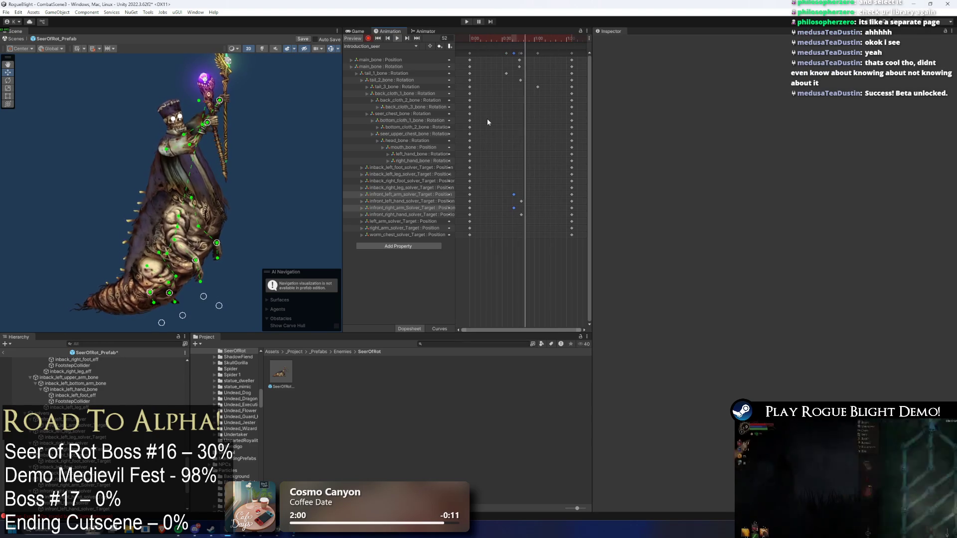
Select the two hand target keys around frame 45 and nudge them slightly earlier
{"action": "left_click_drag", "start_coordinate": [528, 186], "coordinate": [507, 220]}
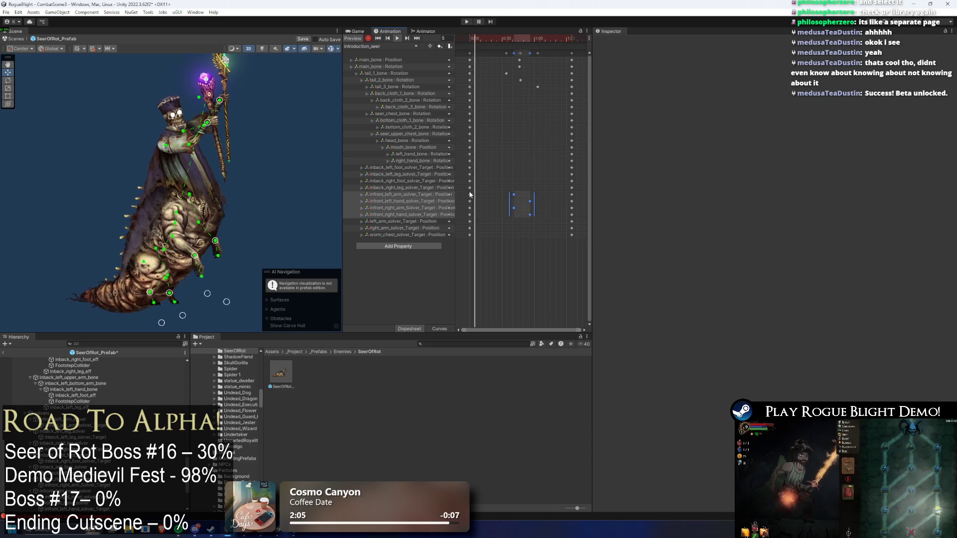
{"action": "mouse_move", "coordinate": [533, 191]}
{"action": "left_mouse_down"}
{"action": "mouse_move", "coordinate": [504, 202]}
{"action": "mouse_move", "coordinate": [526, 202]}
{"action": "left_mouse_up"}
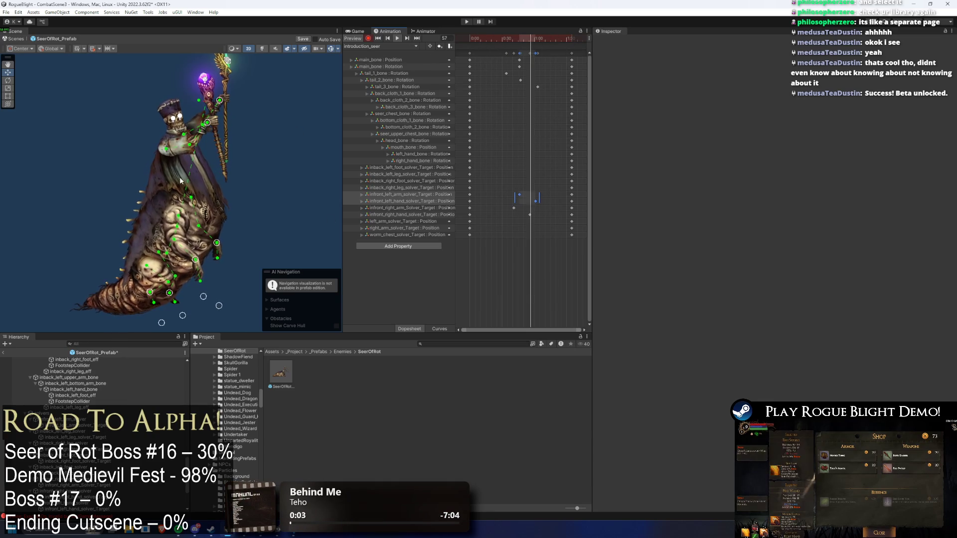
{"action": "left_click", "coordinate": [379, 46]}
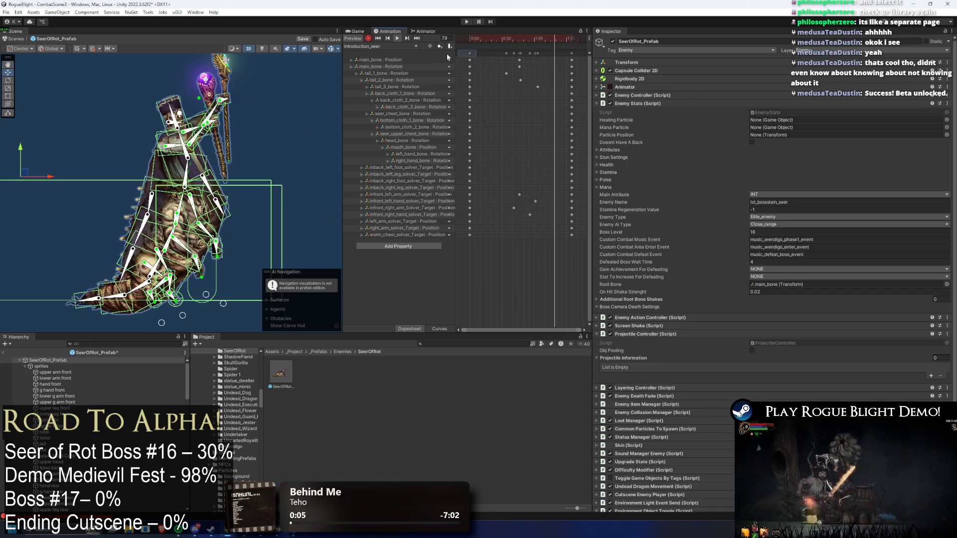
In introduction_cancel_seer, record a new back_cloth_2_bone pose keyed at frame 25
{"action": "left_click", "coordinate": [382, 62]}
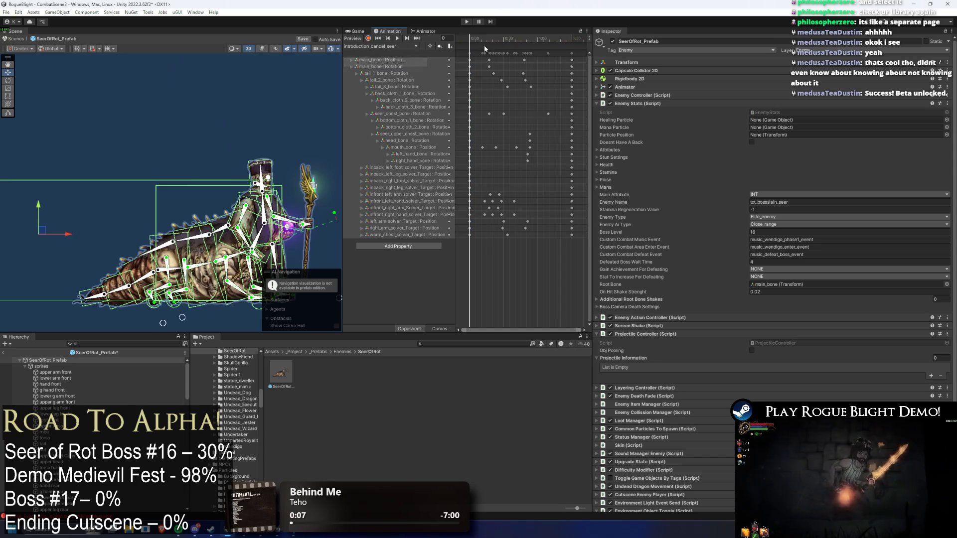
{"action": "left_click_drag", "start_coordinate": [498, 39], "coordinate": [483, 37]}
{"action": "left_click", "coordinate": [368, 38]}
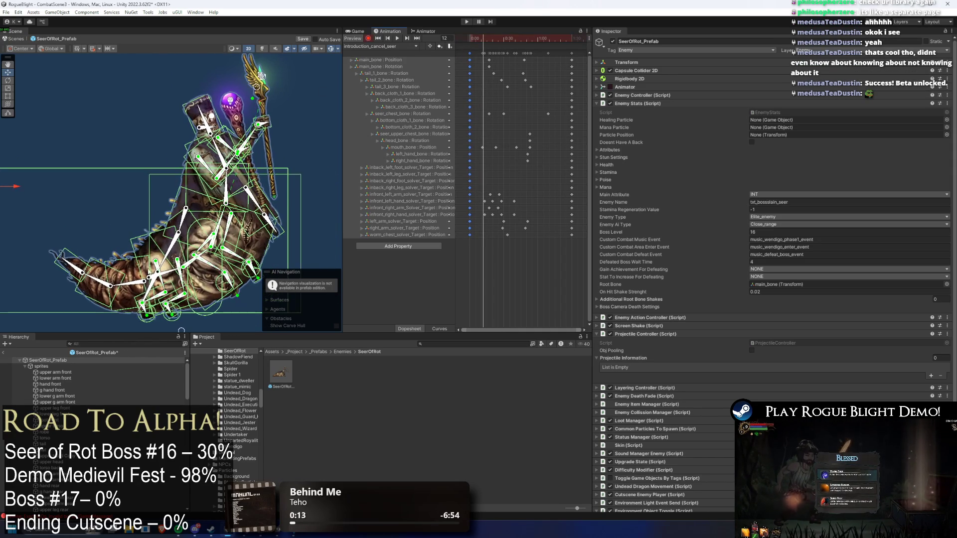
{"action": "left_click", "coordinate": [166, 256]}
{"action": "left_click", "coordinate": [129, 267]}
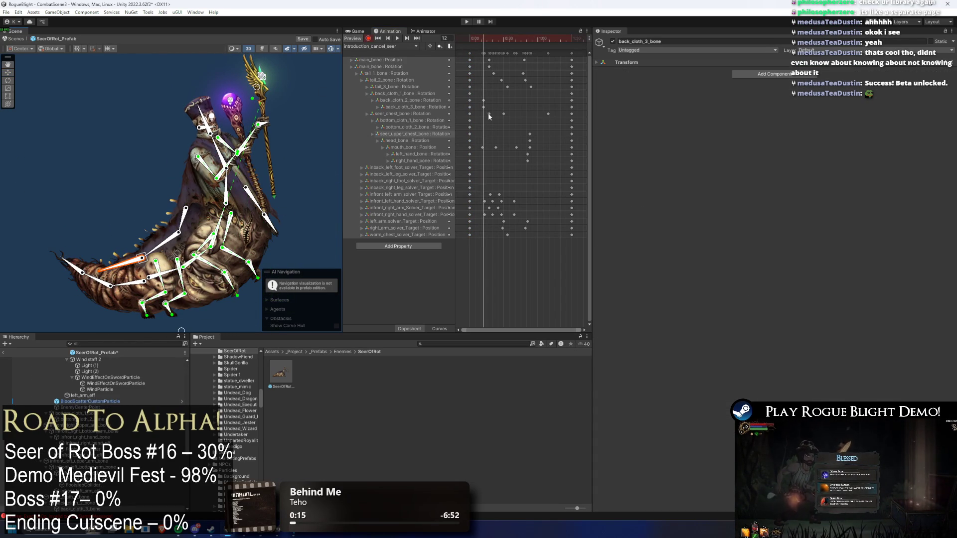
{"action": "mouse_move", "coordinate": [484, 41]}
{"action": "left_mouse_down"}
{"action": "mouse_move", "coordinate": [475, 41]}
{"action": "mouse_move", "coordinate": [497, 41]}
{"action": "left_mouse_up"}
{"action": "left_click_drag", "start_coordinate": [184, 237], "coordinate": [153, 249]}
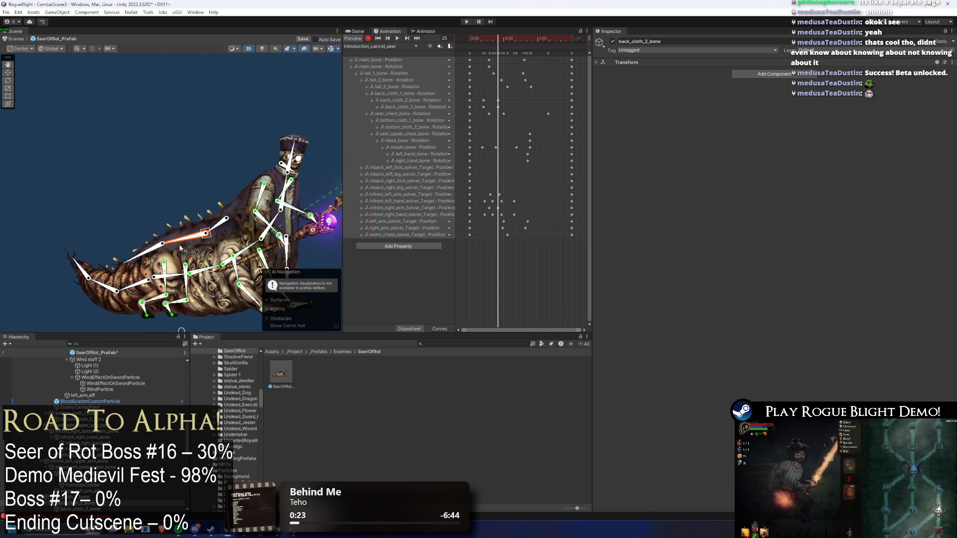
Review the motion up to frame 72 and key back_cloth_3_bone at frame 16
{"action": "mouse_move", "coordinate": [497, 43]}
{"action": "left_mouse_down"}
{"action": "mouse_move", "coordinate": [486, 38]}
{"action": "mouse_move", "coordinate": [508, 40]}
{"action": "left_mouse_up"}
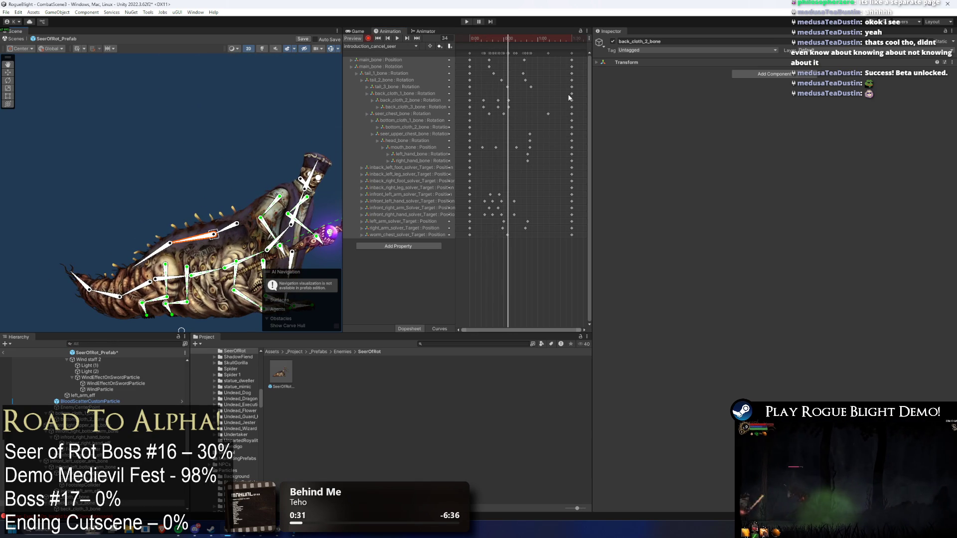
{"action": "left_click_drag", "start_coordinate": [523, 41], "coordinate": [551, 41]}
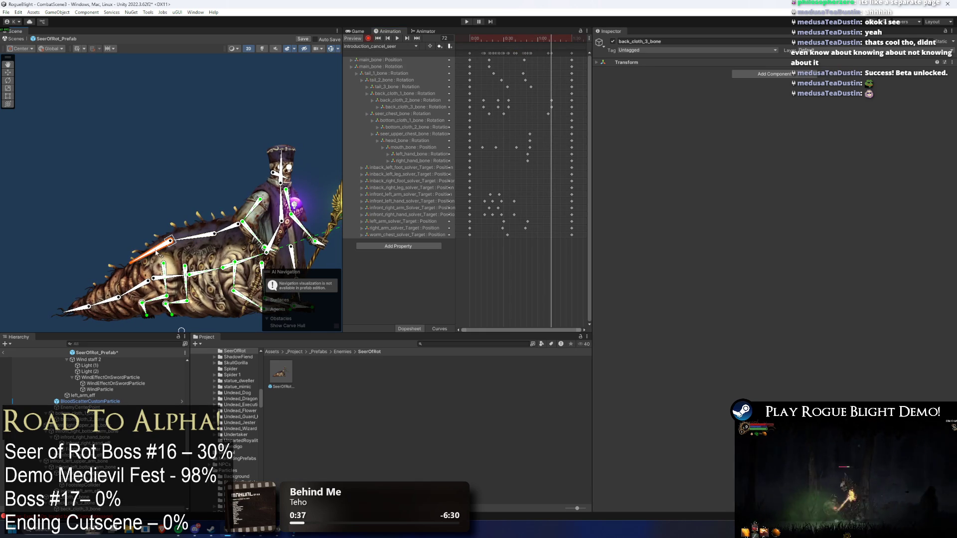
{"action": "key", "text": "space"}
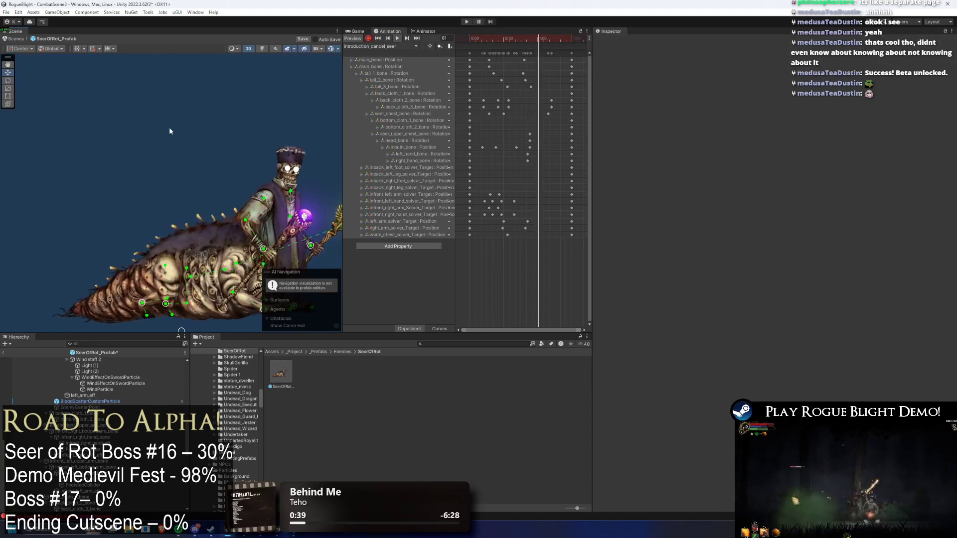
{"action": "left_click", "coordinate": [489, 40]}
{"action": "mouse_move", "coordinate": [488, 40]}
{"action": "left_mouse_down"}
{"action": "mouse_move", "coordinate": [479, 40]}
{"action": "mouse_move", "coordinate": [489, 36]}
{"action": "left_mouse_up"}
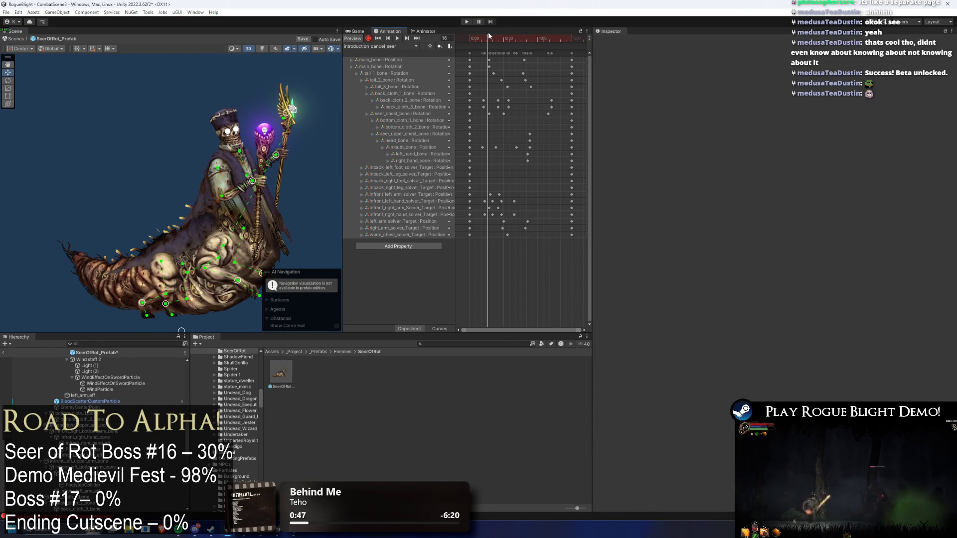
{"action": "left_click", "coordinate": [134, 263]}
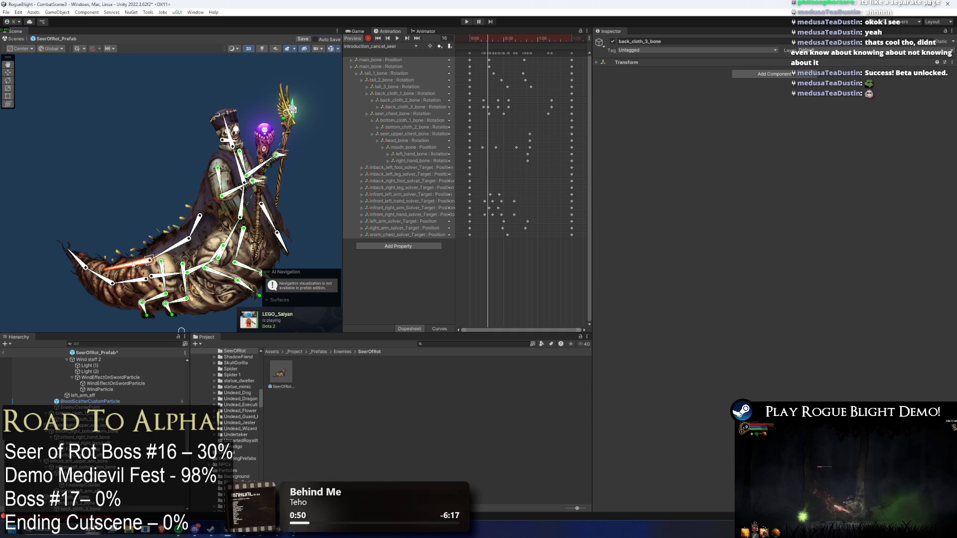
{"action": "key", "text": "space"}
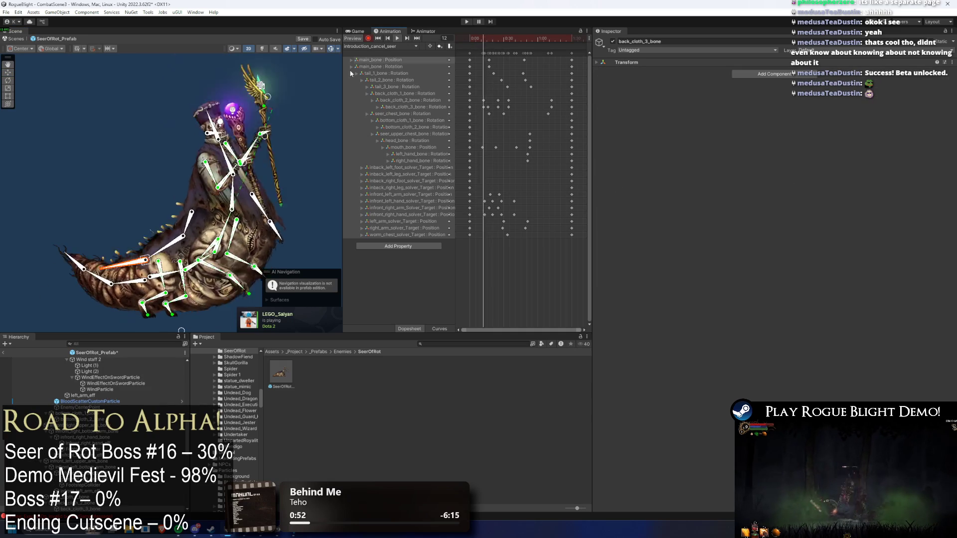
Scrub to frame 17, reselect back_cloth_3_bone, and loop the clip preview
{"action": "left_click", "coordinate": [193, 99]}
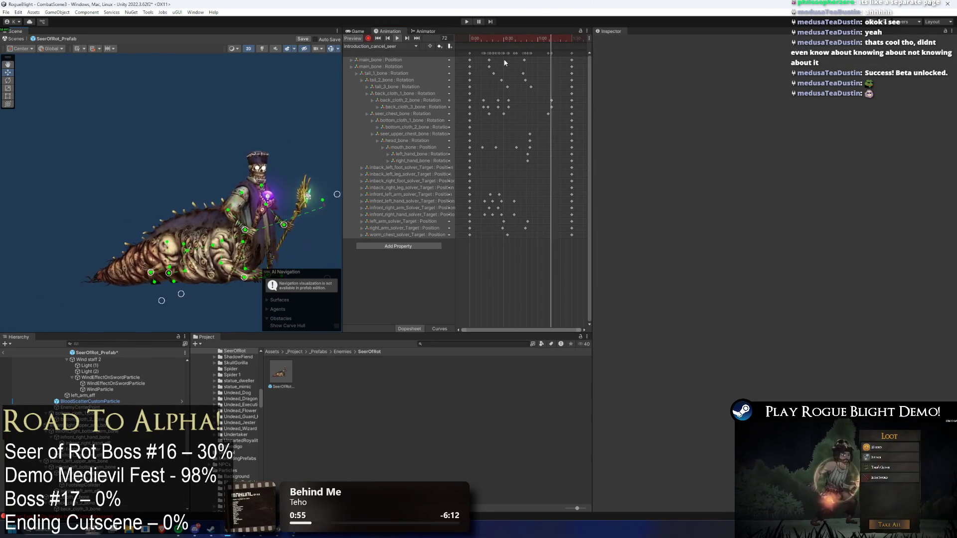
{"action": "left_click", "coordinate": [477, 40]}
{"action": "left_click_drag", "start_coordinate": [477, 40], "coordinate": [488, 40]}
{"action": "left_click", "coordinate": [489, 107]}
{"action": "scroll", "coordinate": [183, 223], "scroll_direction": "up", "scroll_amount": 2}
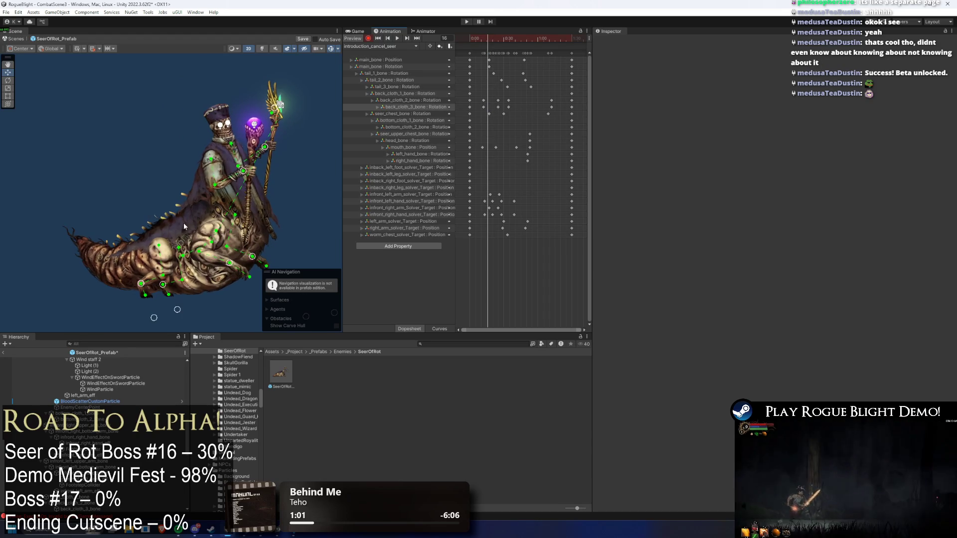
{"action": "left_click", "coordinate": [183, 223]}
{"action": "left_click", "coordinate": [157, 236]}
{"action": "left_click", "coordinate": [125, 252]}
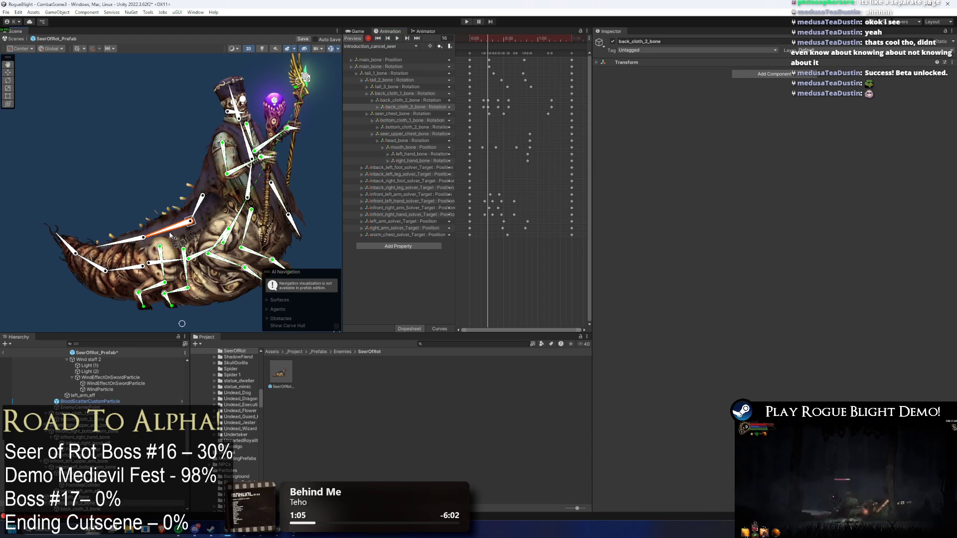
{"action": "key", "text": "space"}
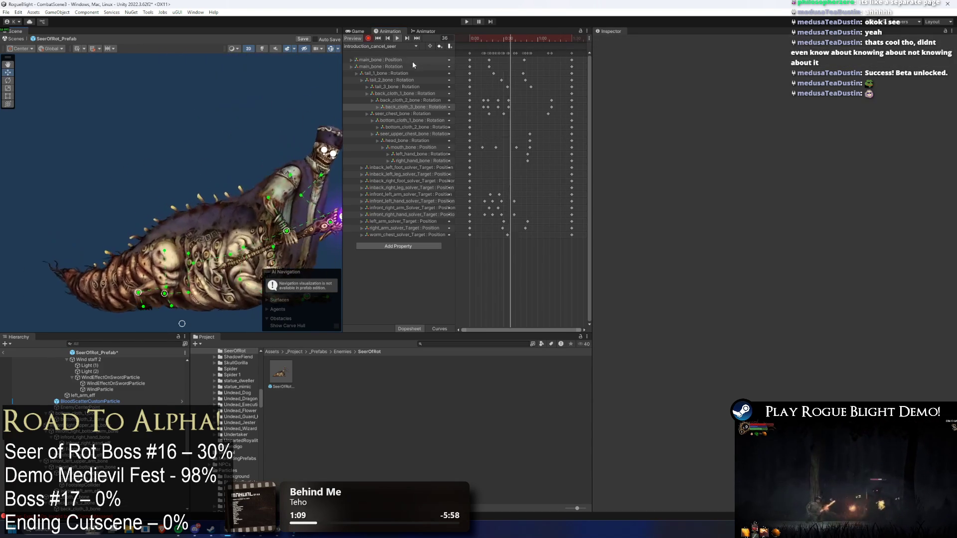
{"action": "left_click", "coordinate": [383, 47]}
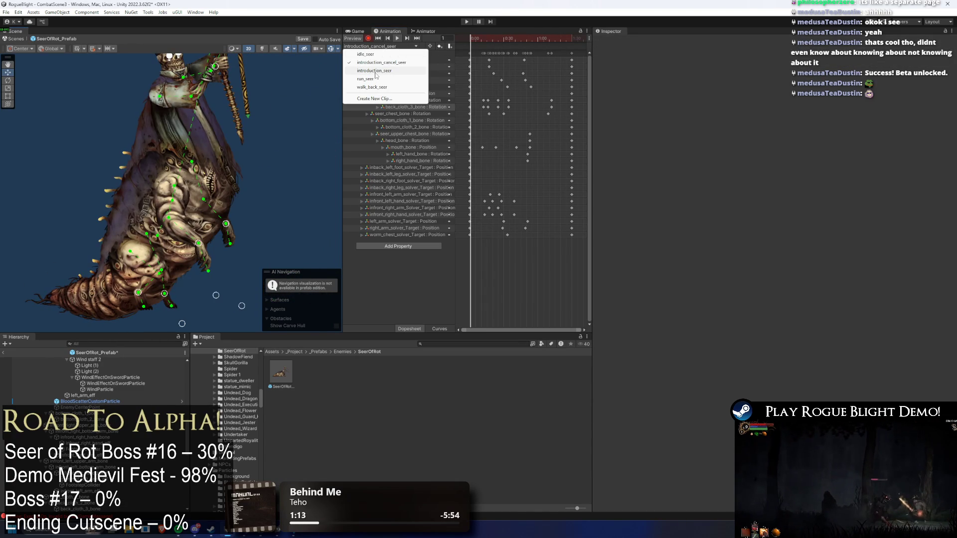
Load introduction_seer and preview it, stopping around frame 37
{"action": "left_click", "coordinate": [375, 71]}
{"action": "left_click", "coordinate": [406, 46]}
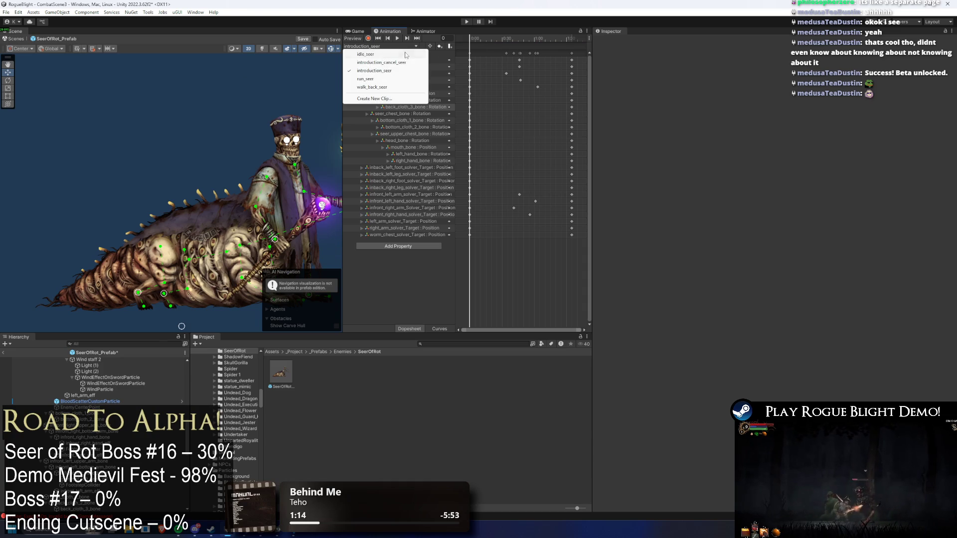
{"action": "left_click", "coordinate": [432, 58]}
{"action": "mouse_move", "coordinate": [473, 39]}
{"action": "left_mouse_down"}
{"action": "mouse_move", "coordinate": [532, 39]}
{"action": "mouse_move", "coordinate": [490, 45]}
{"action": "left_mouse_up"}
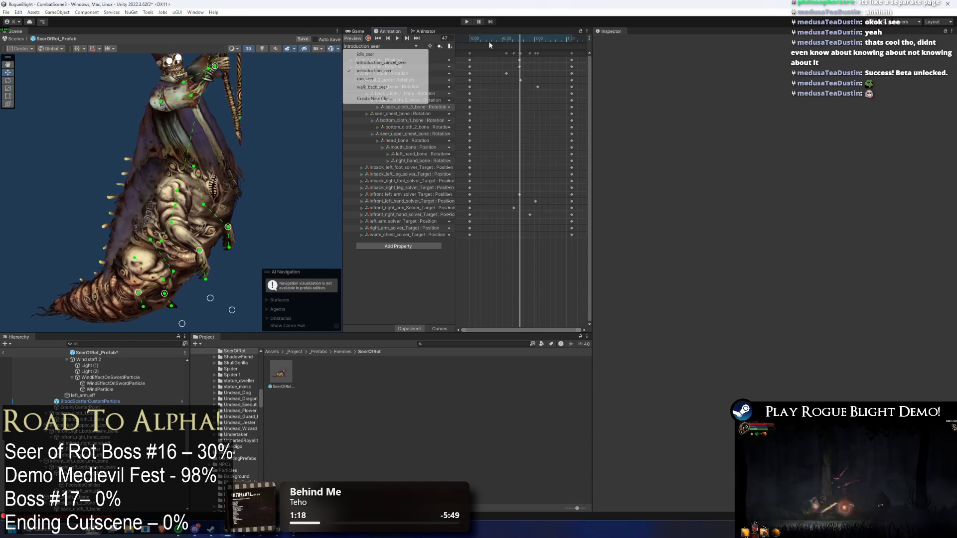
{"action": "left_click", "coordinate": [466, 43]}
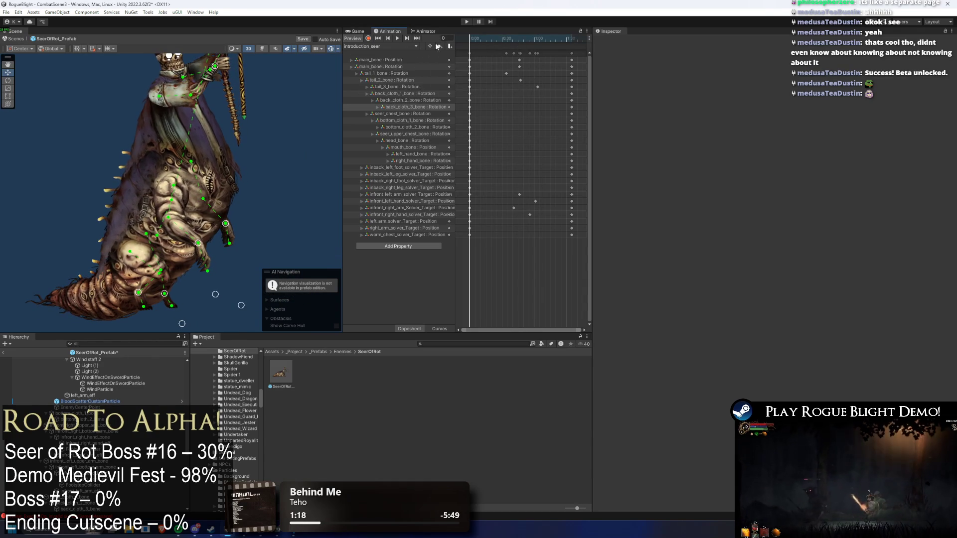
{"action": "left_click", "coordinate": [397, 39]}
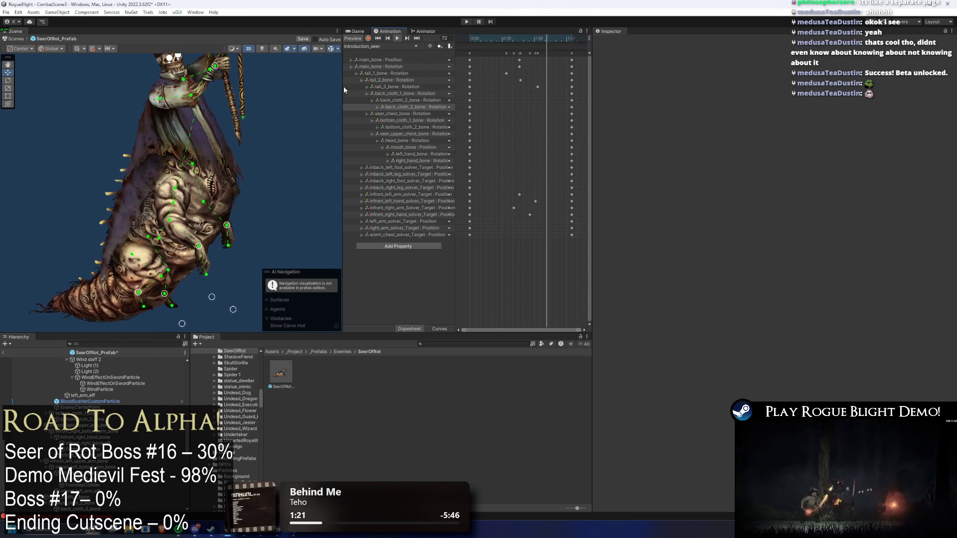
{"action": "left_click", "coordinate": [513, 39]}
{"action": "left_click_drag", "start_coordinate": [515, 40], "coordinate": [509, 40]}
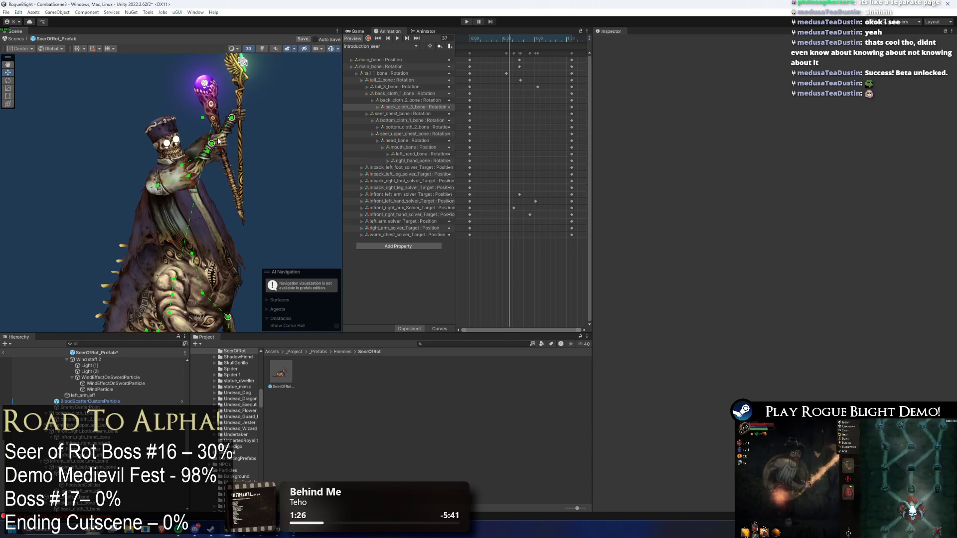
Key the right hand bone raised up the staff at frame 37
{"action": "left_click", "coordinate": [234, 112]}
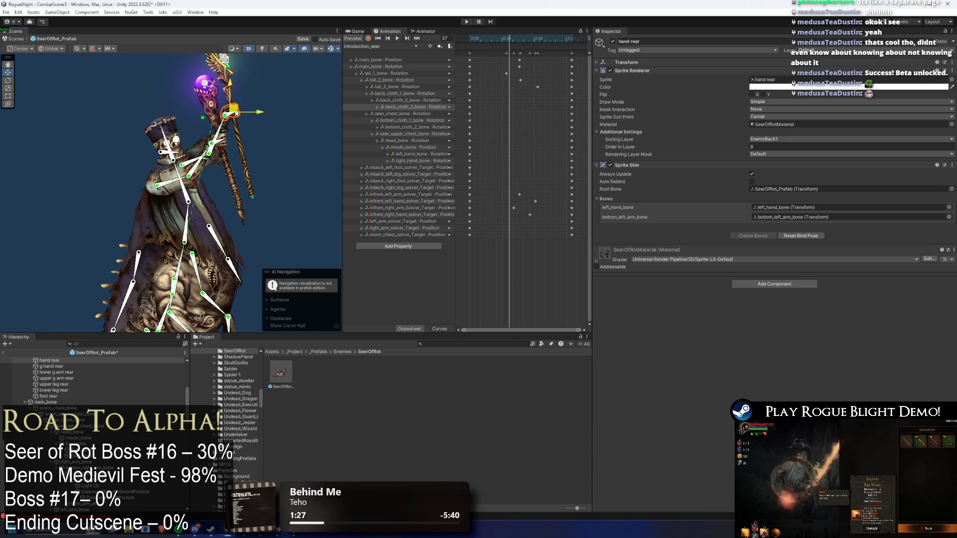
{"action": "left_click", "coordinate": [237, 113]}
{"action": "left_click", "coordinate": [224, 145]}
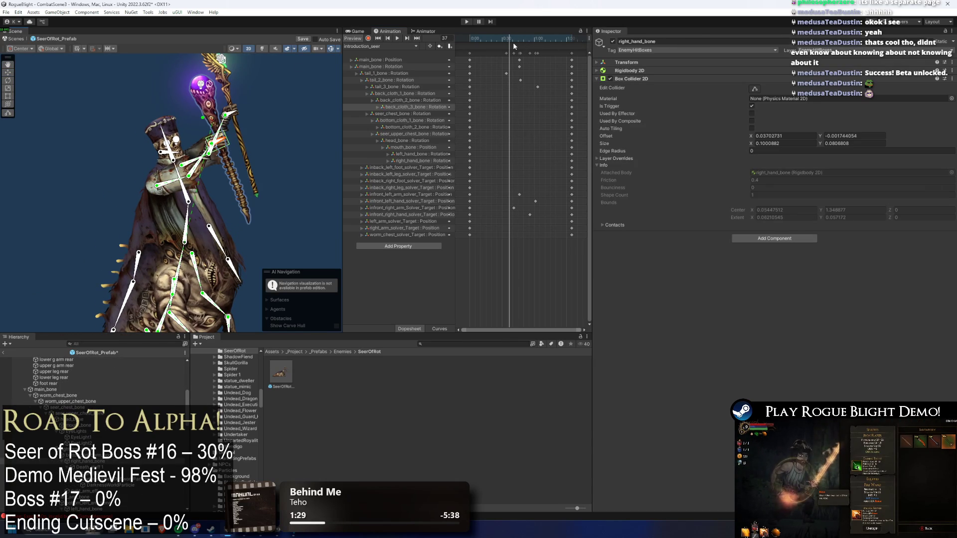
{"action": "left_click", "coordinate": [369, 39]}
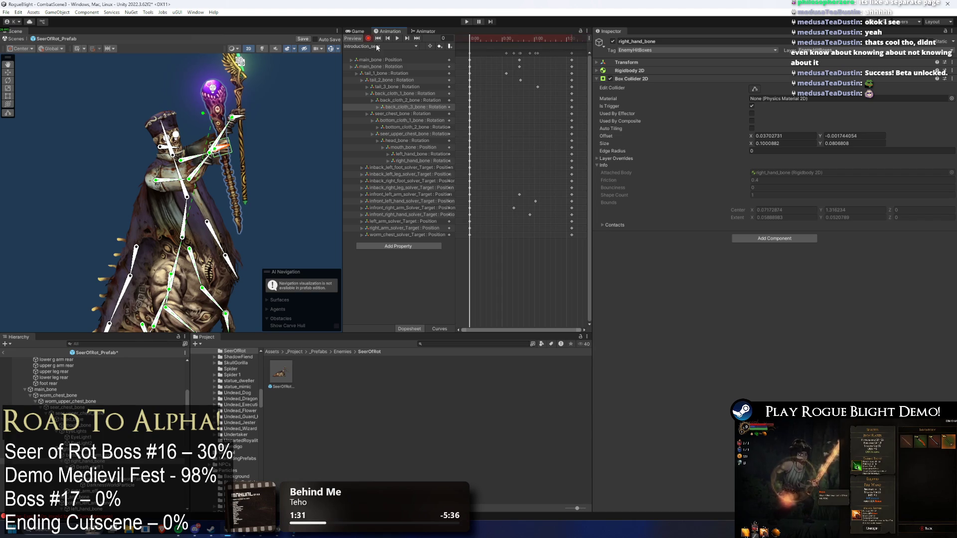
{"action": "left_click_drag", "start_coordinate": [497, 39], "coordinate": [509, 39]}
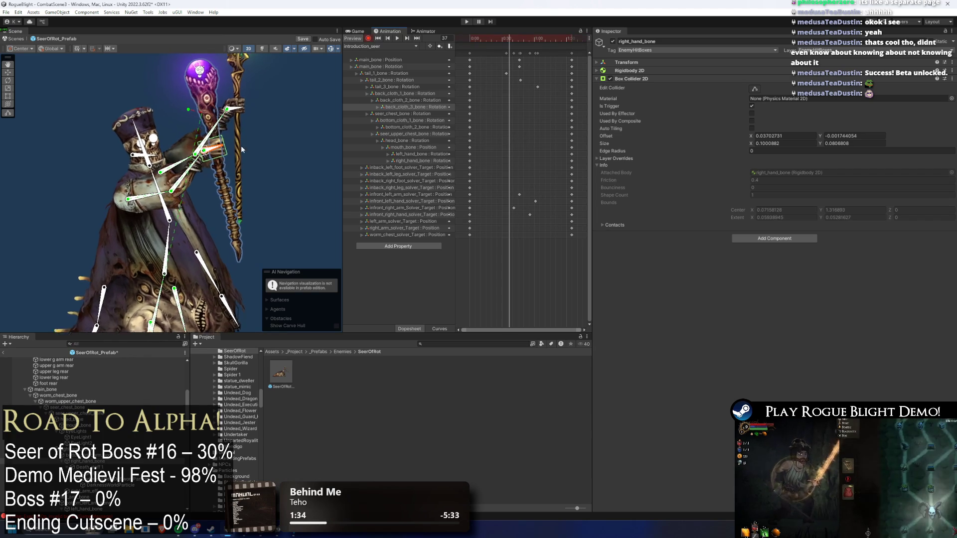
{"action": "left_click_drag", "start_coordinate": [201, 154], "coordinate": [243, 96]}
{"action": "left_click_drag", "start_coordinate": [219, 140], "coordinate": [223, 134]}
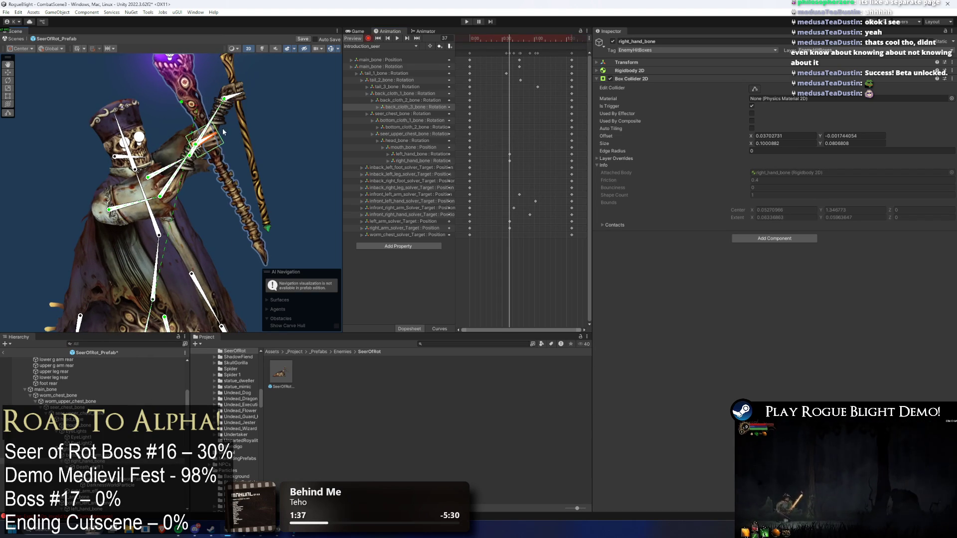
Replay introduction_seer from the start to check the new hand key
{"action": "left_click", "coordinate": [470, 39]}
{"action": "left_click", "coordinate": [410, 46]}
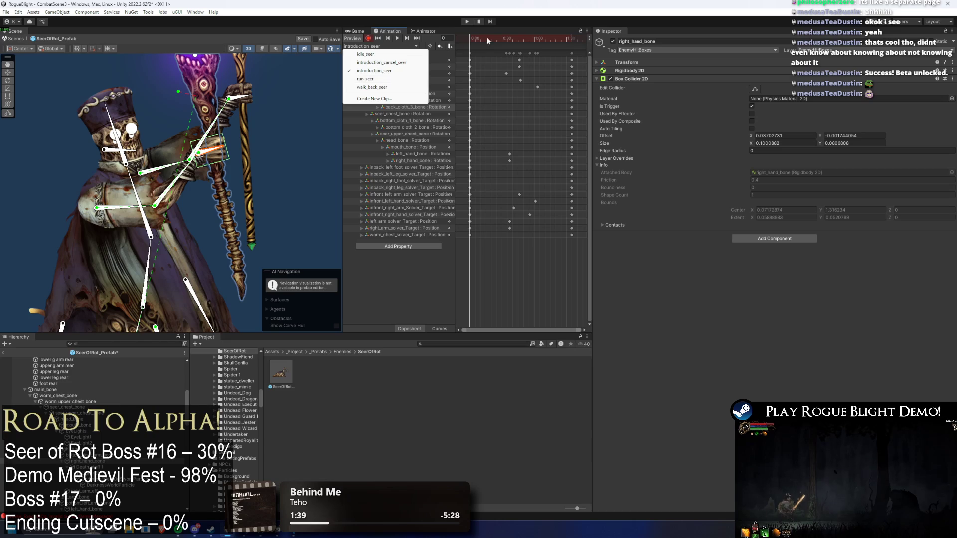
{"action": "left_click", "coordinate": [397, 37]}
{"action": "left_click", "coordinate": [397, 38]}
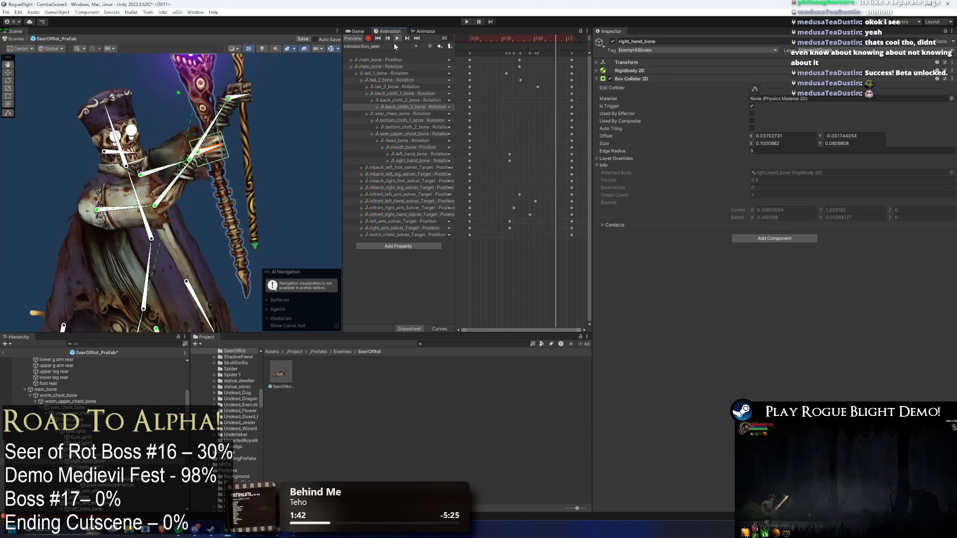
{"action": "left_click", "coordinate": [509, 38]}
{"action": "left_click_drag", "start_coordinate": [510, 39], "coordinate": [516, 38]}
Select the mouth bone and shift its mouth_bone key later in the timeline
{"action": "left_click", "coordinate": [100, 163]}
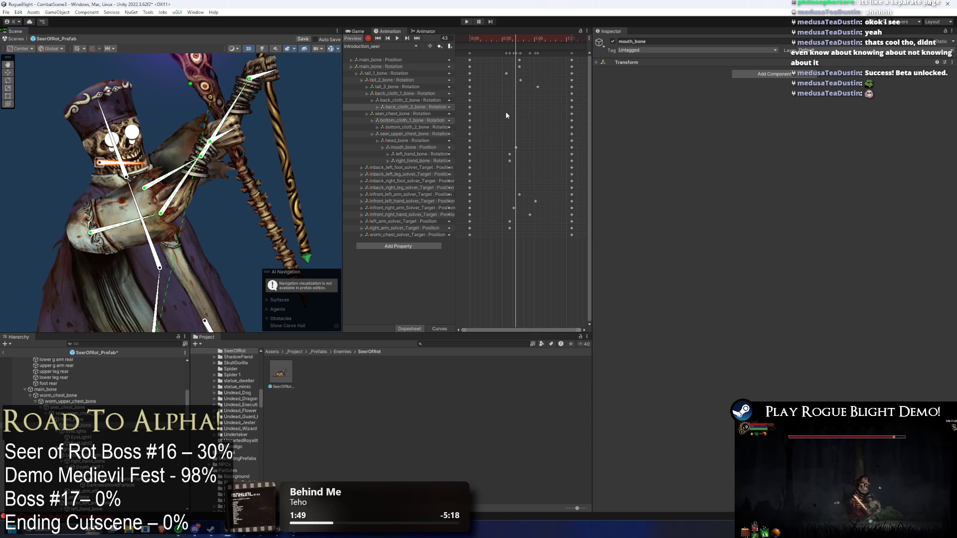
{"action": "key", "text": "space"}
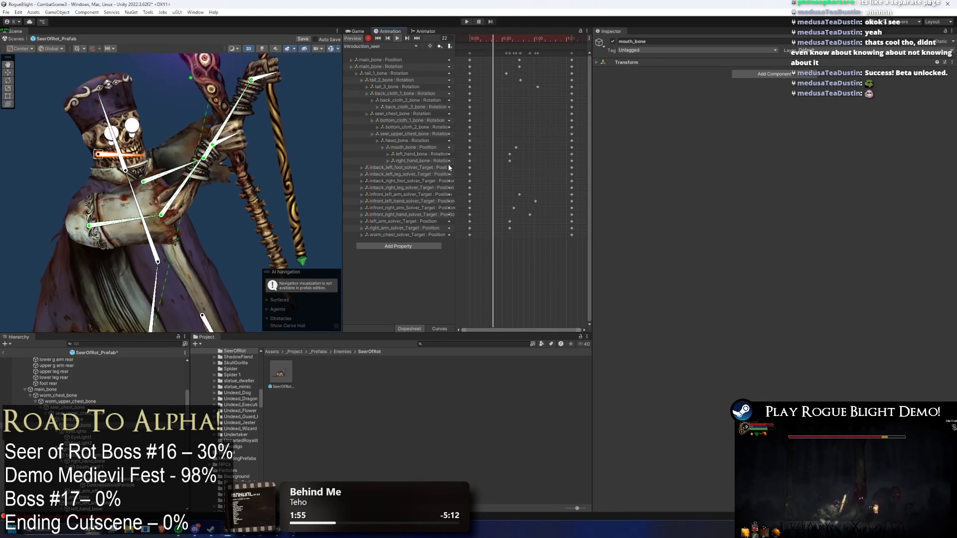
{"action": "left_click_drag", "start_coordinate": [498, 43], "coordinate": [487, 42]}
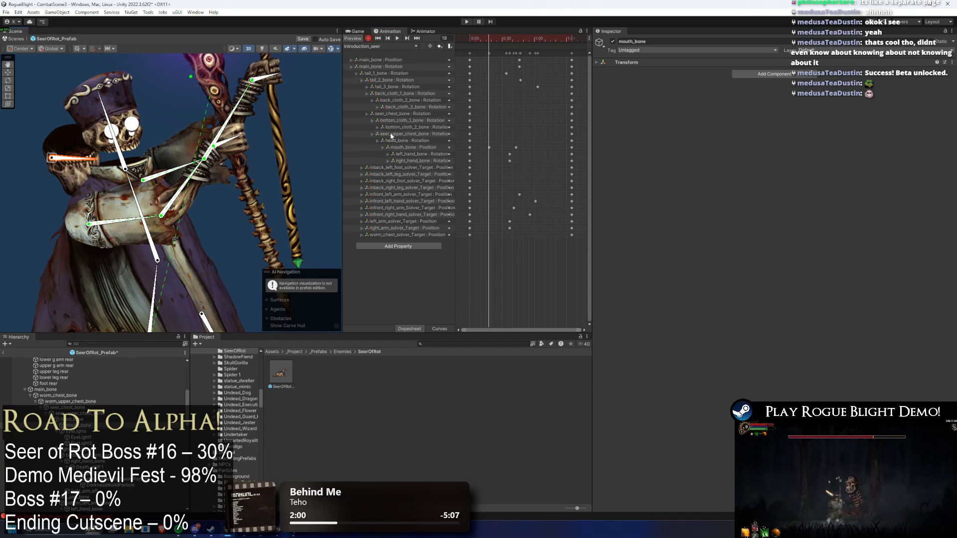
{"action": "left_click_drag", "start_coordinate": [461, 154], "coordinate": [462, 155]}
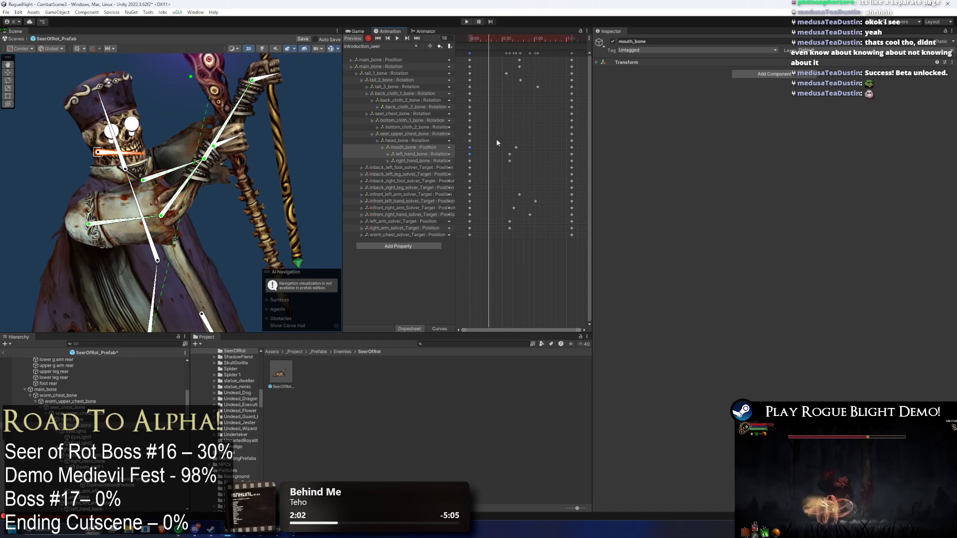
{"action": "left_click_drag", "start_coordinate": [489, 41], "coordinate": [497, 41]}
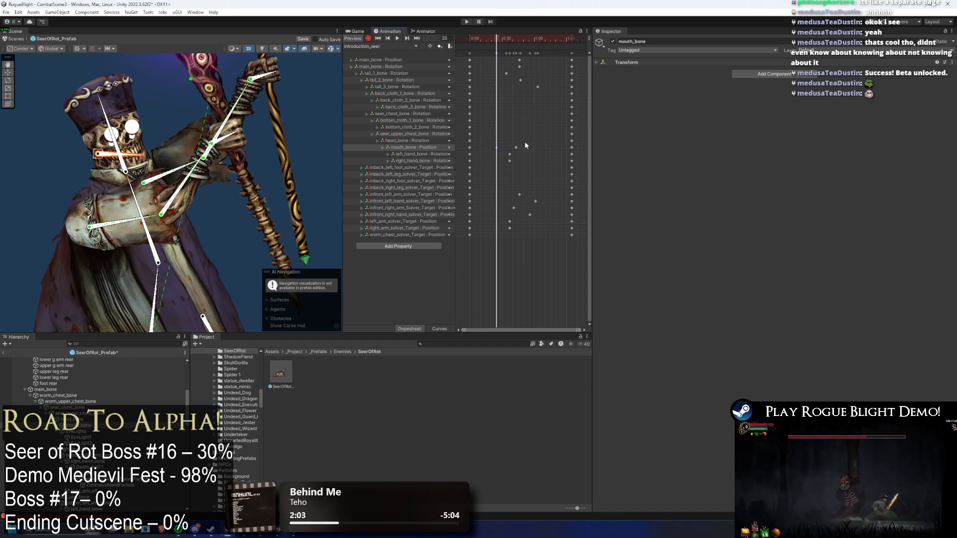
{"action": "left_click_drag", "start_coordinate": [516, 147], "coordinate": [538, 147]}
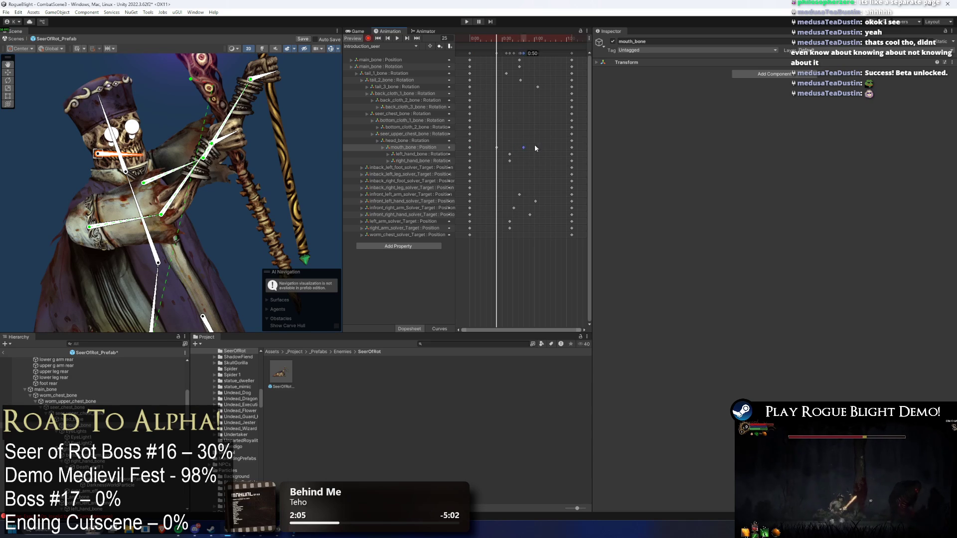
{"action": "left_click_drag", "start_coordinate": [508, 42], "coordinate": [523, 42]}
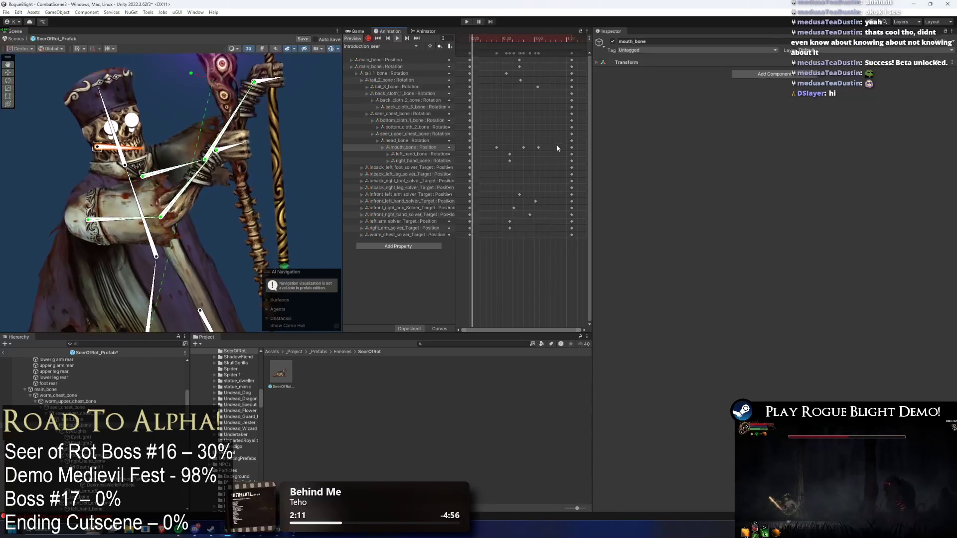
Regroup the mouth_bone keys and delete the unwanted ones
{"action": "left_click_drag", "start_coordinate": [489, 148], "coordinate": [521, 145]}
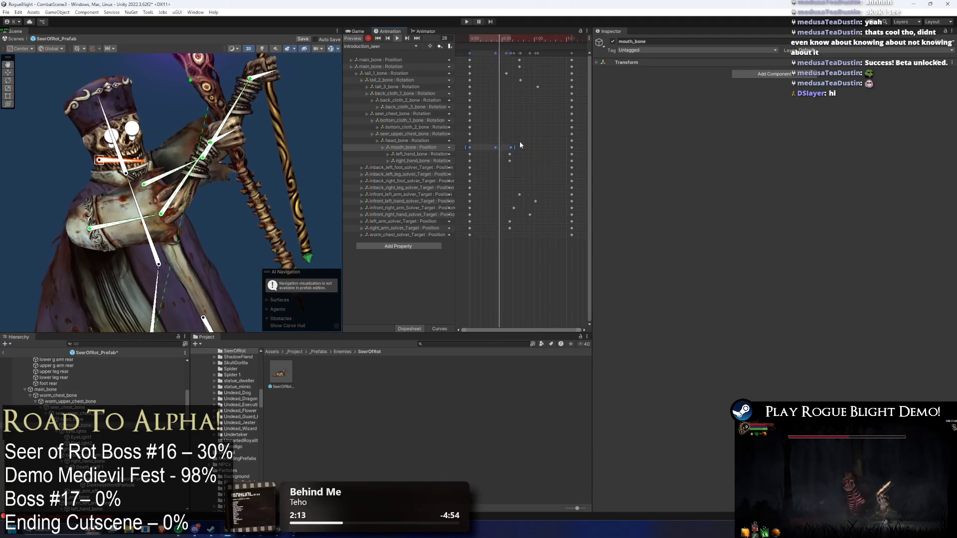
{"action": "left_click", "coordinate": [543, 136]}
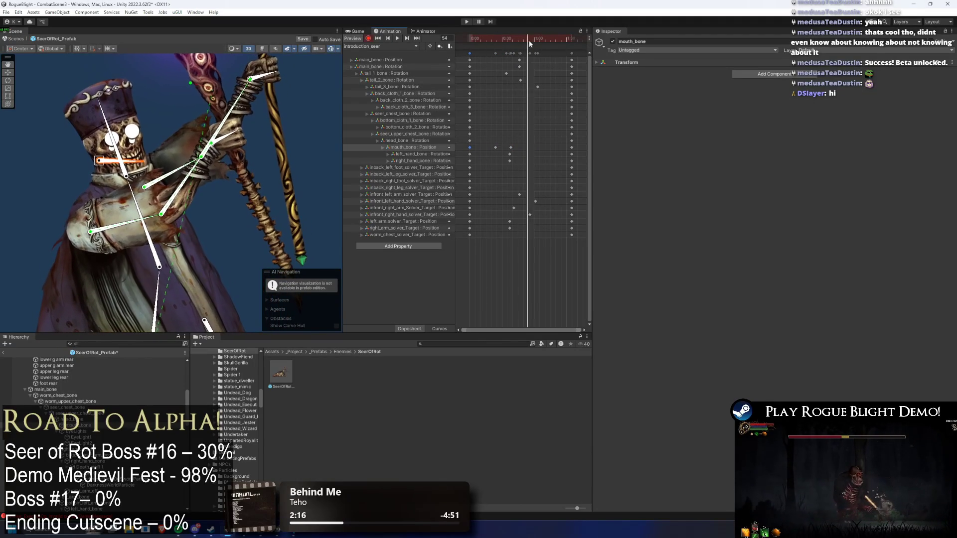
{"action": "mouse_move", "coordinate": [538, 142]}
{"action": "left_mouse_down"}
{"action": "mouse_move", "coordinate": [493, 151]}
{"action": "mouse_move", "coordinate": [504, 149]}
{"action": "left_mouse_up"}
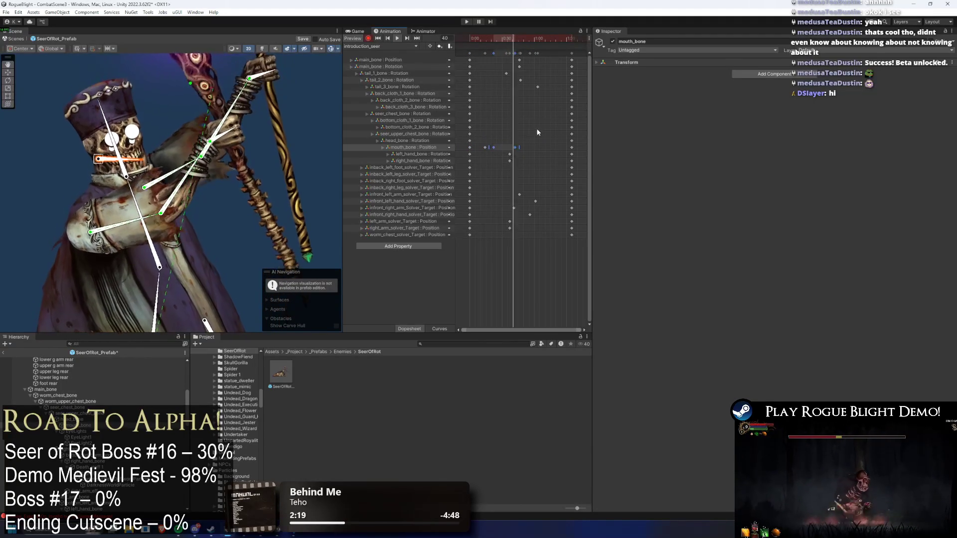
{"action": "left_click", "coordinate": [485, 147], "text": "shift"}
{"action": "left_click_drag", "start_coordinate": [502, 149], "coordinate": [520, 152]}
{"action": "left_click", "coordinate": [523, 128]}
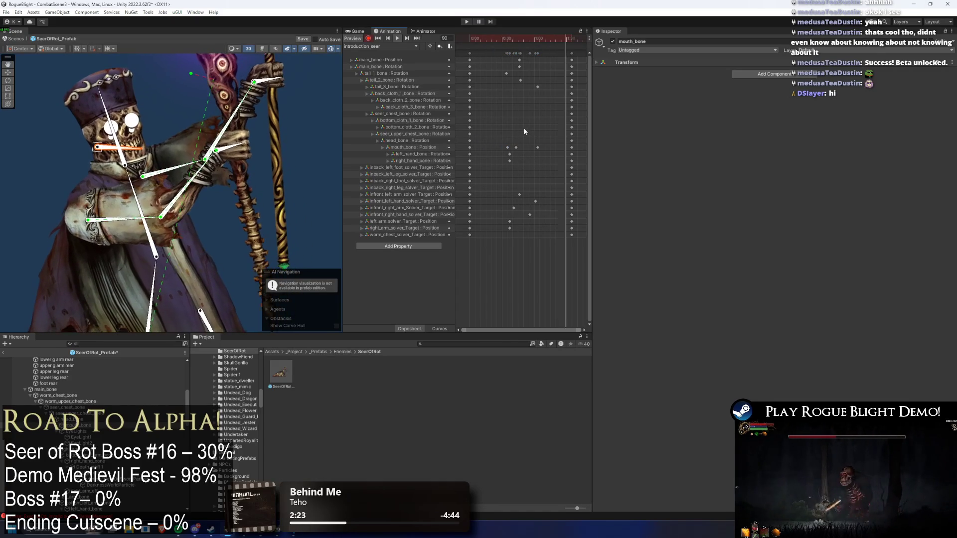
{"action": "left_click", "coordinate": [508, 148]}
{"action": "left_click_drag", "start_coordinate": [539, 145], "coordinate": [528, 138]}
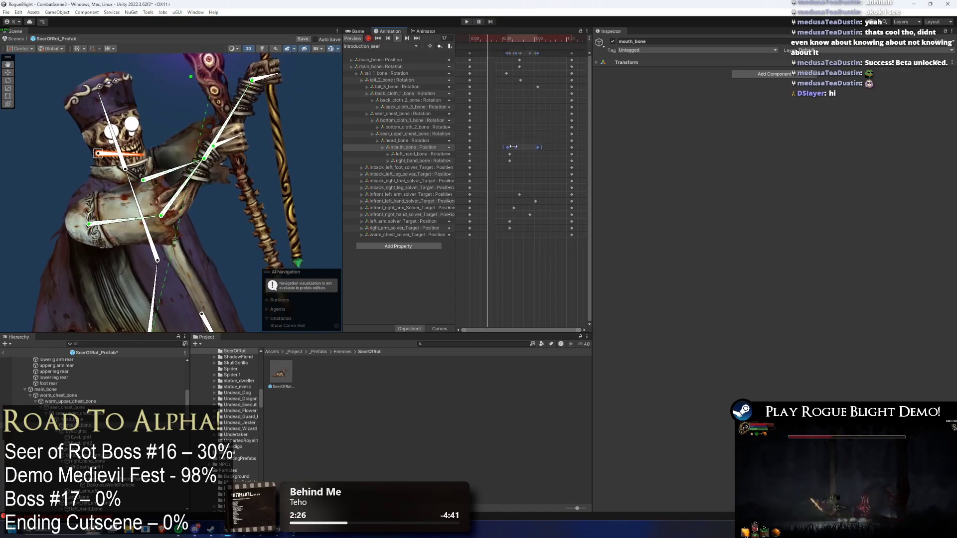
{"action": "key", "text": "Delete"}
Key the mouth bone lowered around frame 51 to open the jaw
{"action": "scroll", "coordinate": [95, 152], "scroll_direction": "up", "scroll_amount": 1}
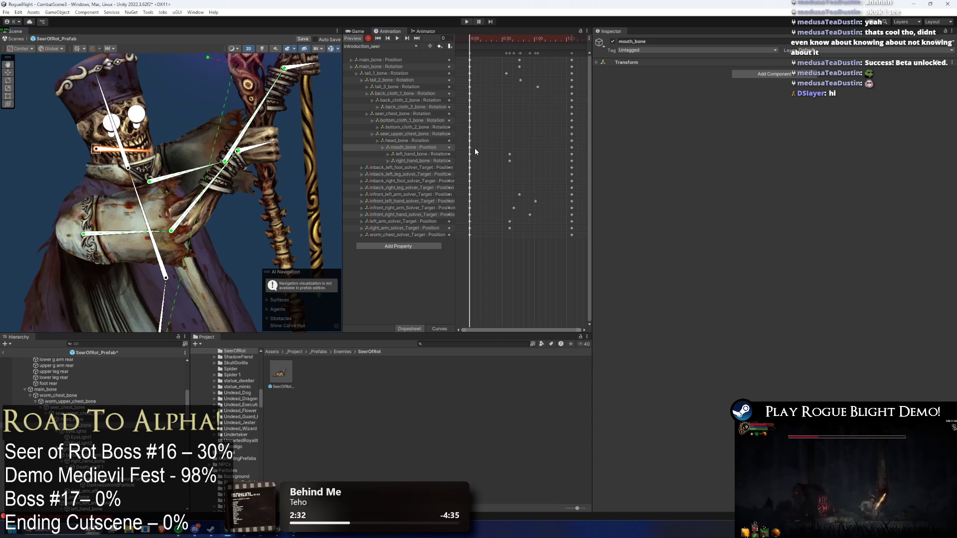
{"action": "mouse_move", "coordinate": [527, 40]}
{"action": "left_mouse_down"}
{"action": "mouse_move", "coordinate": [573, 41]}
{"action": "mouse_move", "coordinate": [493, 49]}
{"action": "mouse_move", "coordinate": [514, 43]}
{"action": "left_mouse_up"}
{"action": "scroll", "coordinate": [103, 168], "scroll_direction": "up", "scroll_amount": 1}
{"action": "left_click_drag", "start_coordinate": [103, 164], "coordinate": [104, 167]}
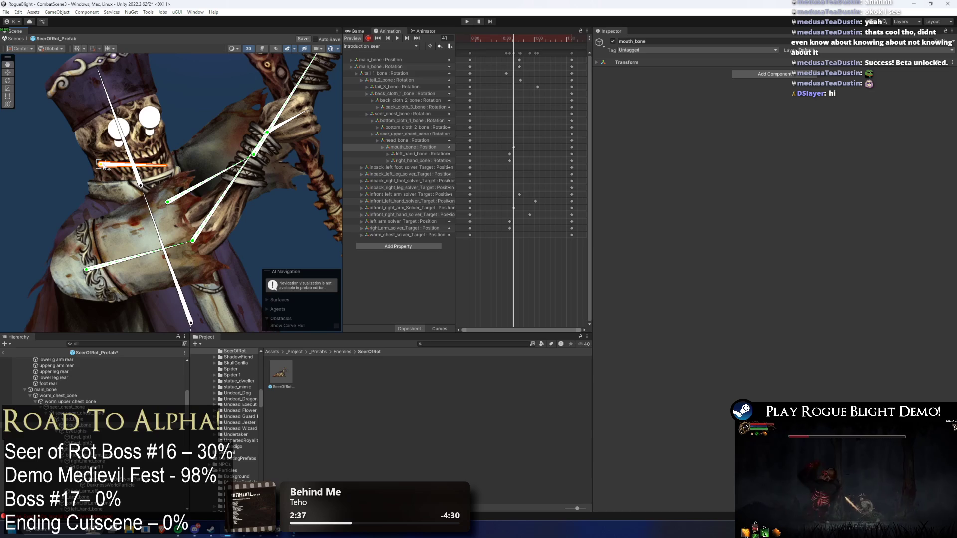
{"action": "left_click_drag", "start_coordinate": [513, 148], "coordinate": [501, 148]}
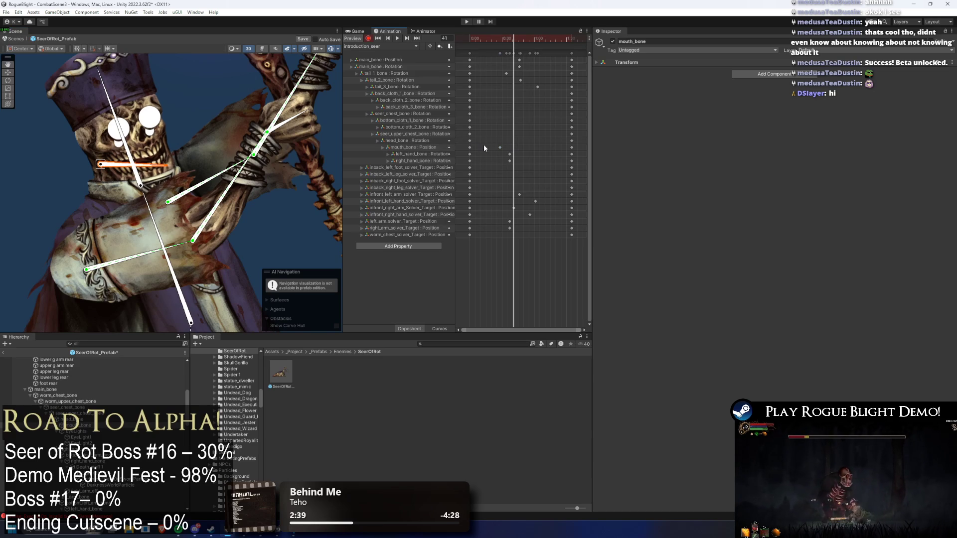
{"action": "left_click", "coordinate": [527, 38]}
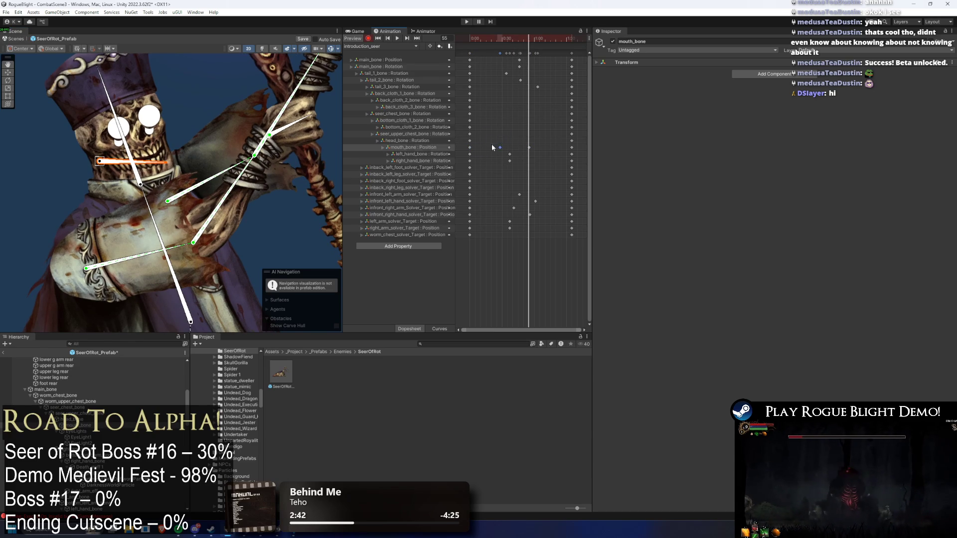
Play the introduction_seer preview to check the jaw animation
{"action": "key", "text": "space"}
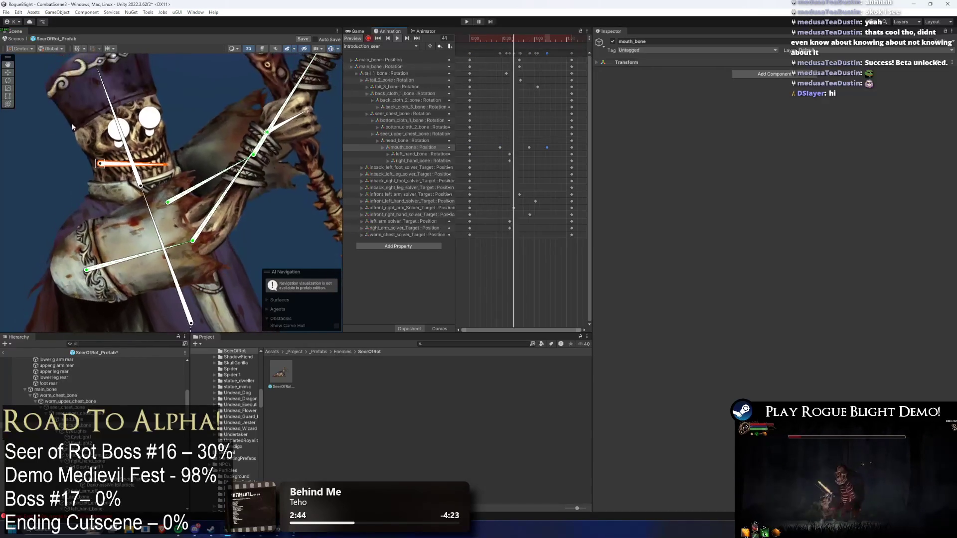
{"action": "left_click", "coordinate": [37, 126]}
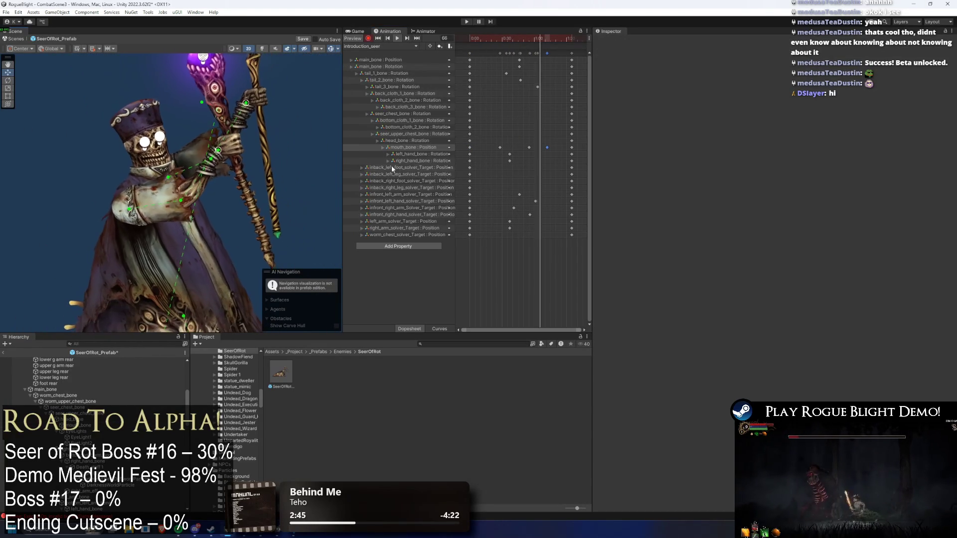
{"action": "left_click", "coordinate": [372, 45]}
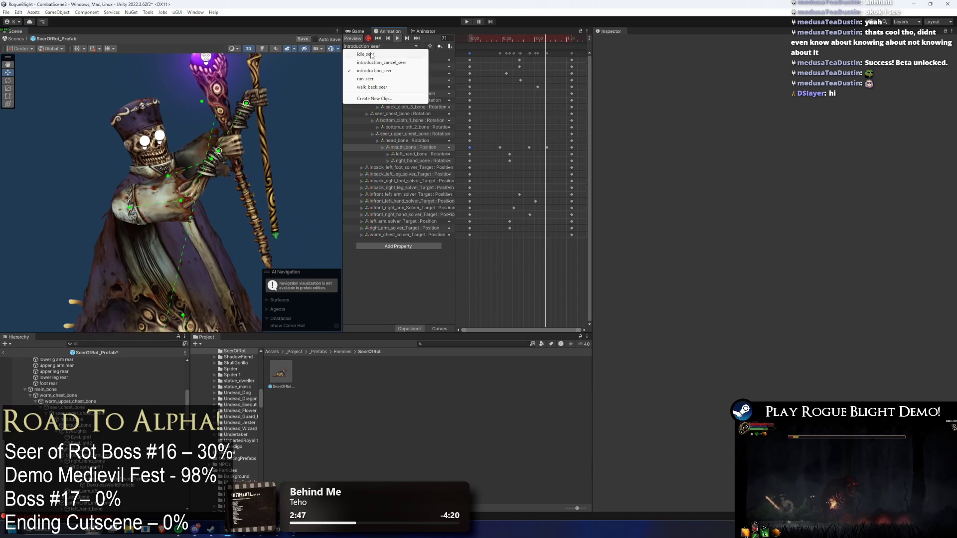
Load introduction_cancel_seer and play its preview
{"action": "left_click", "coordinate": [380, 62]}
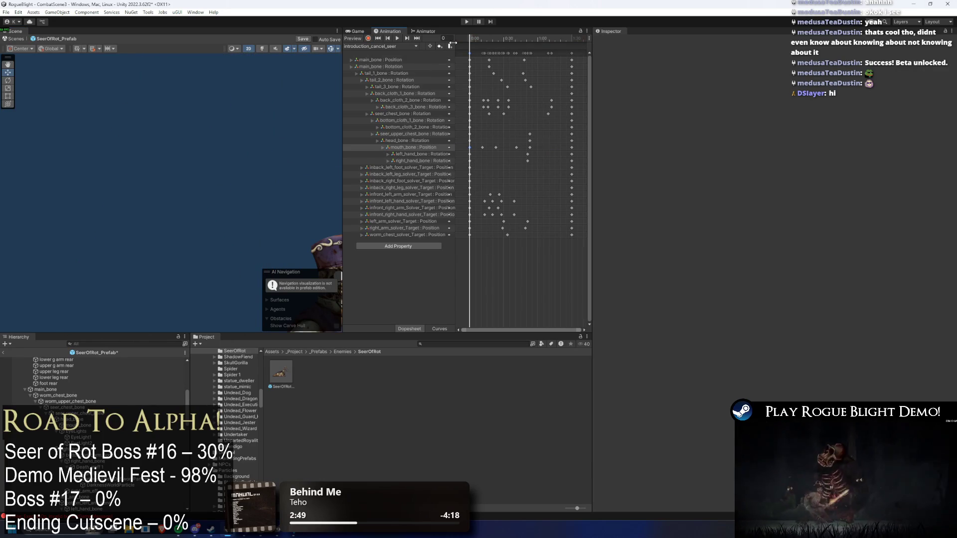
{"action": "left_click", "coordinate": [379, 46]}
{"action": "left_click", "coordinate": [398, 38]}
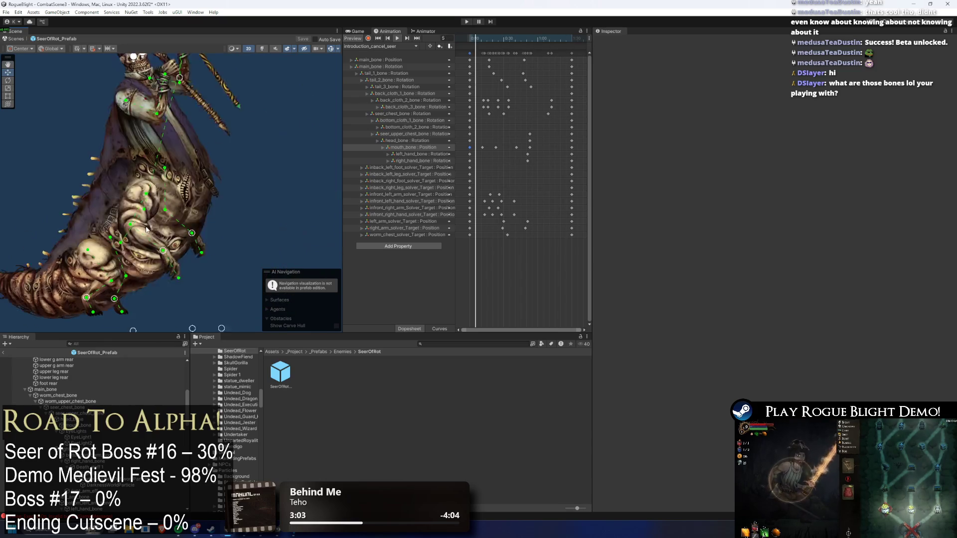
Enter play mode, confirming the warning dialog
{"action": "left_click", "coordinate": [207, 115]}
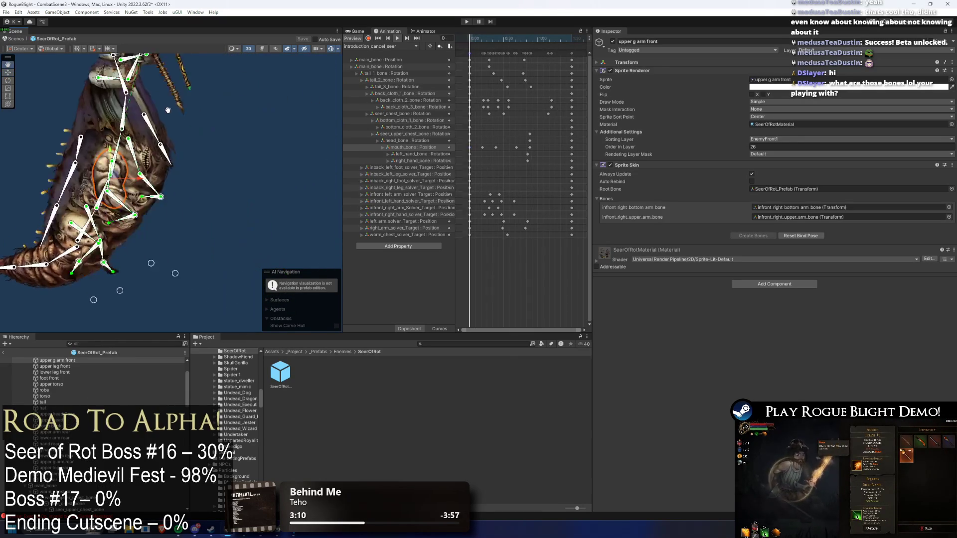
{"action": "left_click", "coordinate": [466, 22]}
{"action": "key", "text": "Return"}
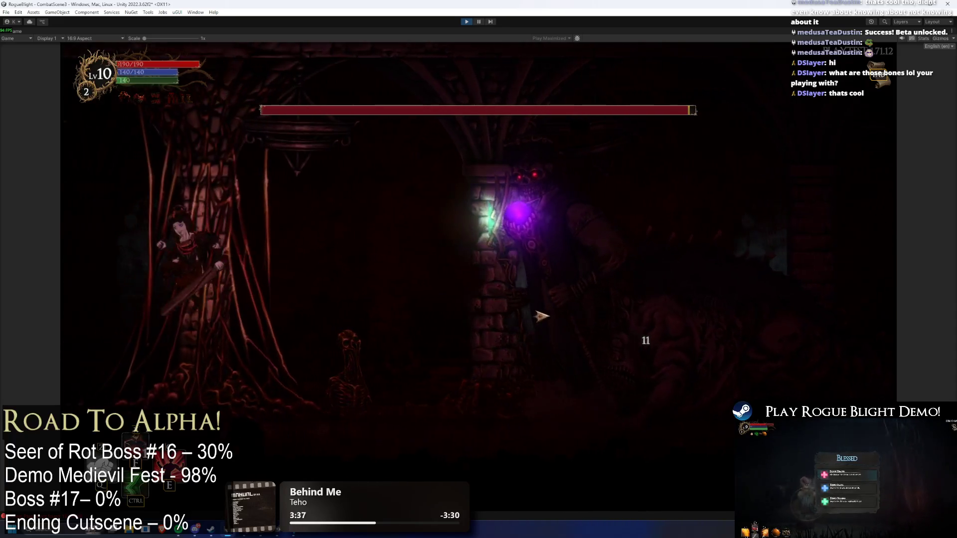
Fight the Seer of Rot with damage buffs, sword strikes and movement
{"action": "key", "text": "e"}
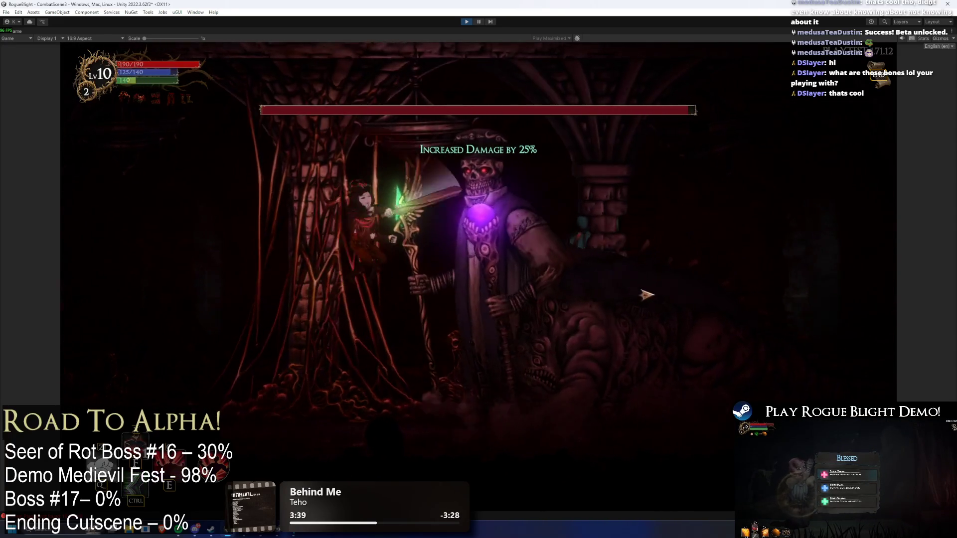
{"action": "left_click", "coordinate": [645, 293]}
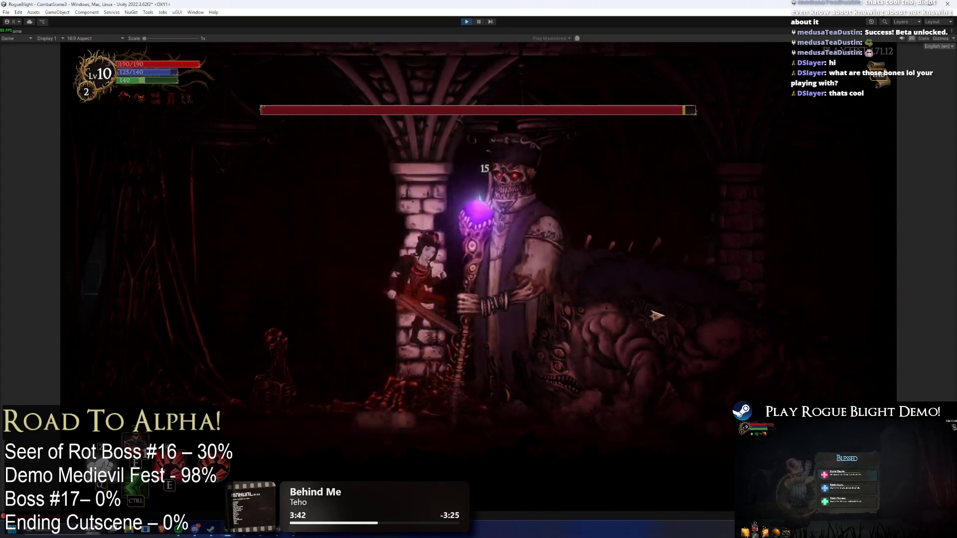
{"action": "left_click", "coordinate": [657, 315]}
{"action": "key", "text": "a"}
{"action": "key", "text": "d"}
{"action": "key", "text": "e"}
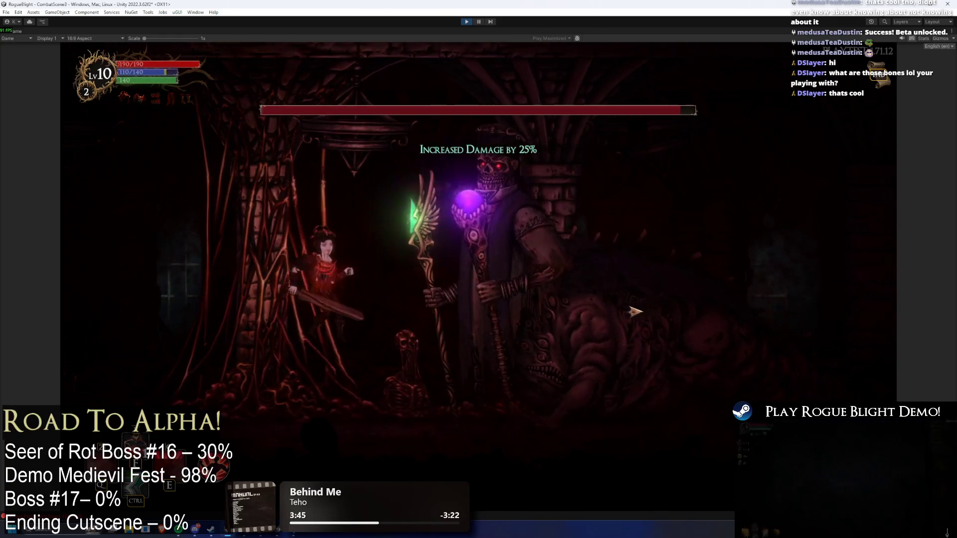
{"action": "left_click", "coordinate": [634, 311]}
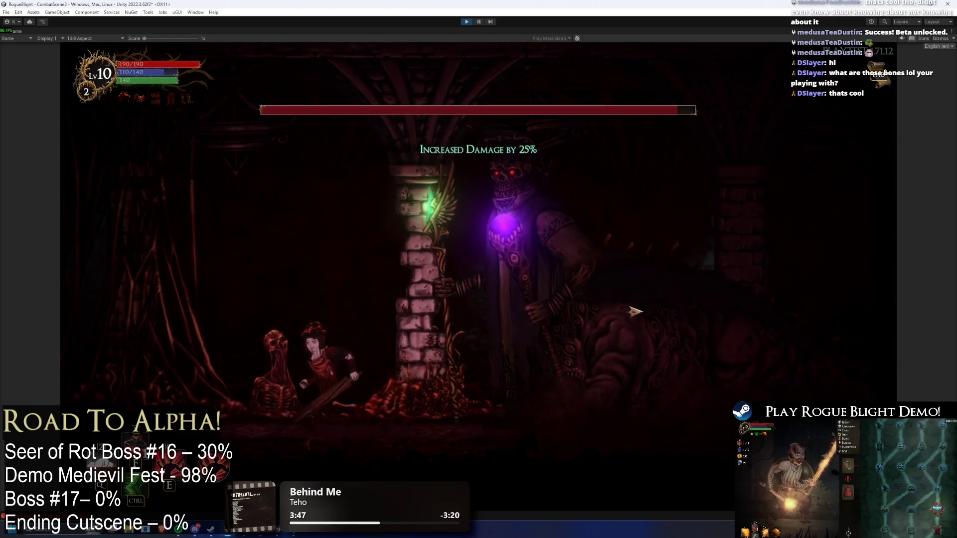
{"action": "key", "text": "a"}
{"action": "left_click", "coordinate": [637, 312]}
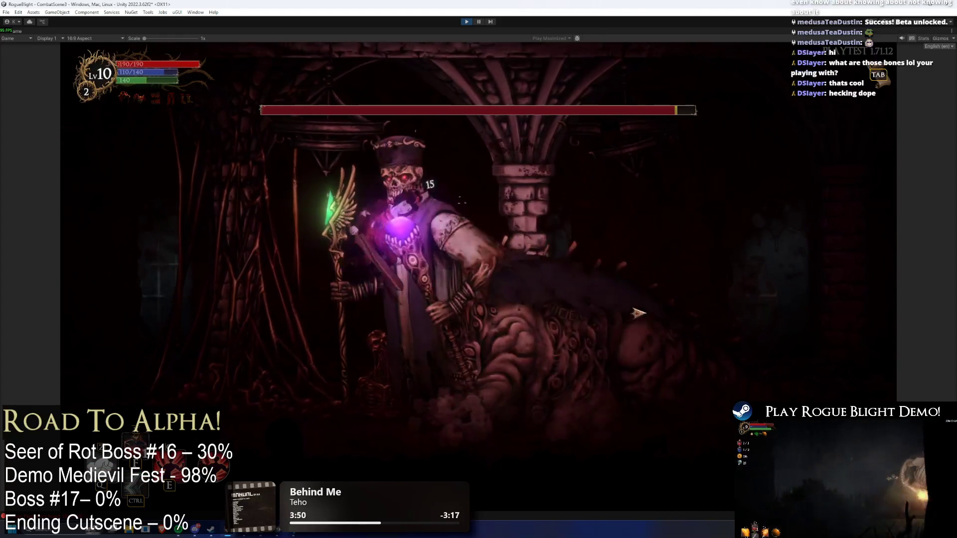
{"action": "key", "text": "a"}
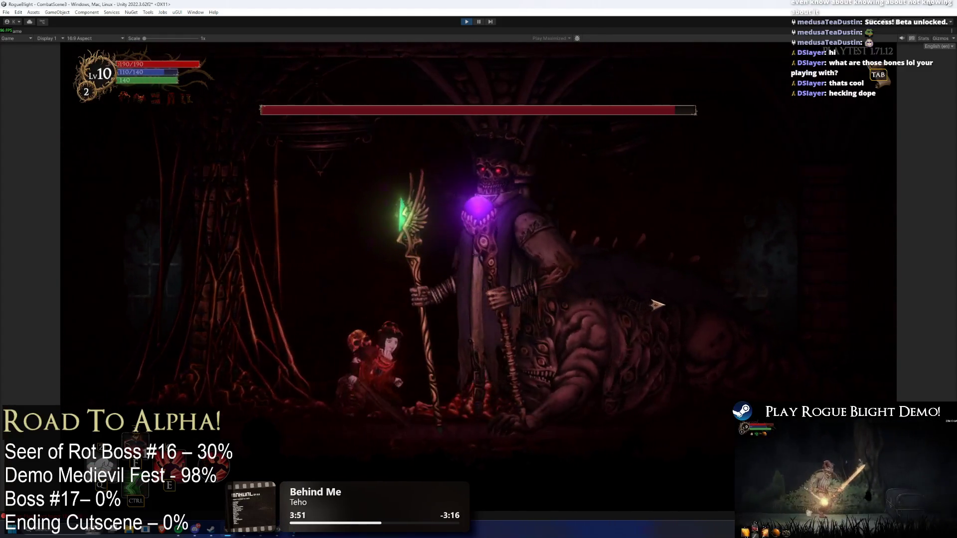
{"action": "key", "text": "d"}
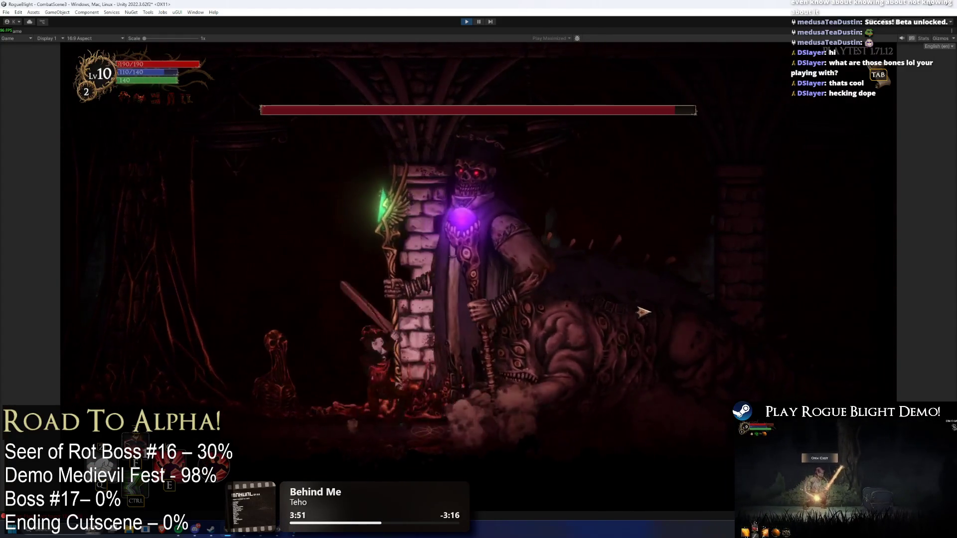
{"action": "key", "text": "a"}
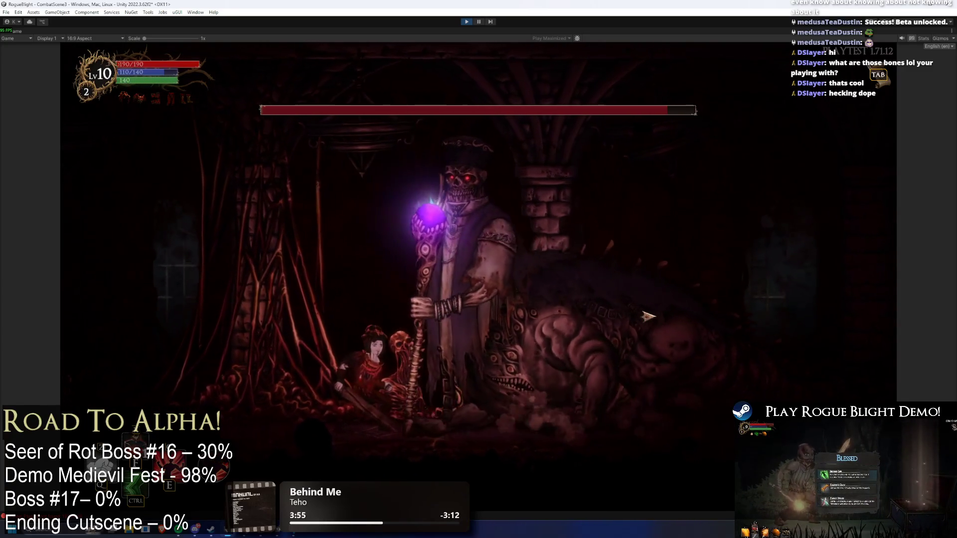
{"action": "key", "text": "a"}
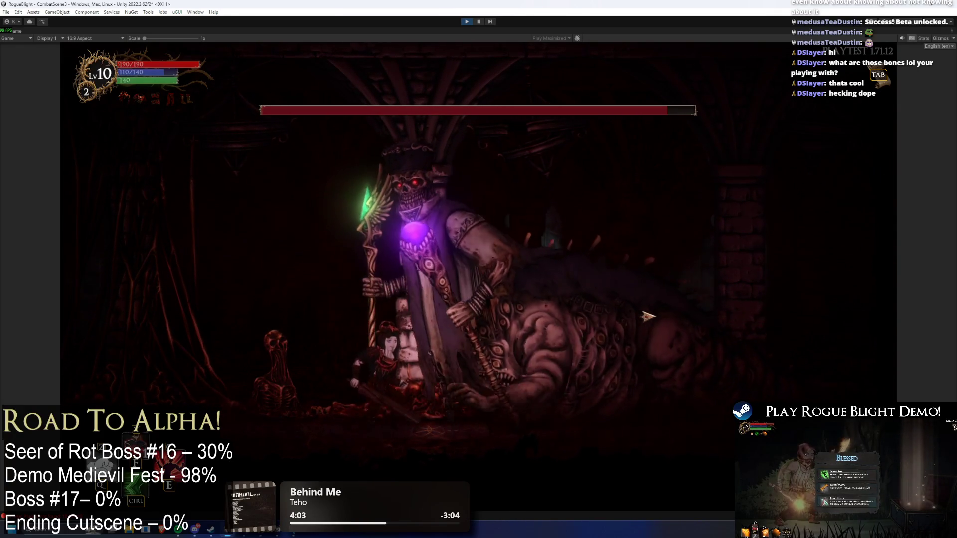
Stun the boss with the F1–F3 cheats, then exit play mode
{"action": "key", "text": "F1"}
{"action": "key", "text": "F2"}
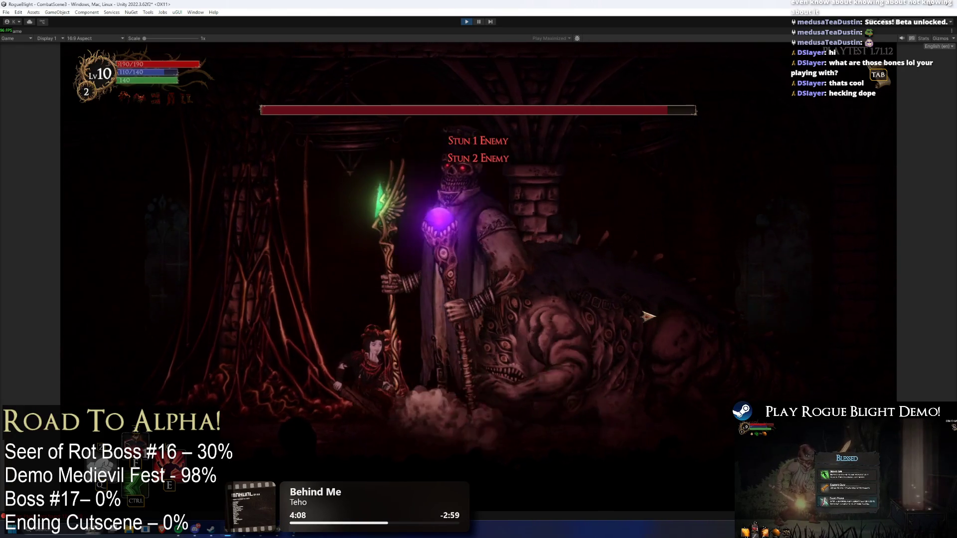
{"action": "key", "text": "F3"}
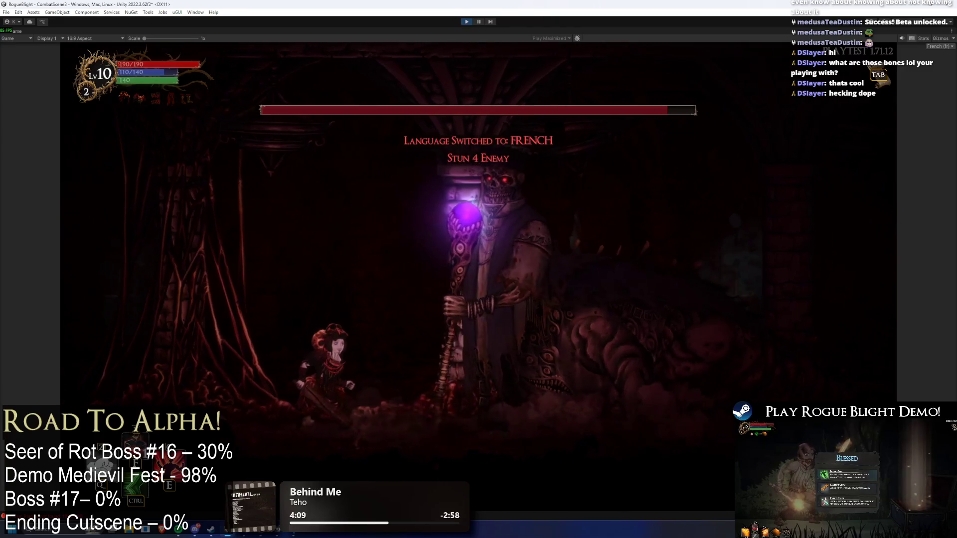
{"action": "key", "text": "ctrl+p"}
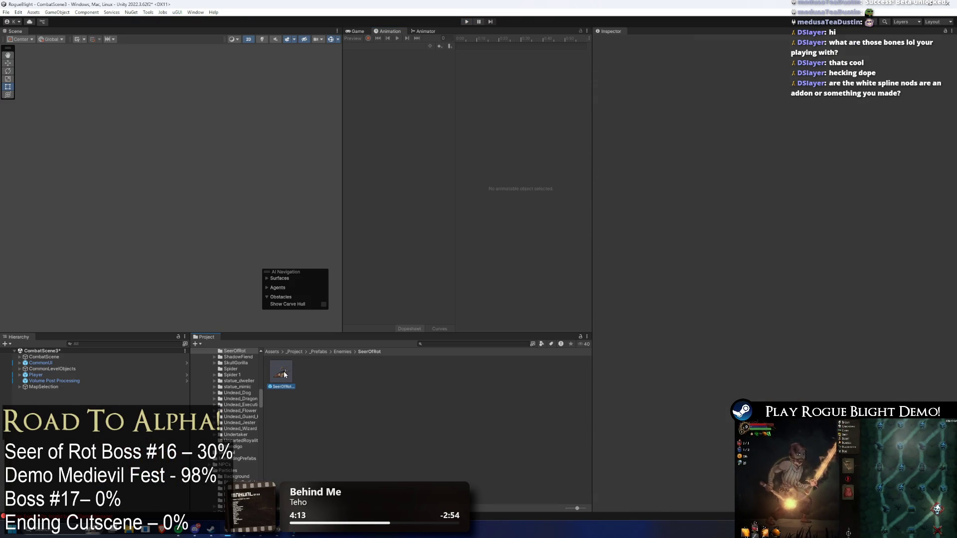
Open the SeerOfRot prefab and choose Create New Clip... from the clip list
{"action": "double_click", "coordinate": [285, 374]}
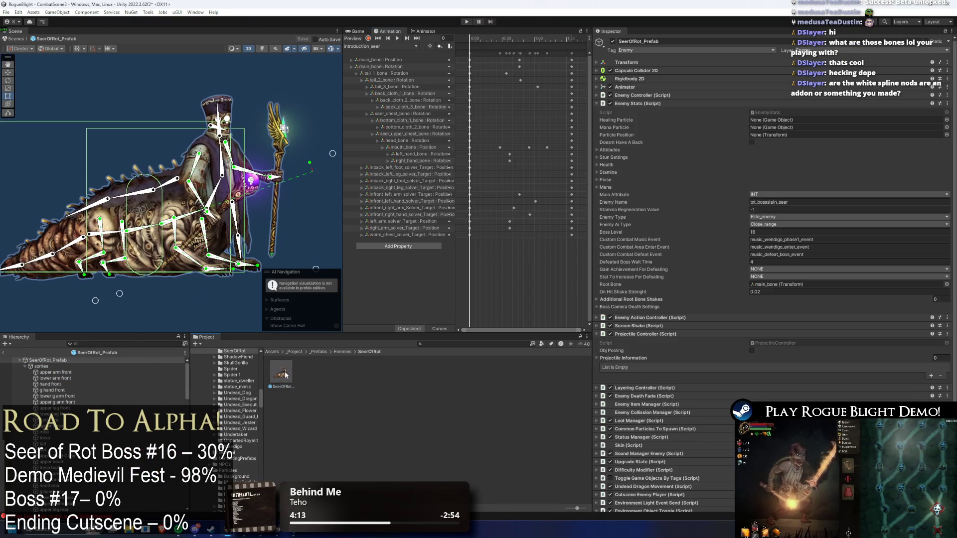
{"action": "left_click", "coordinate": [386, 47]}
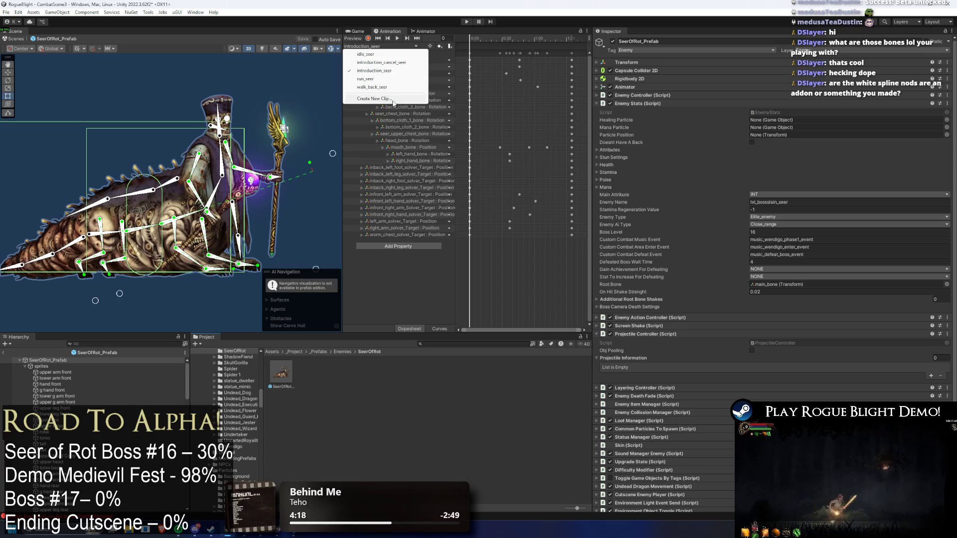
{"action": "left_click", "coordinate": [393, 100]}
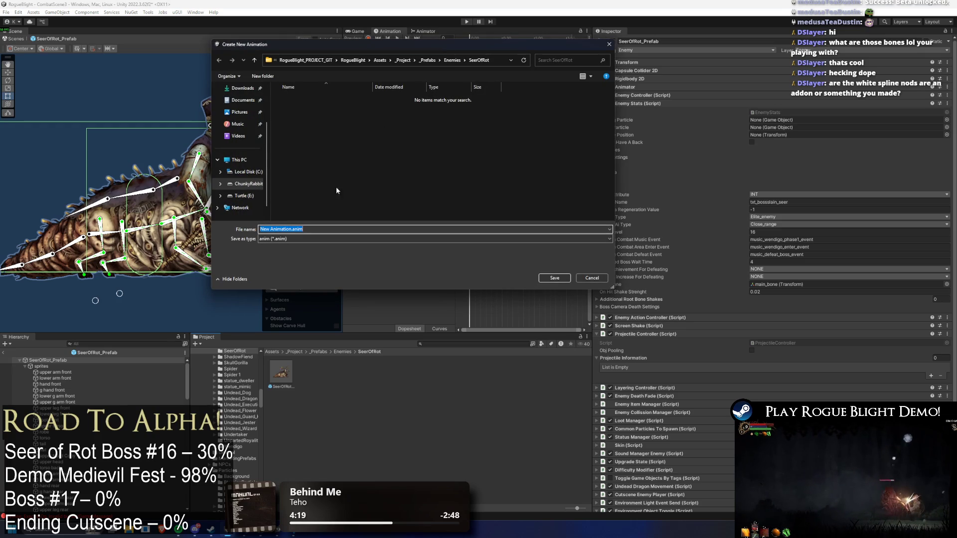
Browse the save dialog to _Animations > _Enemy > SeerOfRot folder
{"action": "left_click", "coordinate": [451, 61]}
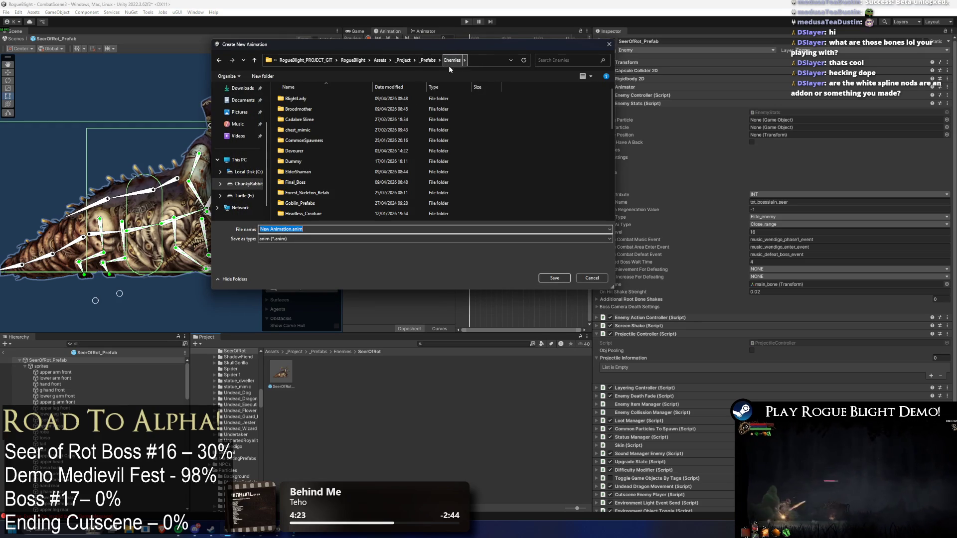
{"action": "left_click", "coordinate": [428, 60]}
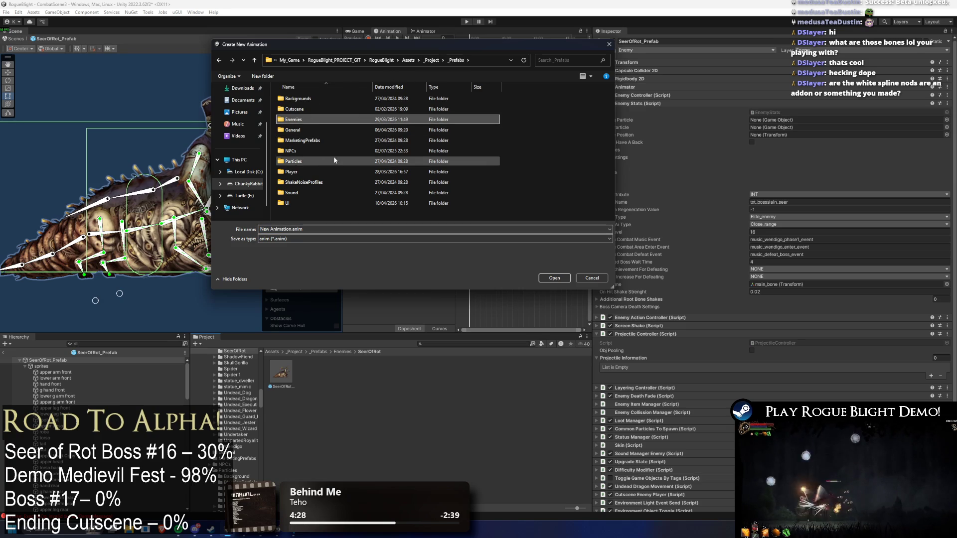
{"action": "left_click", "coordinate": [432, 62]}
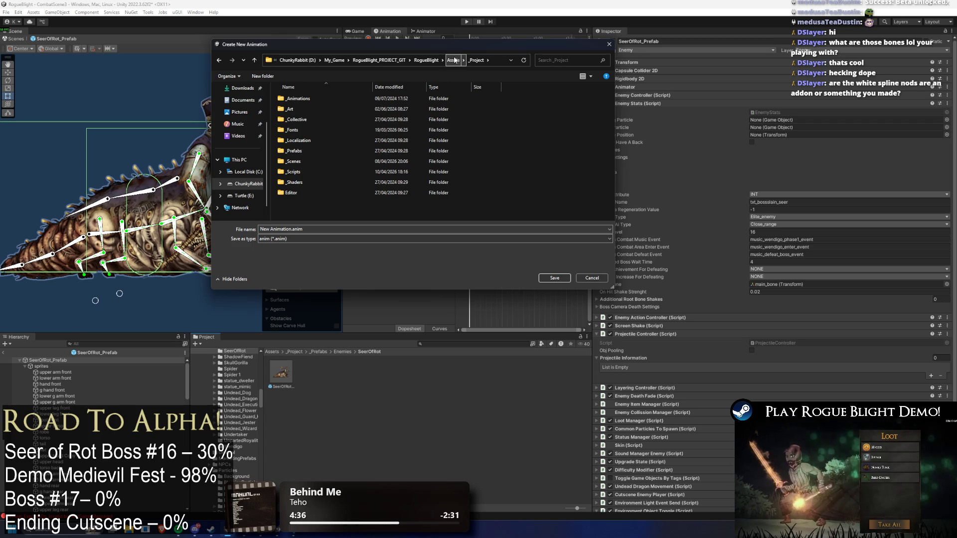
{"action": "double_click", "coordinate": [320, 107]}
{"action": "key", "text": "BackSpace"}
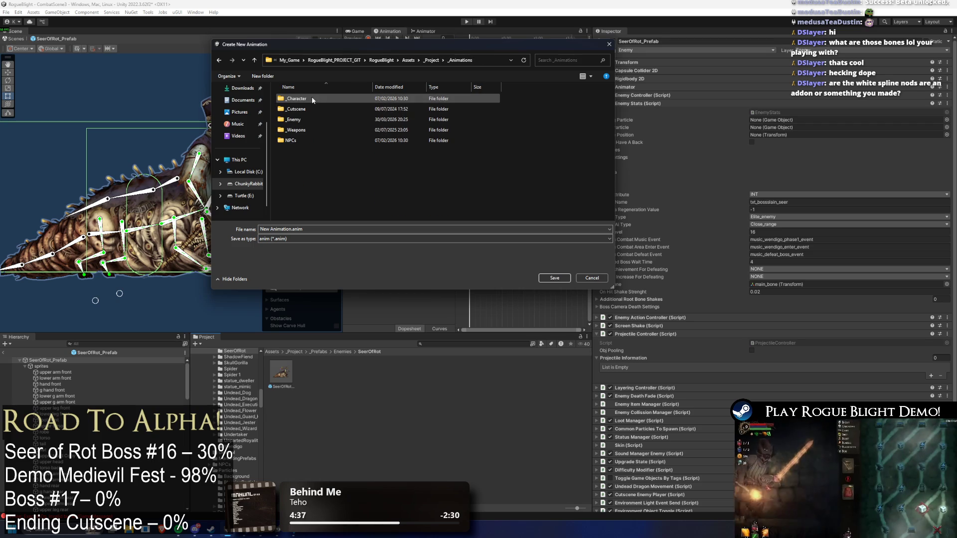
{"action": "double_click", "coordinate": [312, 98]}
{"action": "double_click", "coordinate": [306, 118]}
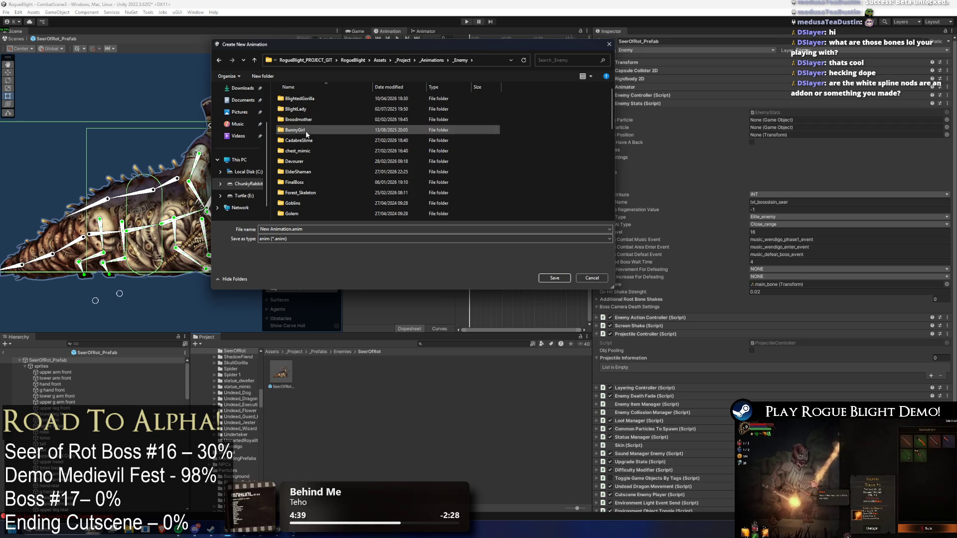
{"action": "scroll", "coordinate": [299, 115], "scroll_direction": "down", "scroll_amount": 1}
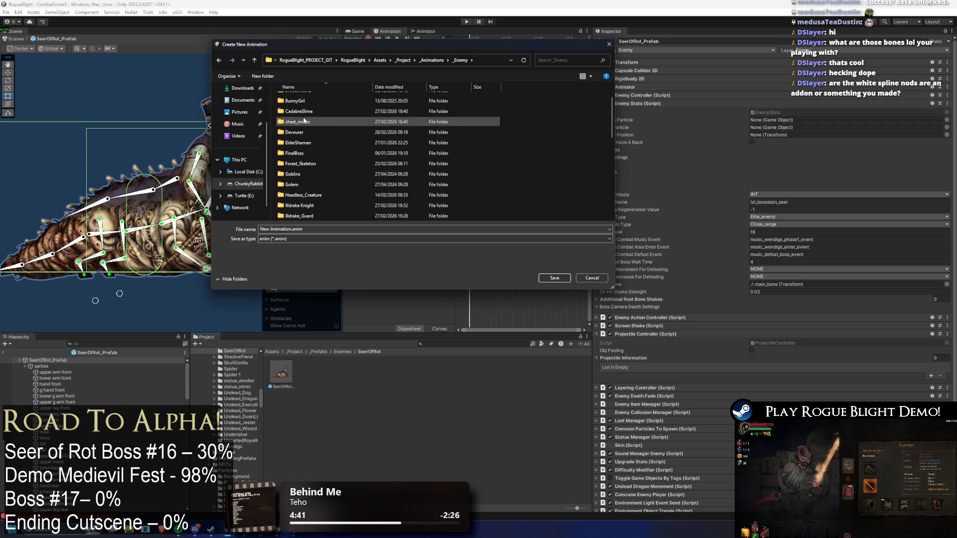
{"action": "scroll", "coordinate": [299, 115], "scroll_direction": "up", "scroll_amount": 1}
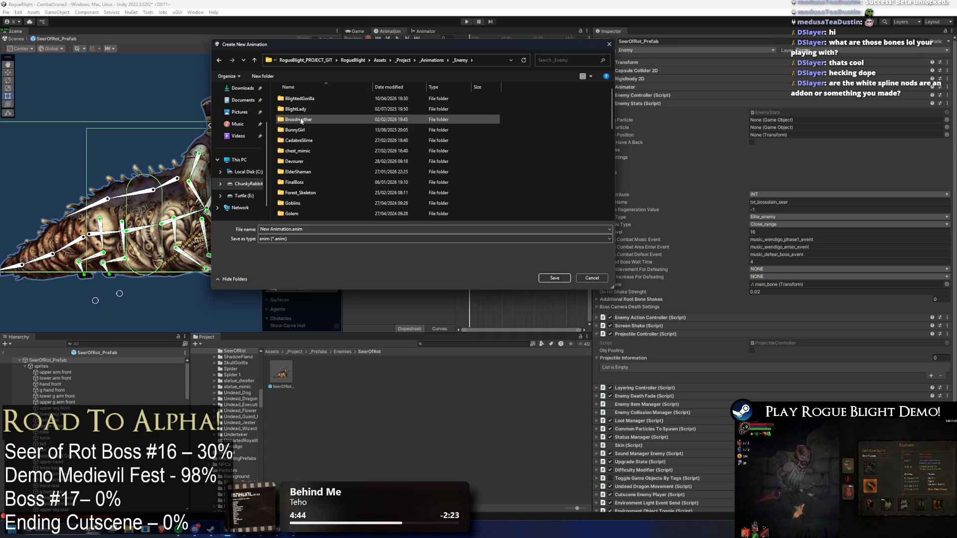
{"action": "scroll", "coordinate": [306, 117], "scroll_direction": "down", "scroll_amount": 5}
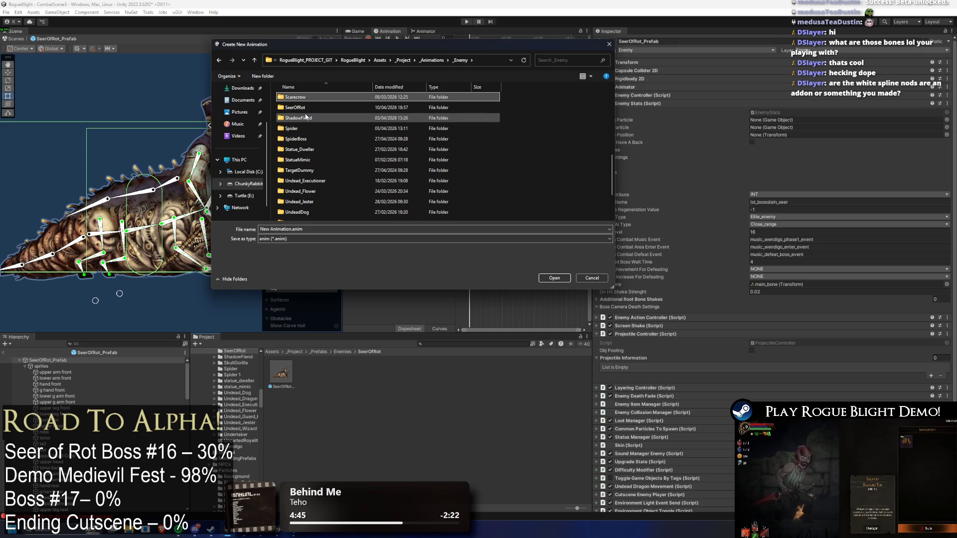
{"action": "double_click", "coordinate": [341, 193]}
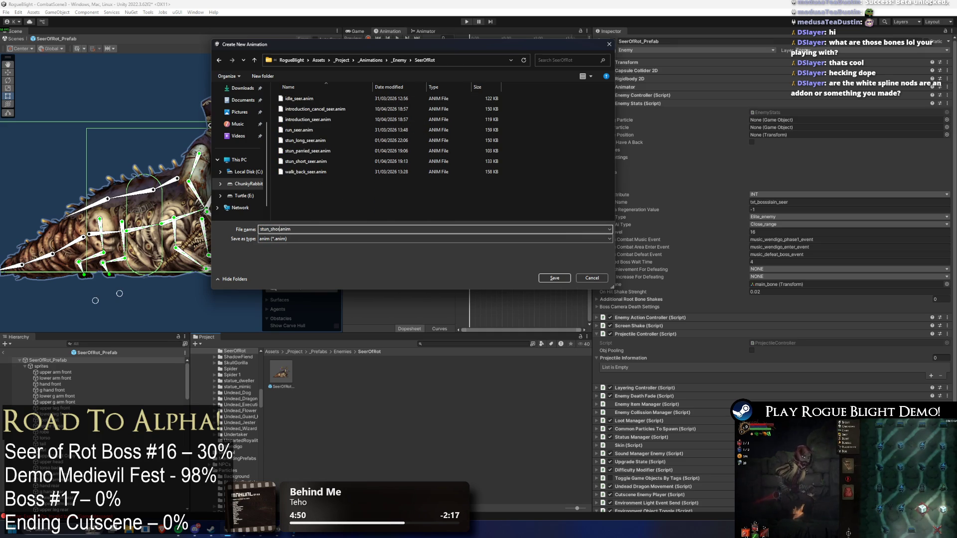
Name the clip stun_short_seer, then dismiss the overwrite and new-clip prompts
{"action": "type", "text": "eer"}
{"action": "key", "text": "Return"}
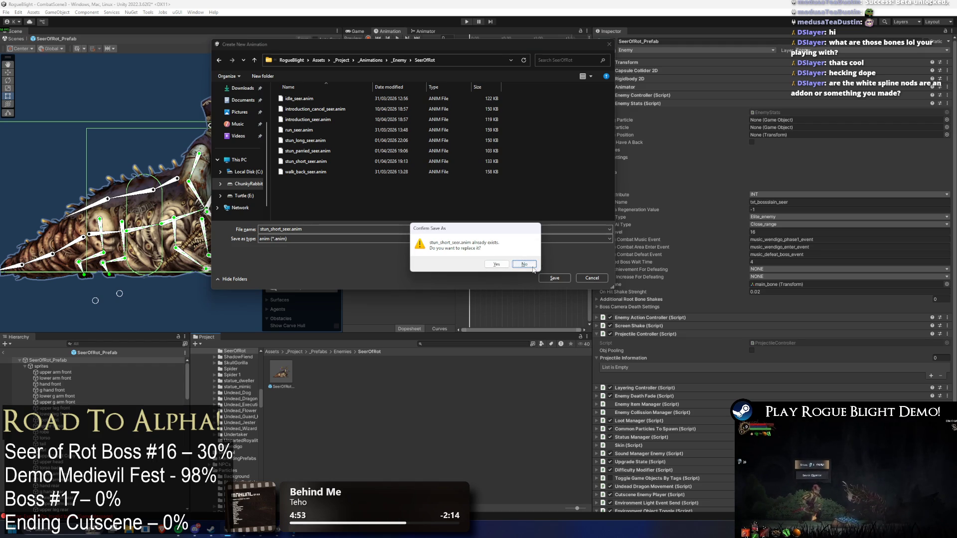
{"action": "left_click", "coordinate": [535, 265]}
{"action": "left_click", "coordinate": [602, 277]}
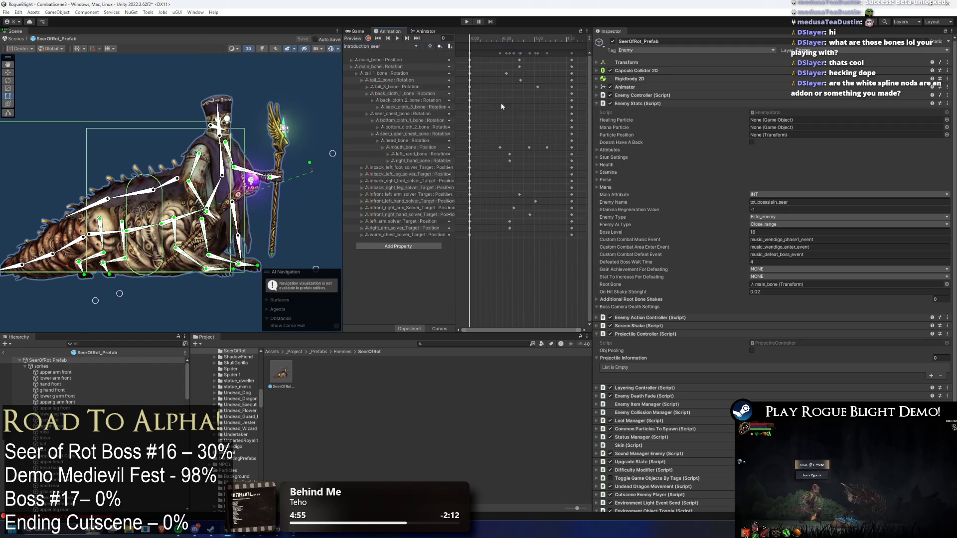
Assign stun_short_seer as Stun_Short's motion in the EnemyAI Stuns sub-state machine
{"action": "left_click", "coordinate": [431, 33]}
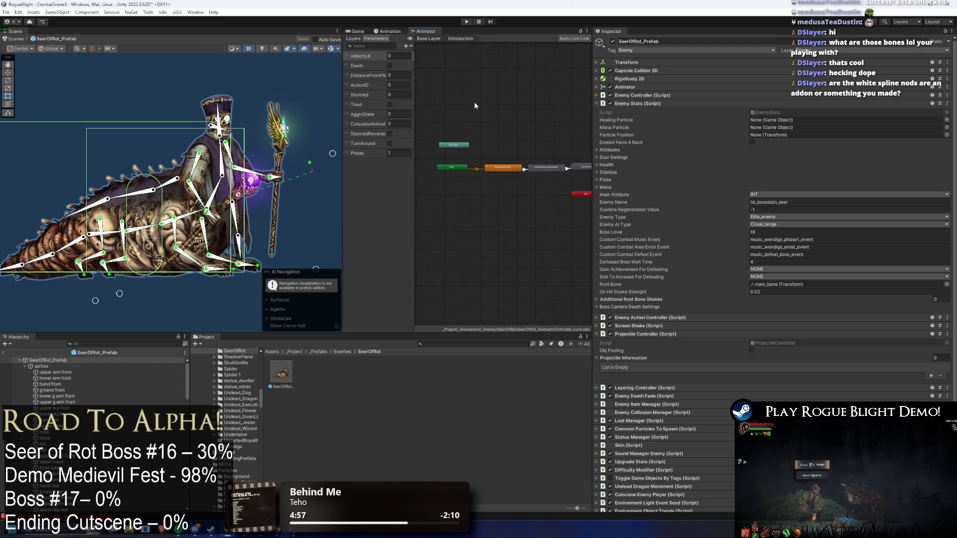
{"action": "double_click", "coordinate": [442, 206]}
{"action": "double_click", "coordinate": [476, 159]}
{"action": "left_click", "coordinate": [529, 169]}
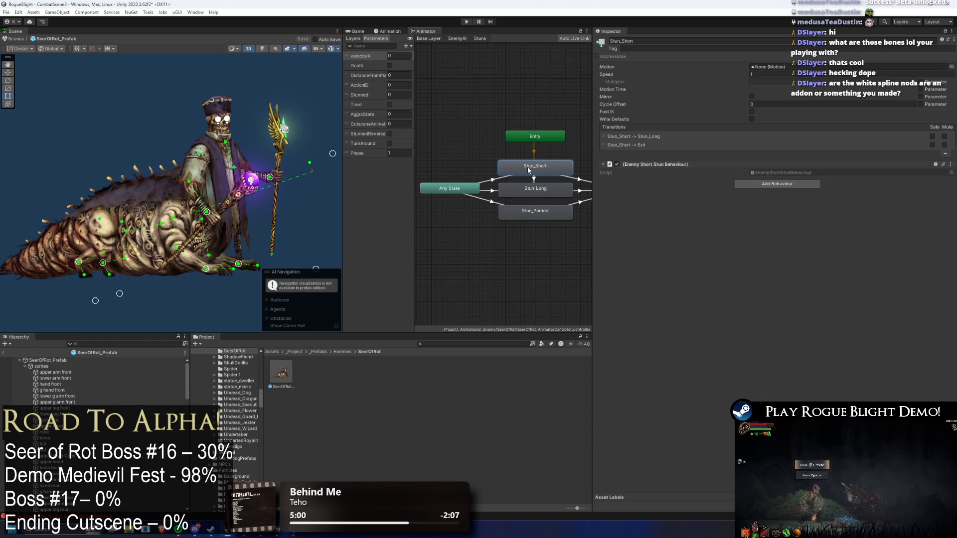
{"action": "left_click", "coordinate": [950, 67]}
{"action": "type", "text": "stun short seer"}
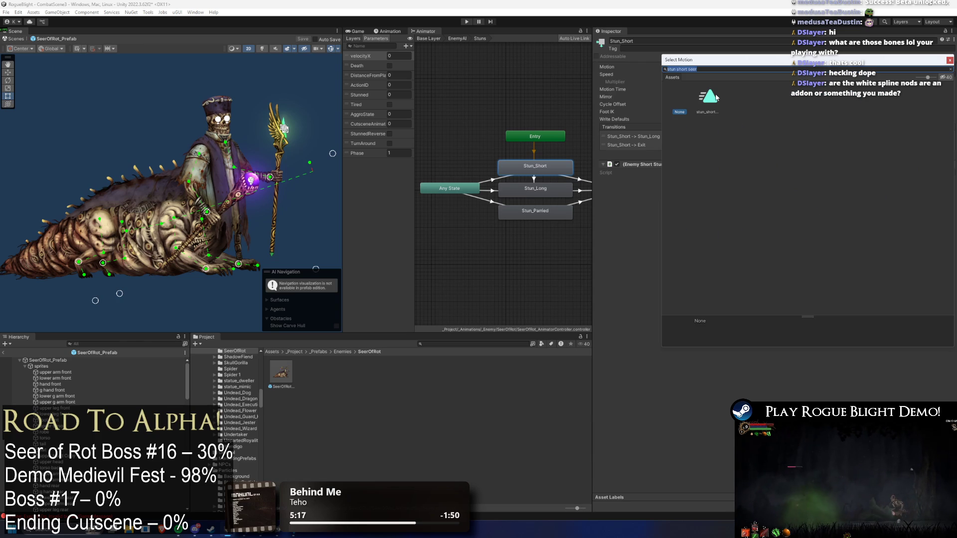
{"action": "double_click", "coordinate": [710, 97]}
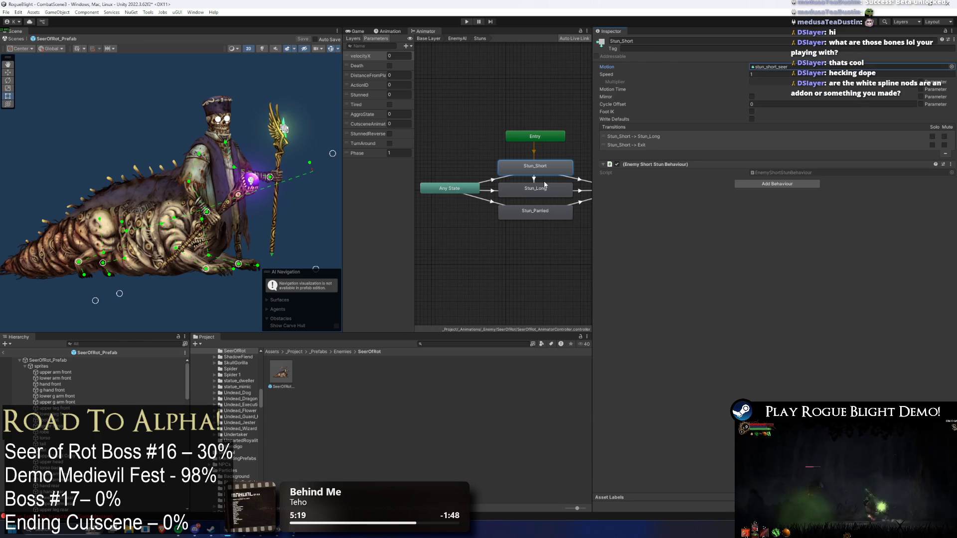
Set Stun_Parried's motion to stun_parried_seer after checking Stun_Long's clip search
{"action": "left_click", "coordinate": [535, 189]}
{"action": "left_click", "coordinate": [951, 67]}
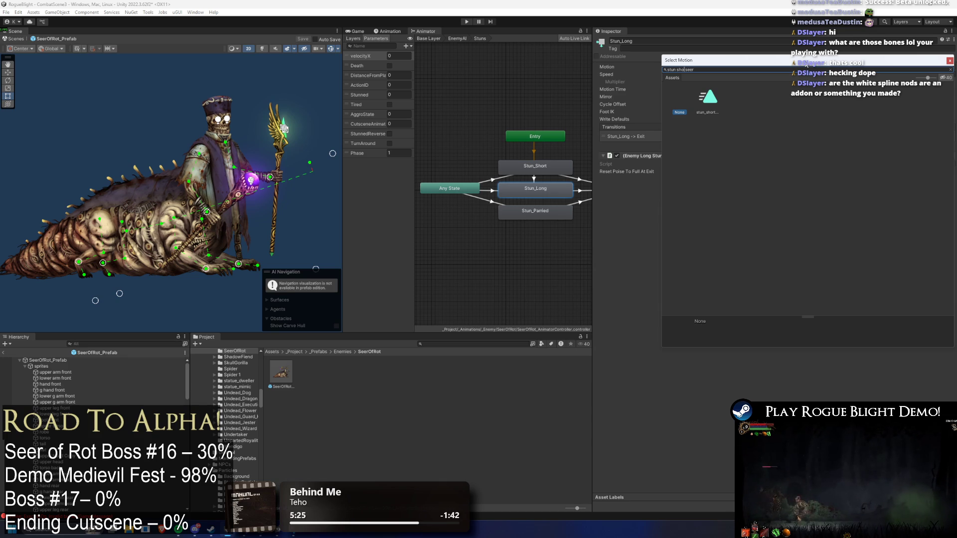
{"action": "key", "text": "BackSpace"}
{"action": "key", "text": "BackSpace"}
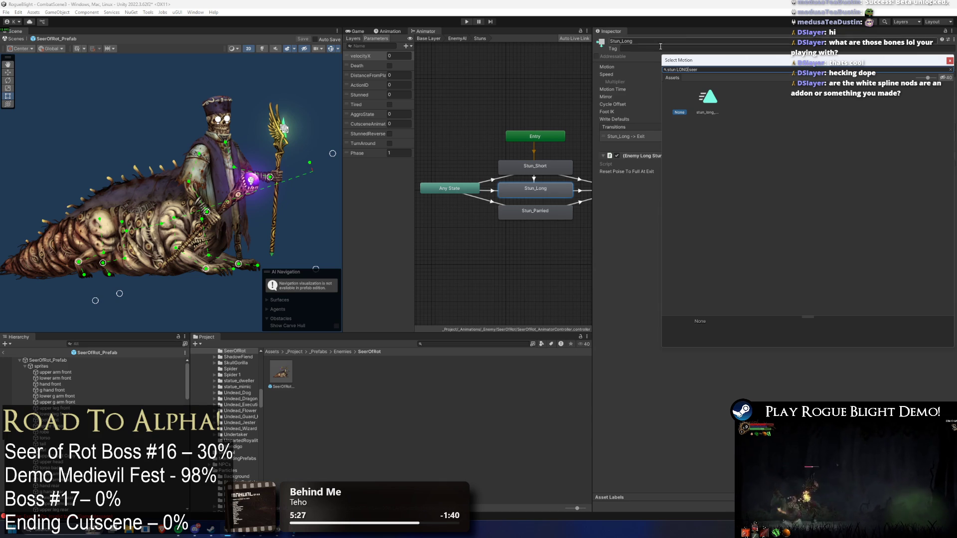
{"action": "left_click", "coordinate": [949, 60]}
{"action": "key", "text": "ctrl+z"}
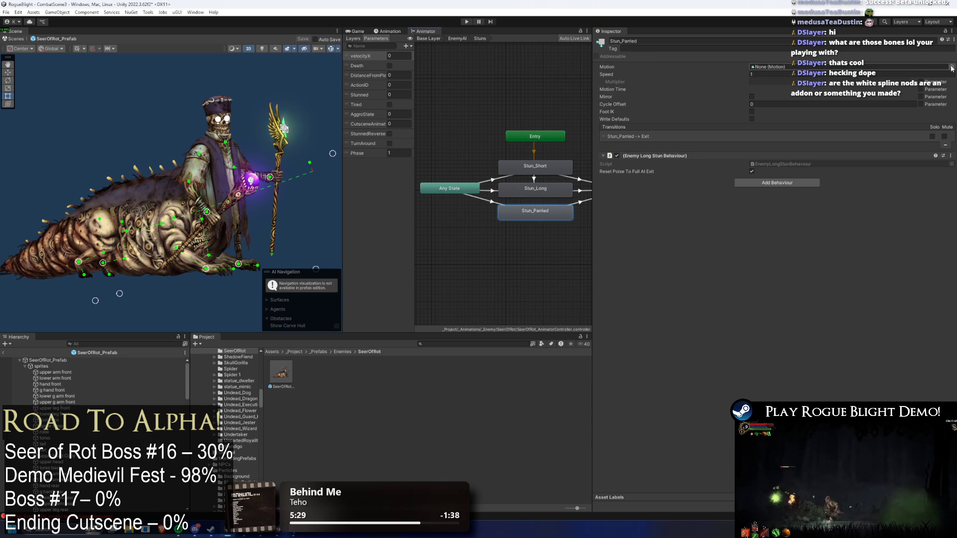
{"action": "left_click", "coordinate": [952, 66]}
{"action": "type", "text": "RIED SE"}
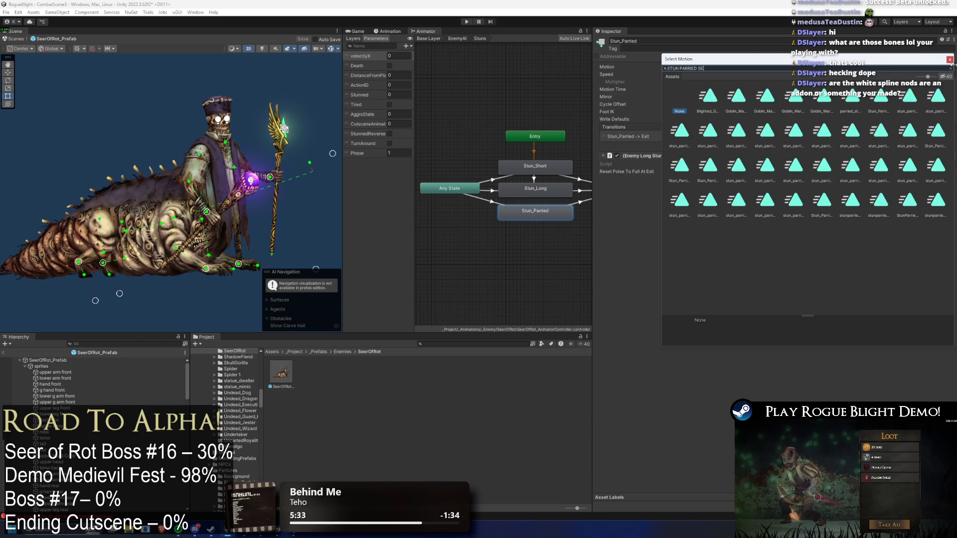
{"action": "key", "text": "Return"}
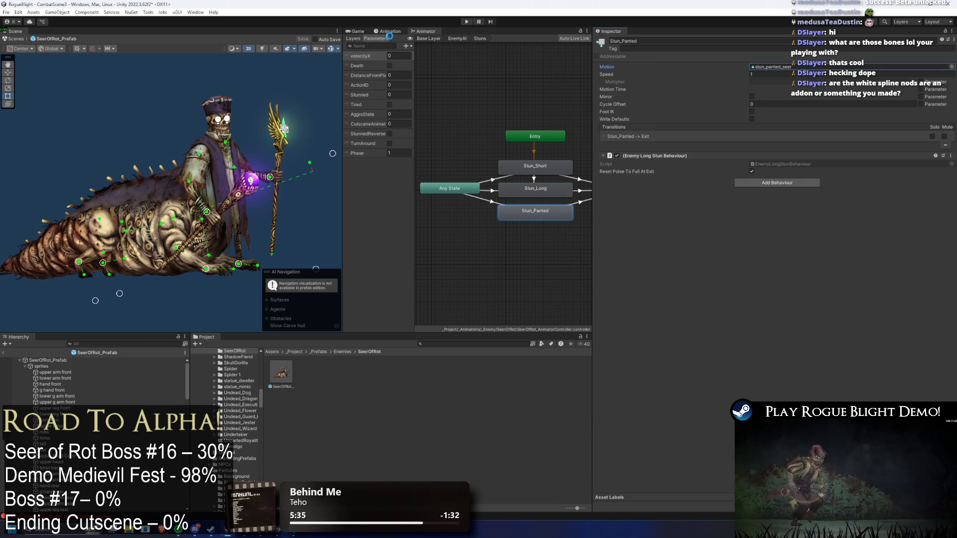
{"action": "left_click", "coordinate": [389, 32]}
{"action": "left_click", "coordinate": [381, 45]}
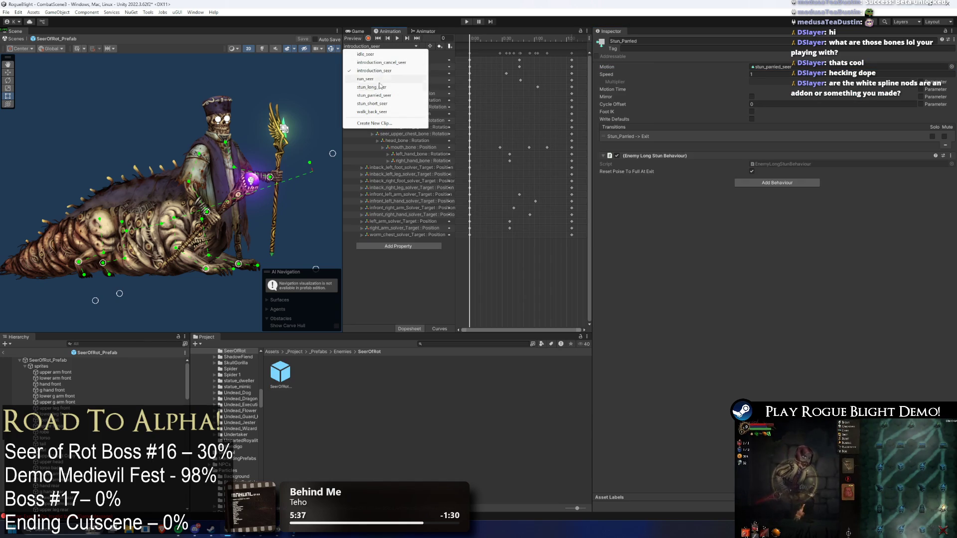
Preview stun_short_seer, then load stun_long_seer and stun_parried_seer in turn
{"action": "left_click", "coordinate": [381, 103]}
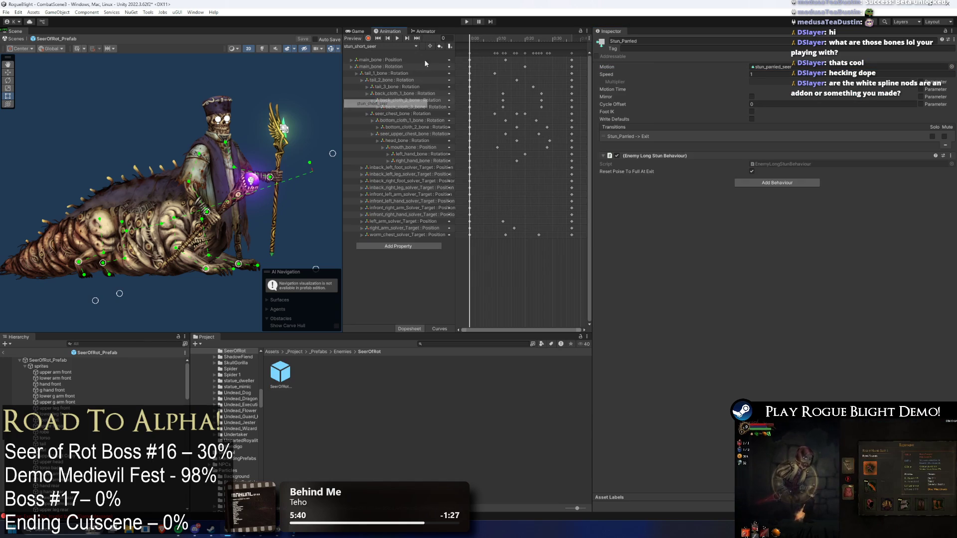
{"action": "left_click", "coordinate": [397, 38]}
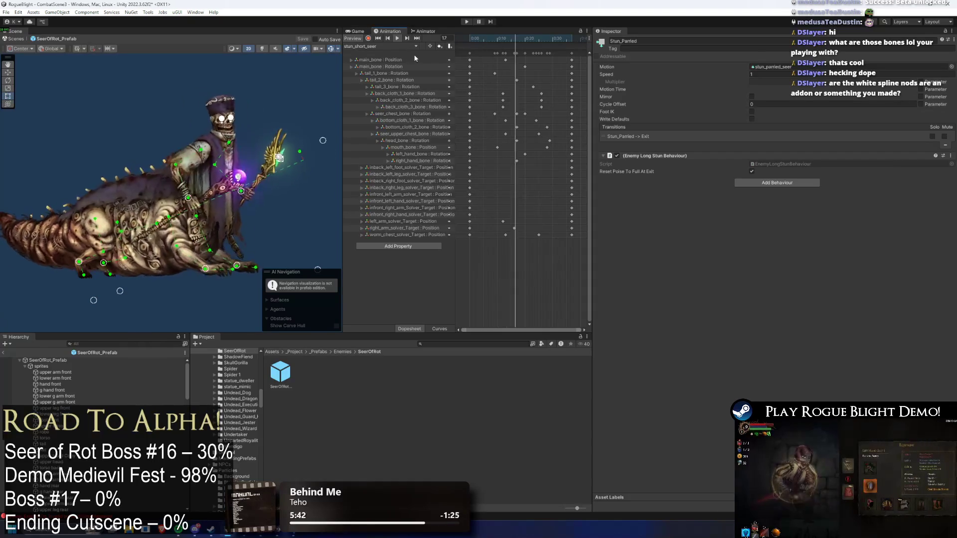
{"action": "left_click", "coordinate": [413, 47]}
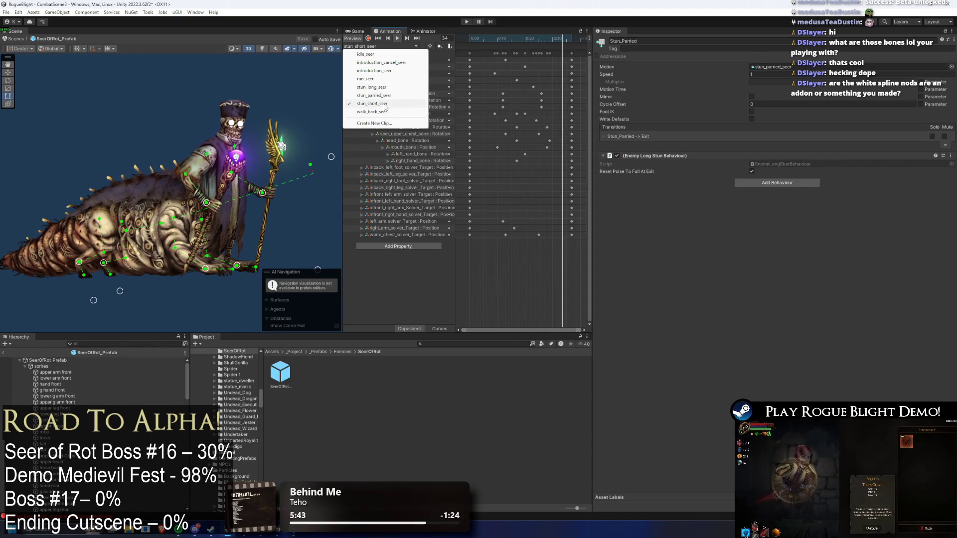
{"action": "left_click", "coordinate": [378, 87]}
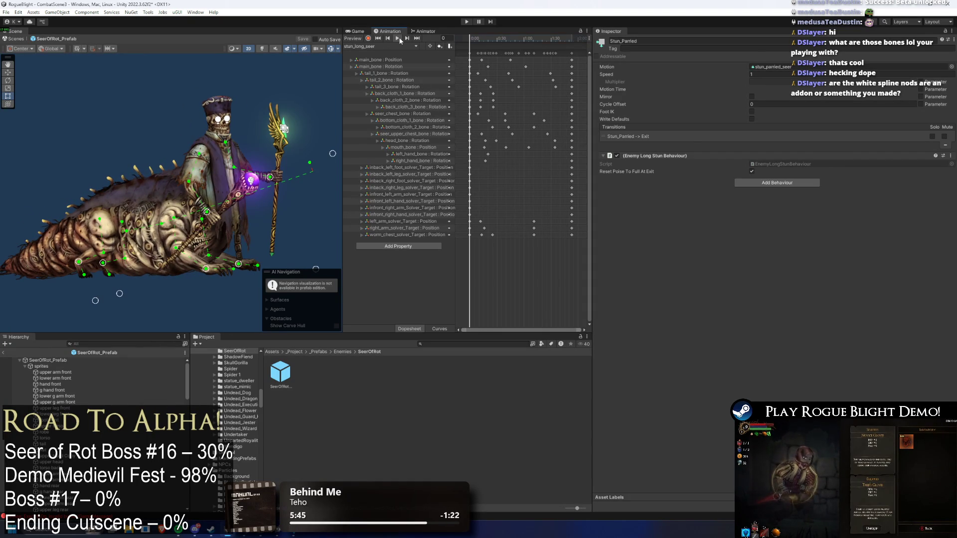
{"action": "left_click", "coordinate": [393, 46]}
{"action": "left_click", "coordinate": [399, 78]}
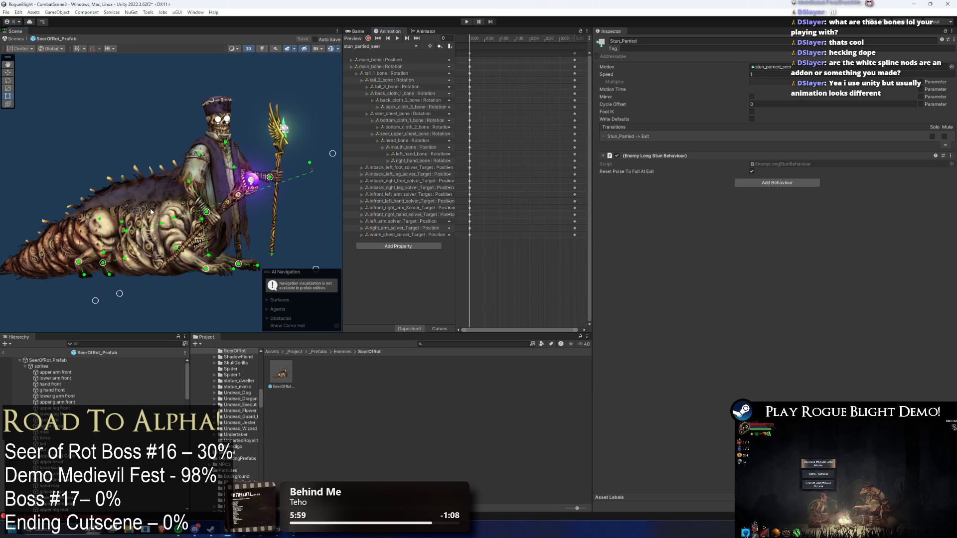
{"action": "left_click", "coordinate": [212, 190]}
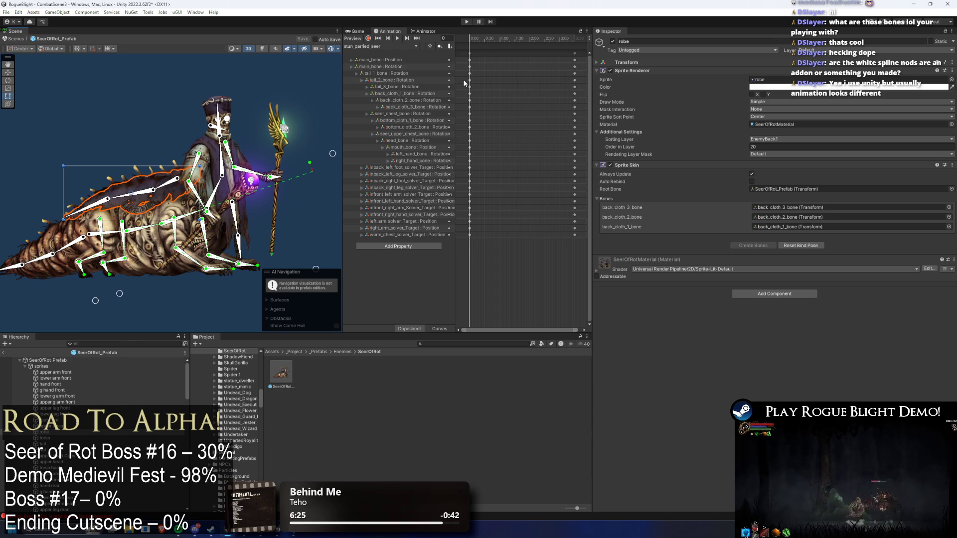
Check stun_long_seer's keys, then delete the 1:53 key column from stun_parried_seer
{"action": "left_click", "coordinate": [369, 46]}
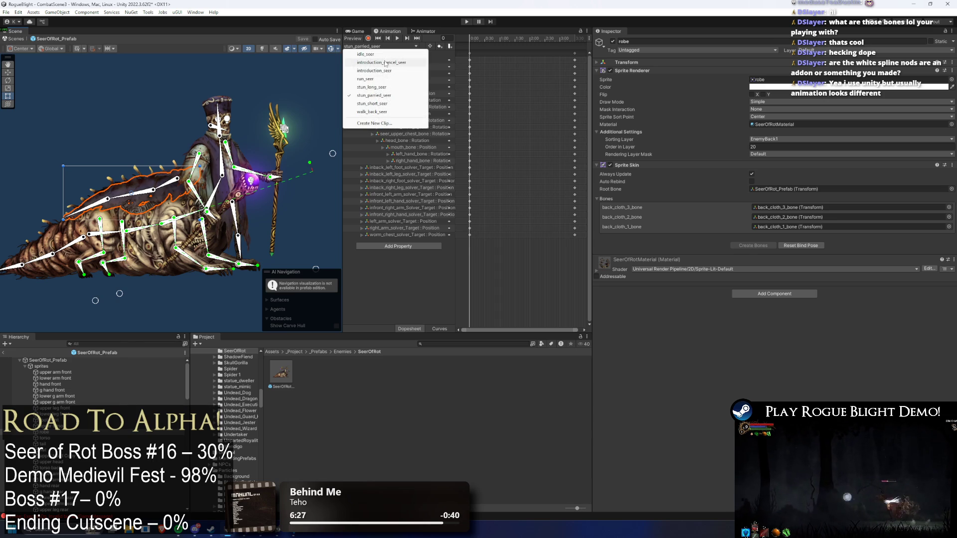
{"action": "left_click", "coordinate": [389, 103]}
{"action": "left_click", "coordinate": [379, 45]}
{"action": "left_click", "coordinate": [386, 87]}
{"action": "left_click", "coordinate": [450, 52]}
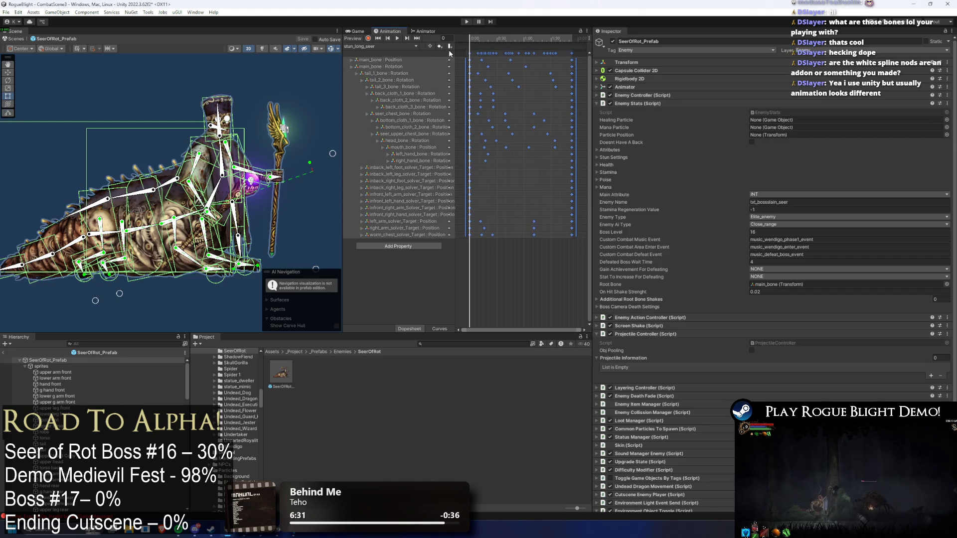
{"action": "left_click", "coordinate": [392, 49]}
{"action": "left_click", "coordinate": [399, 97]}
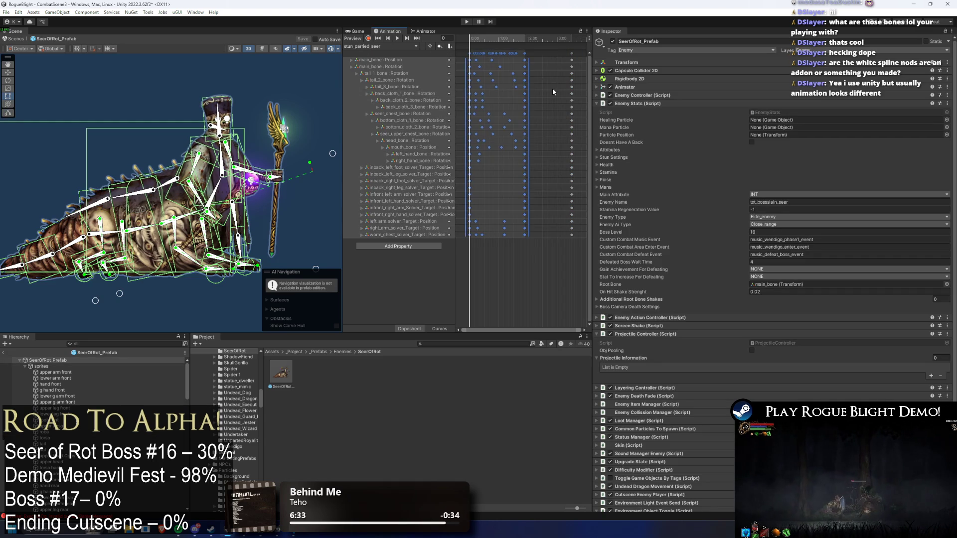
{"action": "left_click", "coordinate": [524, 52]}
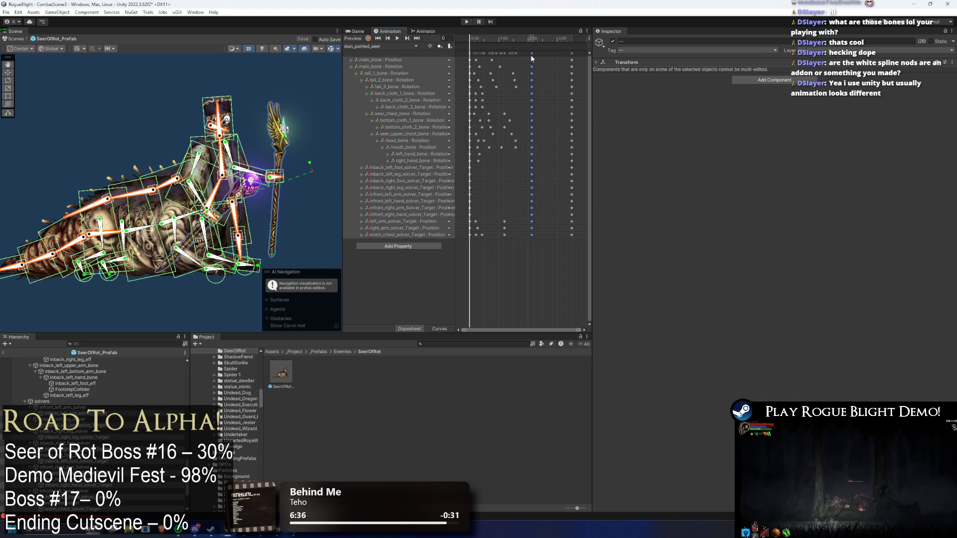
{"action": "key", "text": "Delete"}
{"action": "key", "text": "space"}
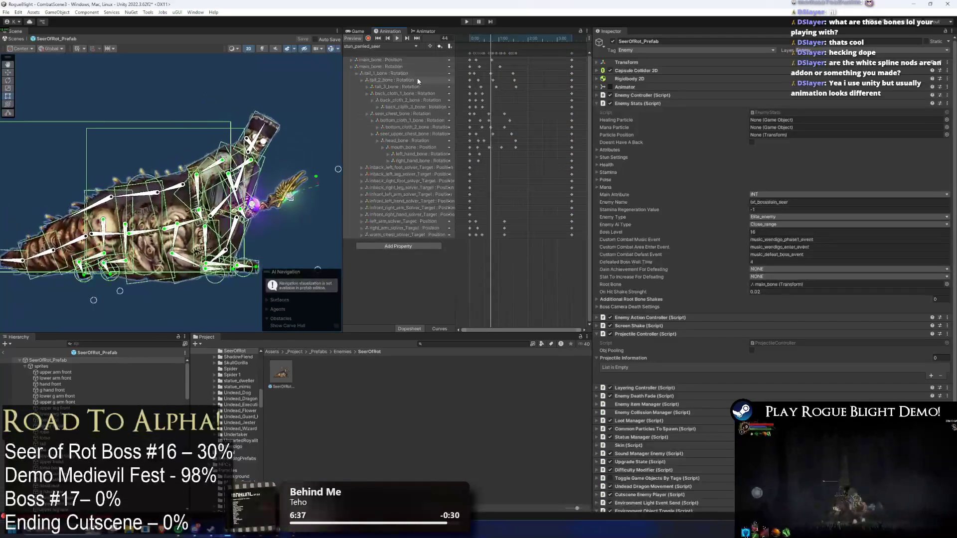
Move the tail-to-mouth keys from about 1:00 to 1:20 and replay the clip
{"action": "left_click", "coordinate": [193, 97]}
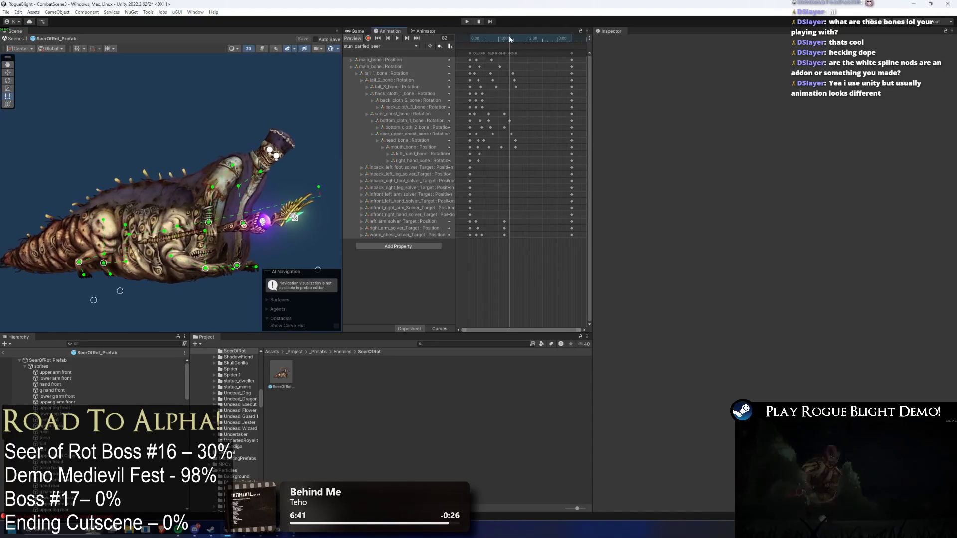
{"action": "left_click_drag", "start_coordinate": [536, 53], "coordinate": [515, 62]}
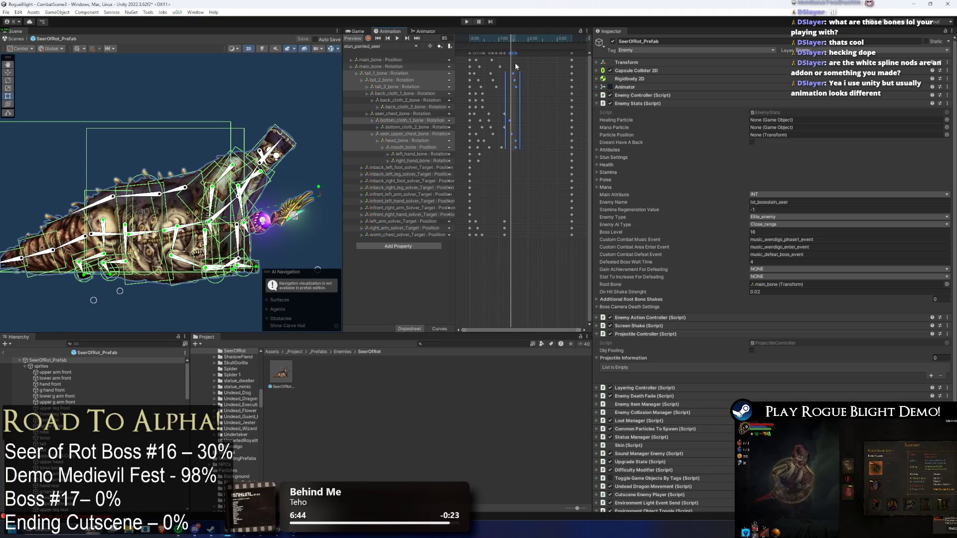
{"action": "left_click", "coordinate": [499, 53]}
{"action": "left_click", "coordinate": [507, 55]}
{"action": "left_click", "coordinate": [523, 53]}
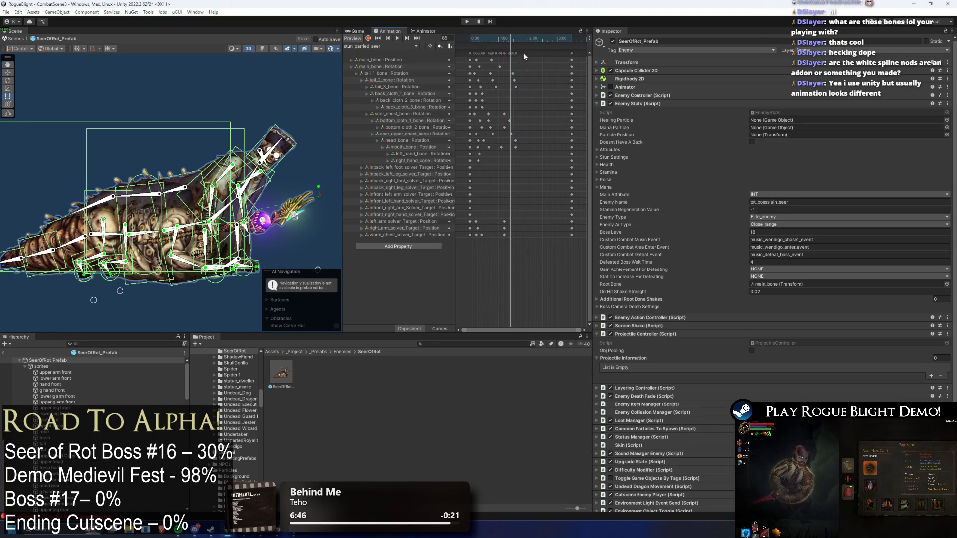
{"action": "left_click_drag", "start_coordinate": [501, 53], "coordinate": [543, 59]}
{"action": "left_click", "coordinate": [482, 38]}
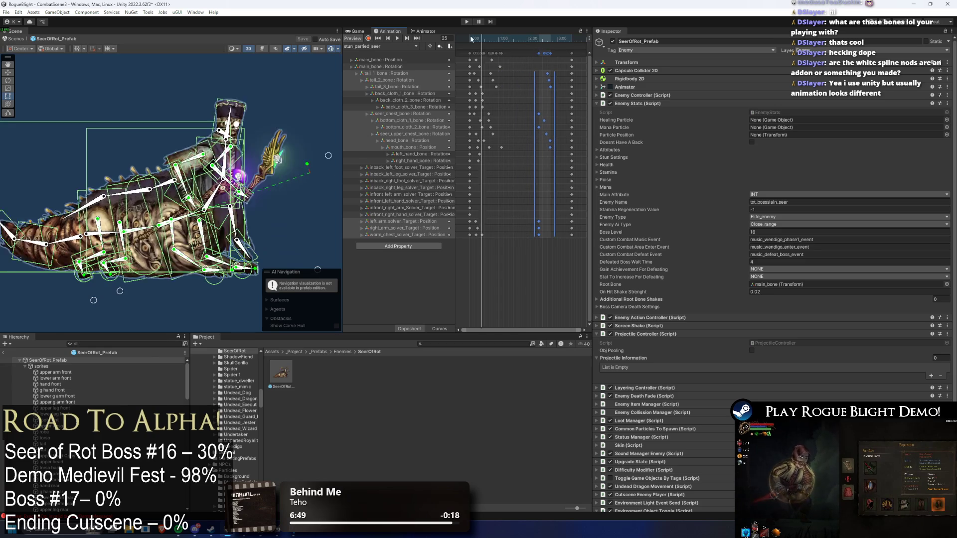
{"action": "key", "text": "space"}
{"action": "left_click", "coordinate": [210, 91]}
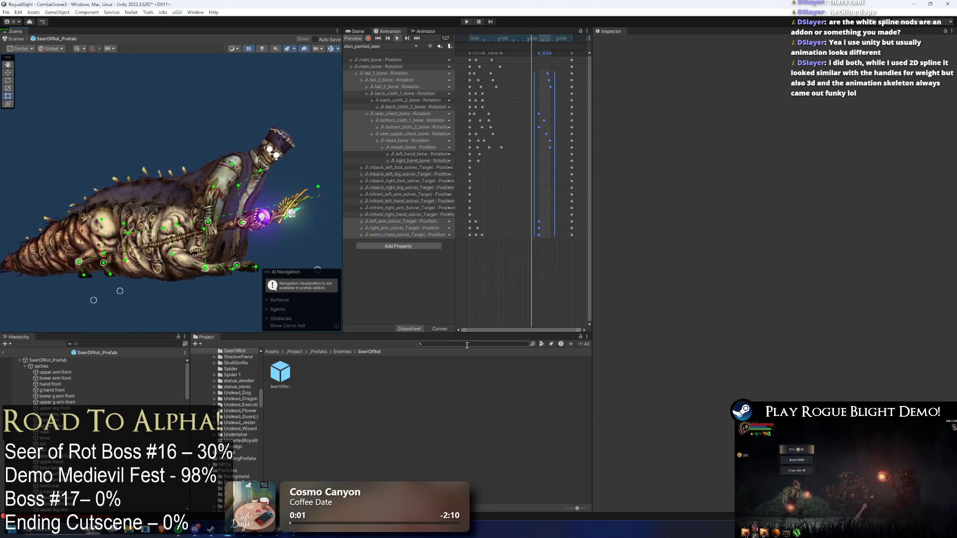
Find SeerOfRot_Art through the Project search and open it in the Sprite Editor
{"action": "left_click", "coordinate": [41, 367]}
{"action": "left_click", "coordinate": [20, 360]}
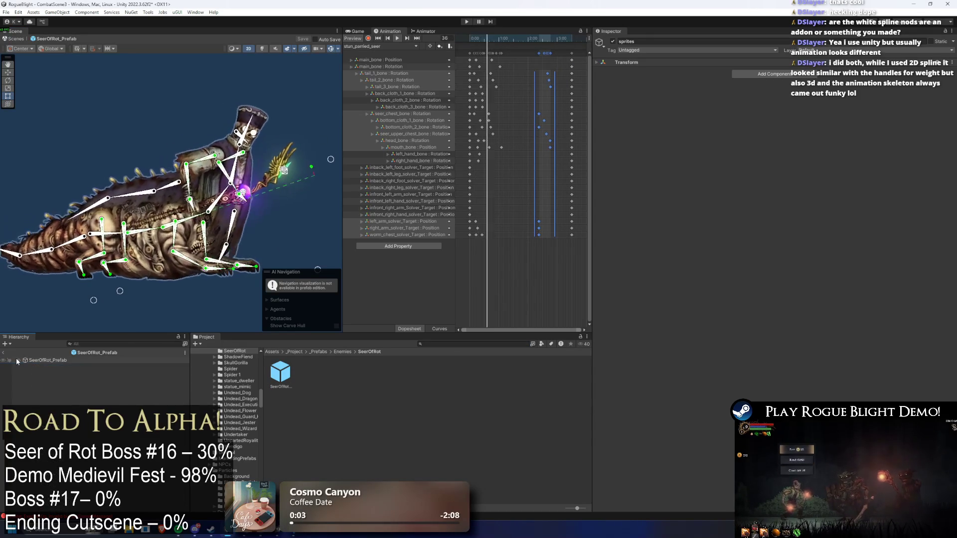
{"action": "left_click", "coordinate": [63, 363]}
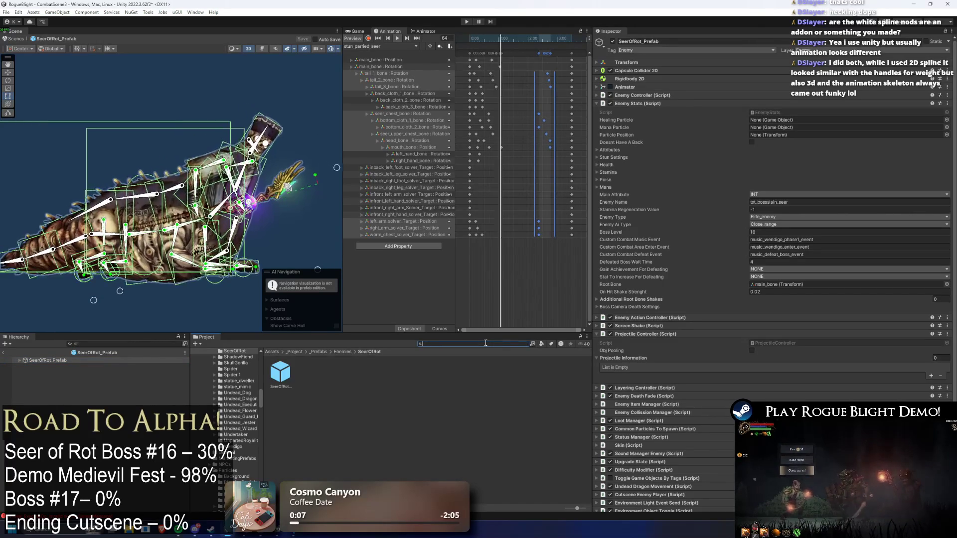
{"action": "type", "text": "seer pre"}
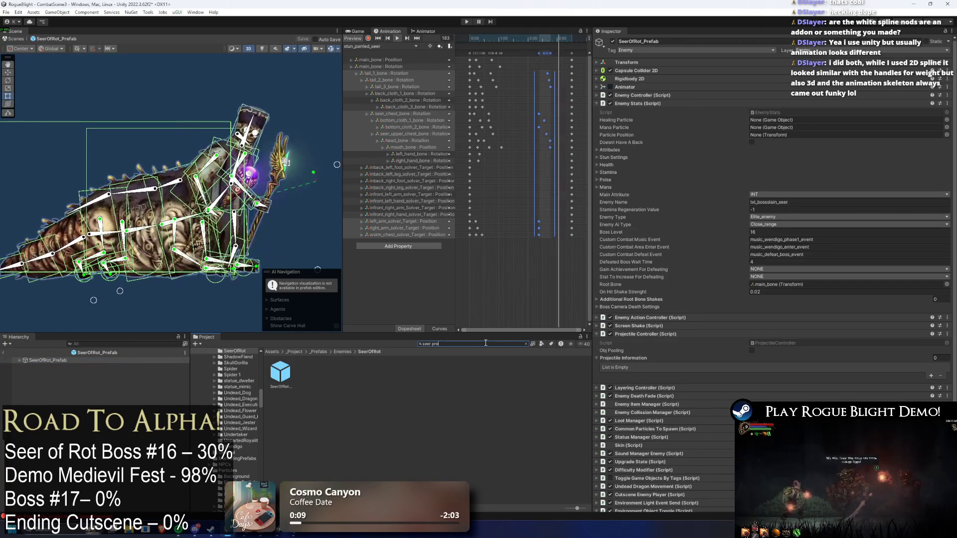
{"action": "key", "text": "BackSpace"}
{"action": "key", "text": "BackSpace"}
{"action": "key", "text": "BackSpace"}
{"action": "type", "text": "art"}
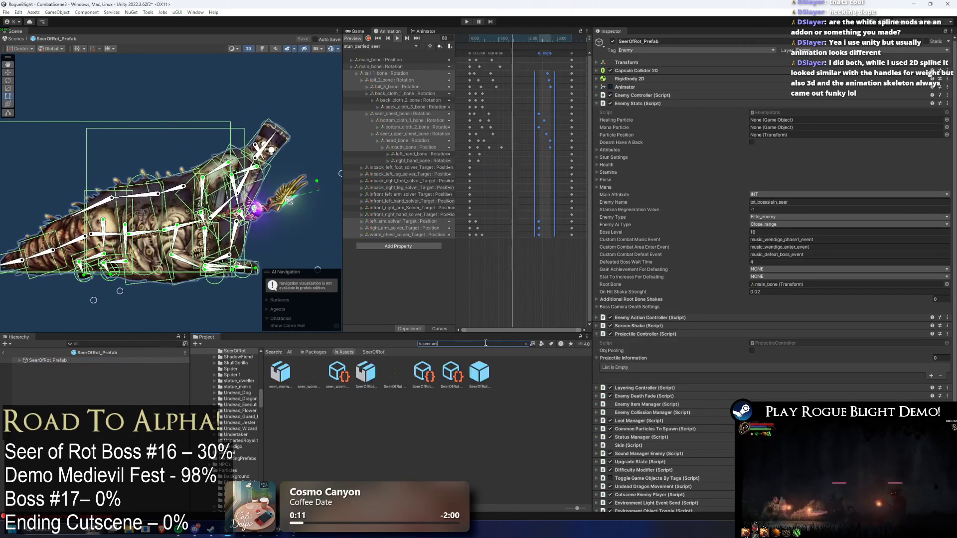
{"action": "left_click", "coordinate": [367, 373]}
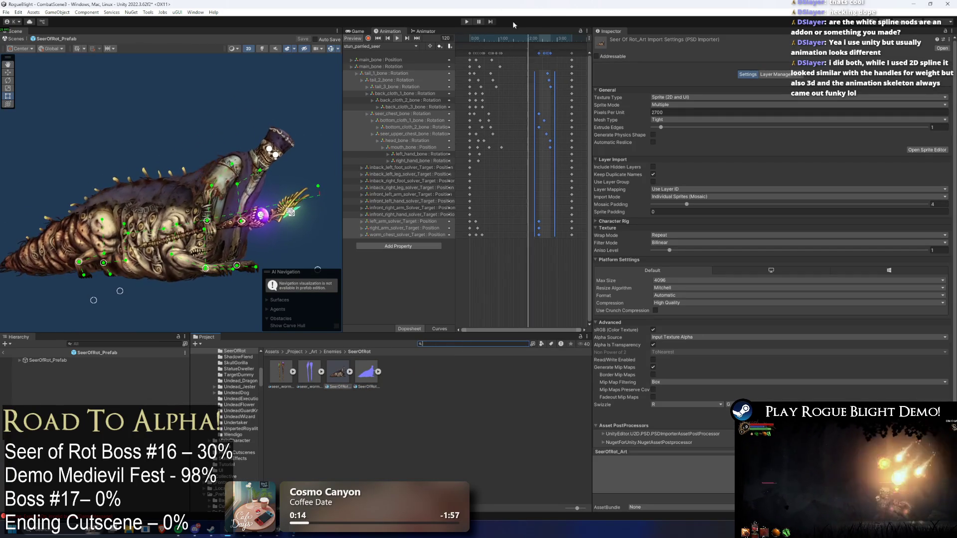
{"action": "left_click", "coordinate": [510, 40]}
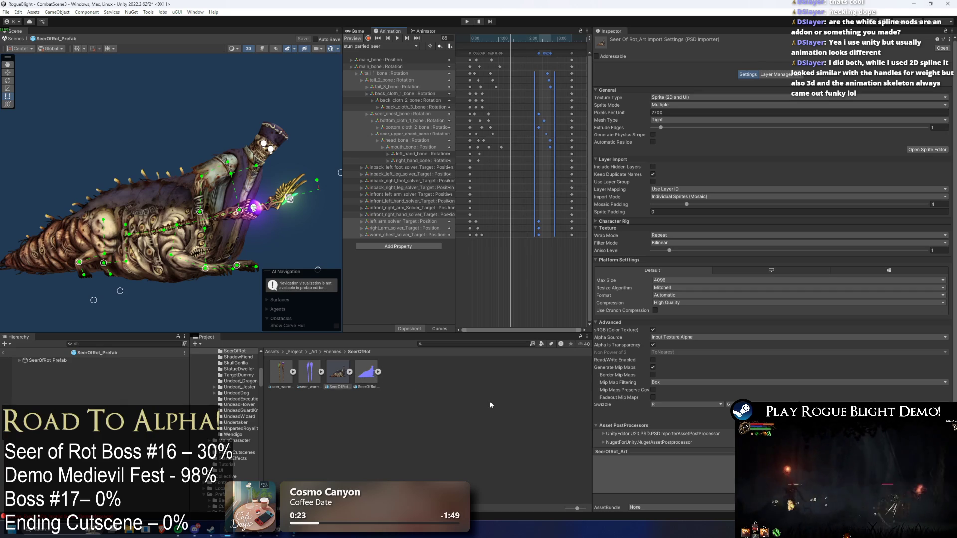
{"action": "left_click", "coordinate": [927, 151]}
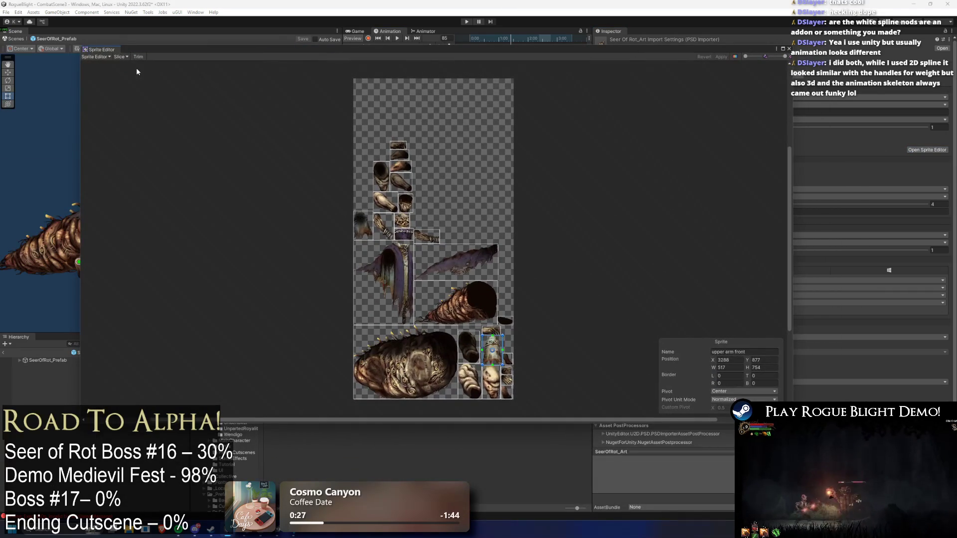
Switch the Sprite Editor to Skinning Editor and draw a three-bone test chain
{"action": "left_click", "coordinate": [95, 57]}
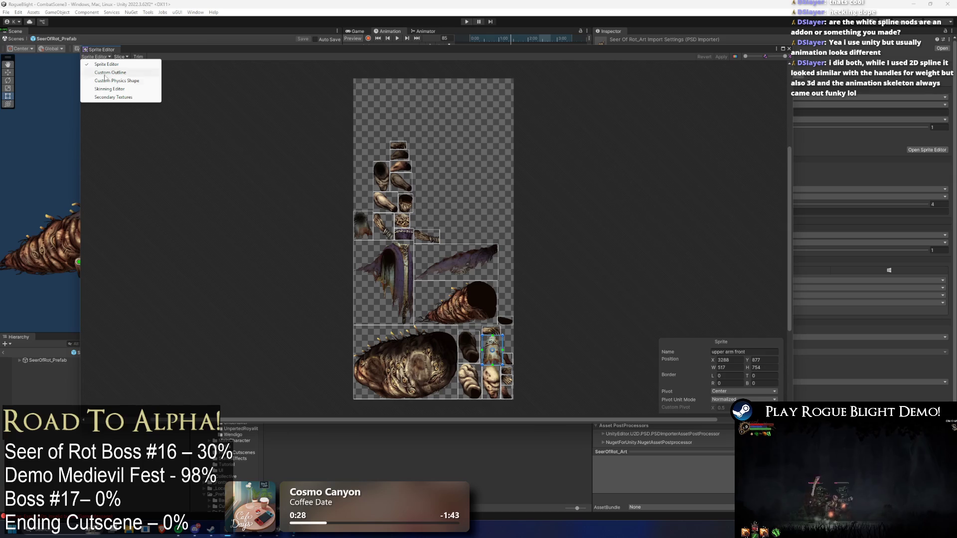
{"action": "left_click", "coordinate": [110, 90]}
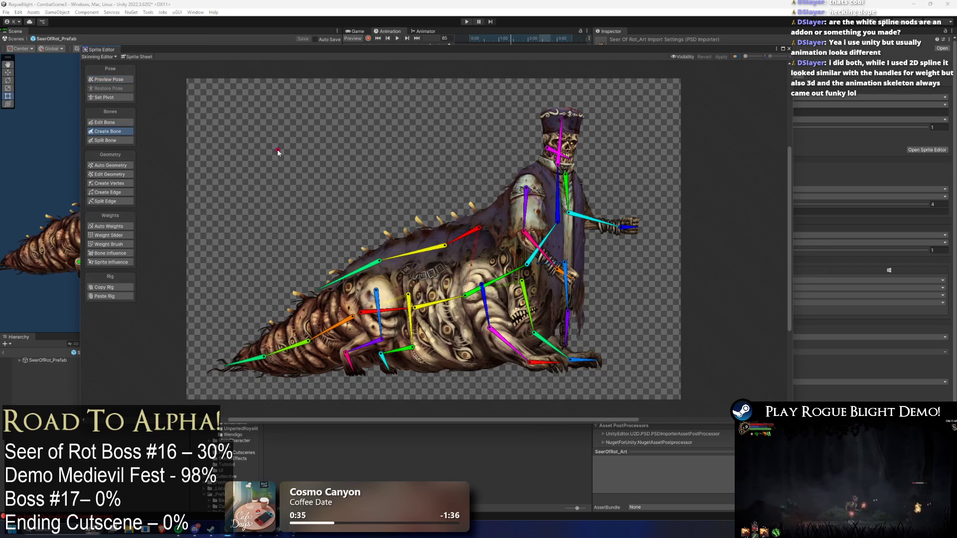
{"action": "left_click", "coordinate": [351, 184]}
{"action": "left_click", "coordinate": [216, 98]}
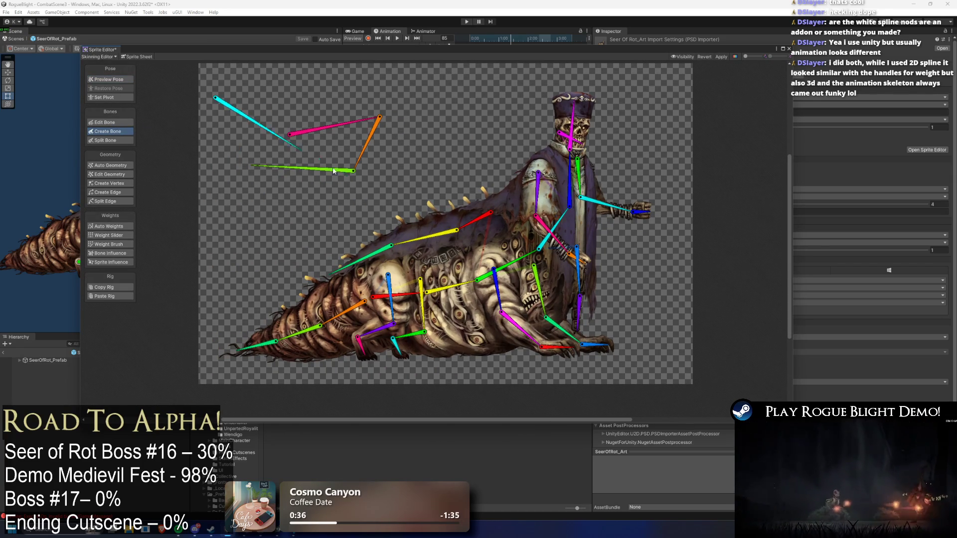
{"action": "left_click", "coordinate": [322, 114]}
{"action": "key", "text": "Escape"}
Delete the stray cyan, magenta, orange and green test bones
{"action": "left_click", "coordinate": [235, 101]}
{"action": "key", "text": "Delete"}
{"action": "left_click", "coordinate": [325, 127]}
{"action": "key", "text": "Delete"}
{"action": "left_click", "coordinate": [368, 146]}
{"action": "key", "text": "Delete"}
{"action": "left_click", "coordinate": [322, 172]}
{"action": "key", "text": "Delete"}
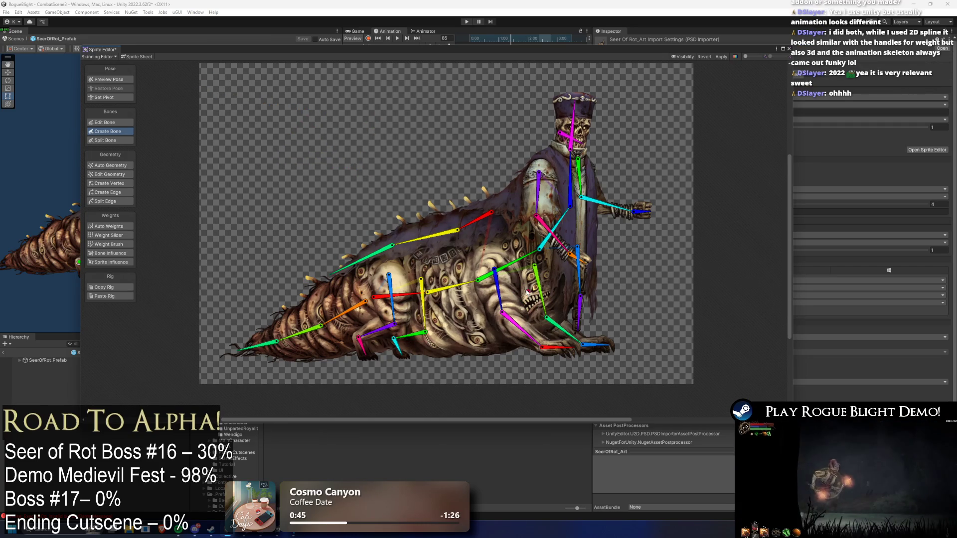
Run Auto Geometry and Auto Weights, bend the tail to preview, then close discarding changes
{"action": "left_click", "coordinate": [127, 167]}
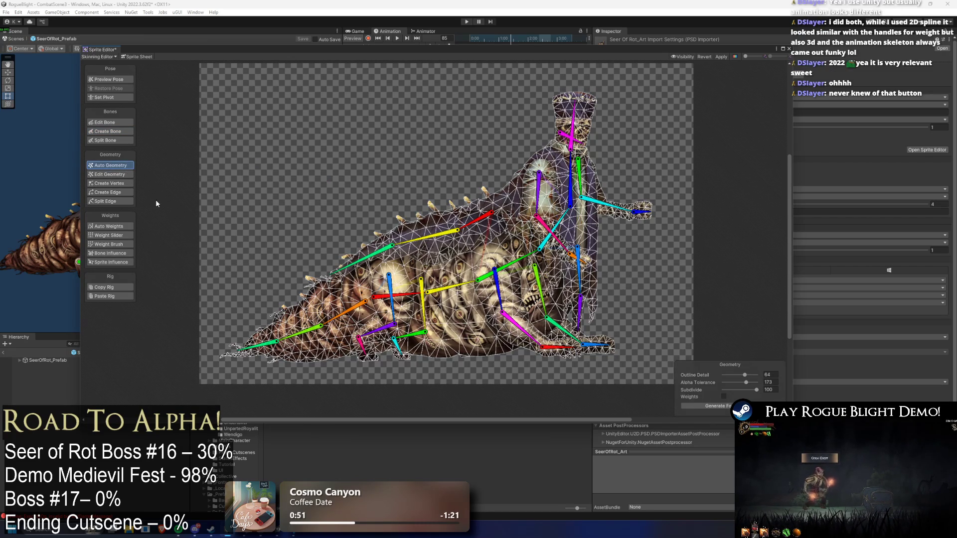
{"action": "left_click", "coordinate": [115, 227]}
{"action": "left_click_drag", "start_coordinate": [428, 187], "coordinate": [299, 170]}
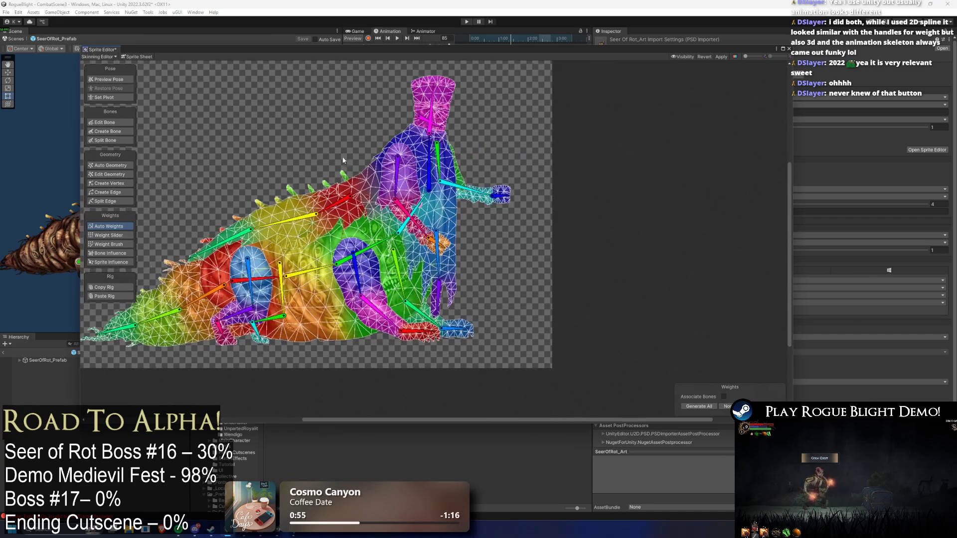
{"action": "left_click_drag", "start_coordinate": [175, 316], "coordinate": [150, 199]}
{"action": "left_click_drag", "start_coordinate": [151, 199], "coordinate": [229, 197]}
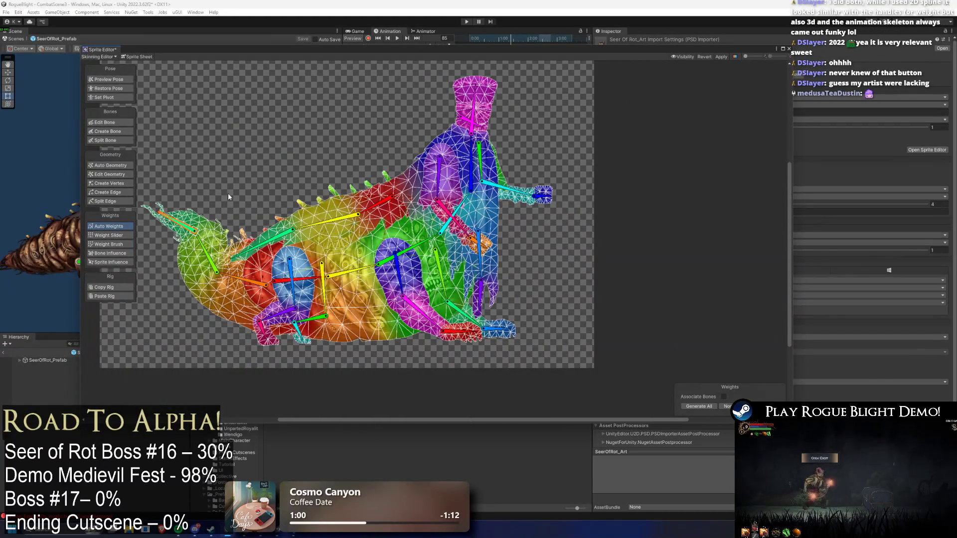
{"action": "left_click", "coordinate": [790, 49]}
{"action": "left_click", "coordinate": [508, 278]}
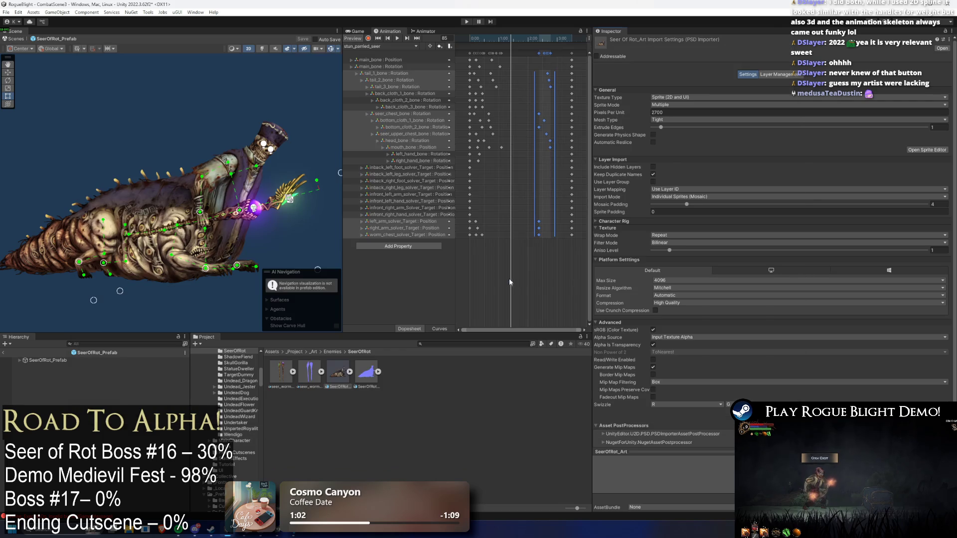
{"action": "left_click", "coordinate": [175, 218]}
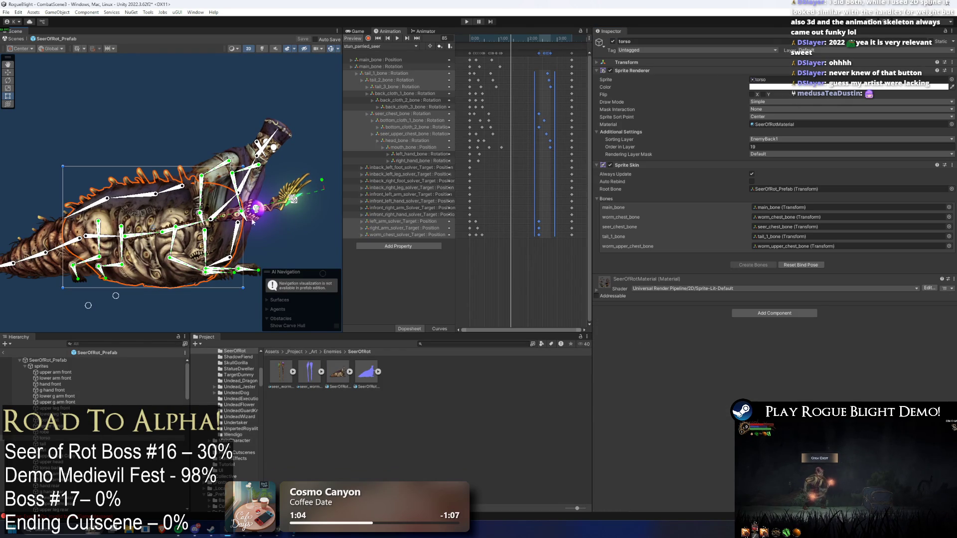
{"action": "scroll", "coordinate": [82, 262], "scroll_direction": "up", "scroll_amount": 3}
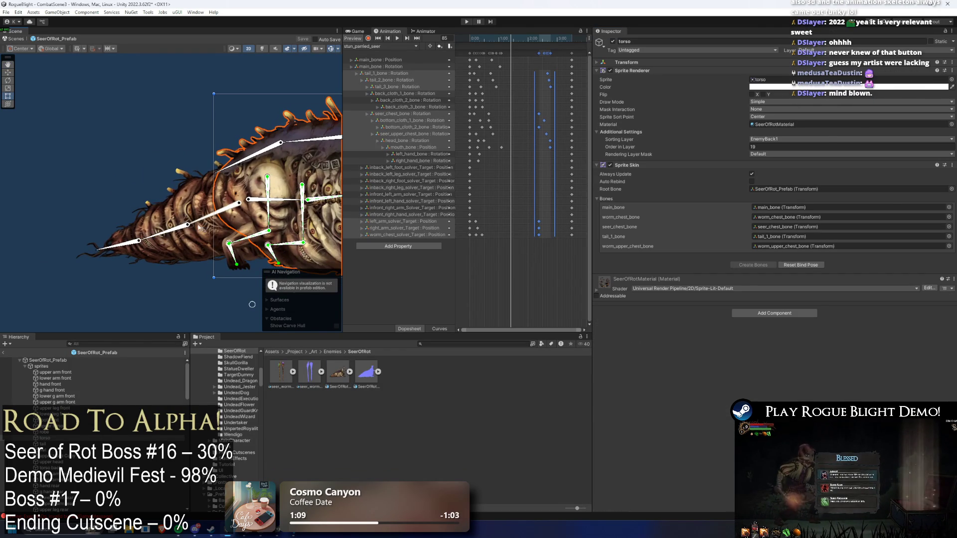
{"action": "left_click", "coordinate": [167, 210]}
{"action": "left_click", "coordinate": [222, 216]}
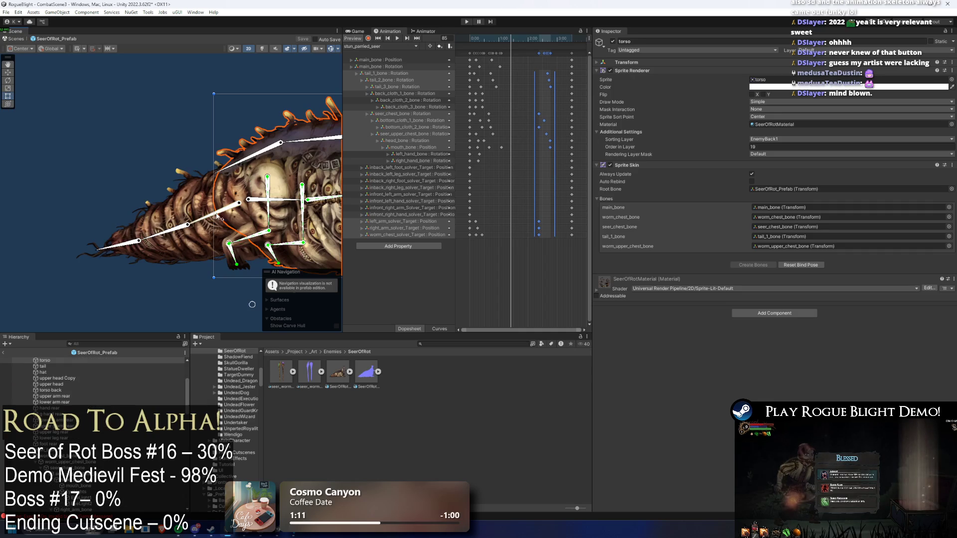
{"action": "scroll", "coordinate": [235, 212], "scroll_direction": "up", "scroll_amount": 2}
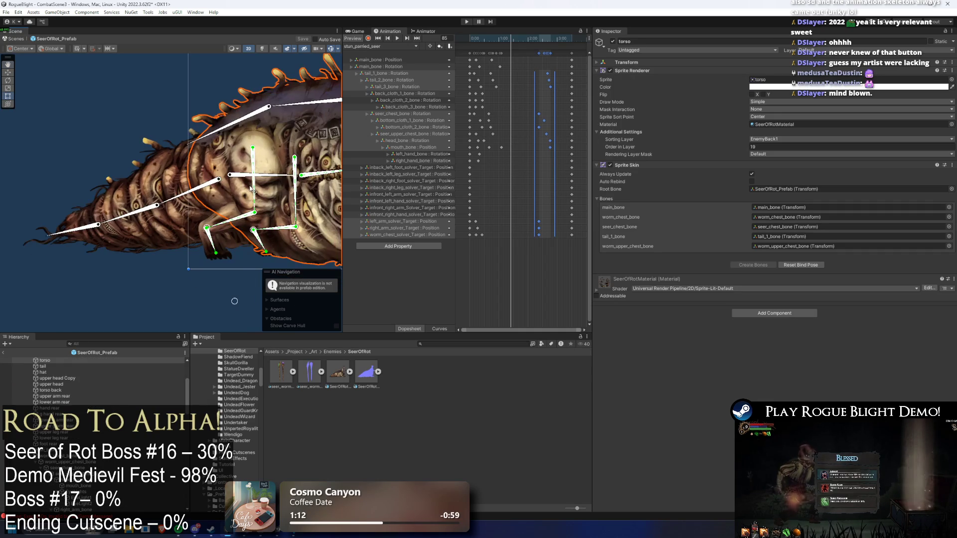
{"action": "left_click", "coordinate": [257, 205]}
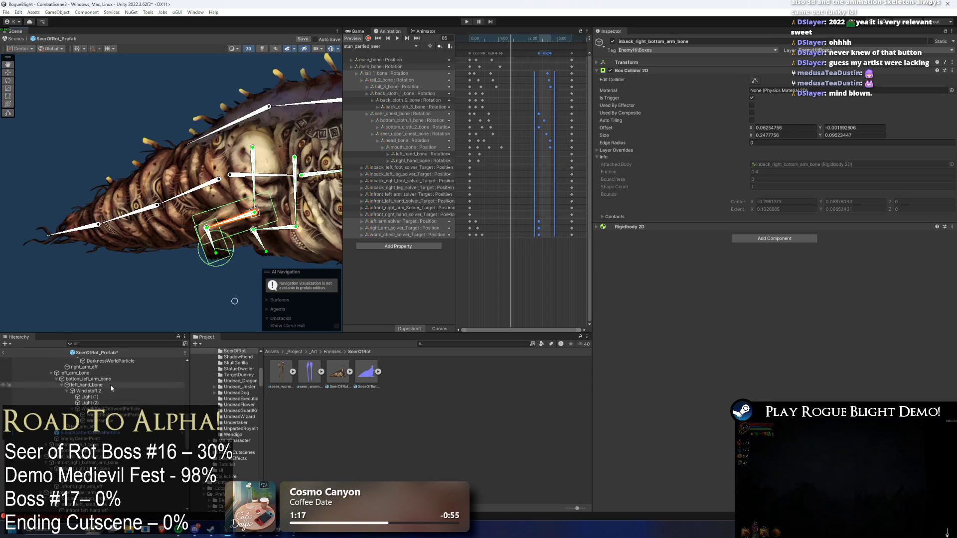
{"action": "left_click", "coordinate": [247, 252]}
{"action": "scroll", "coordinate": [279, 215], "scroll_direction": "up", "scroll_amount": 3}
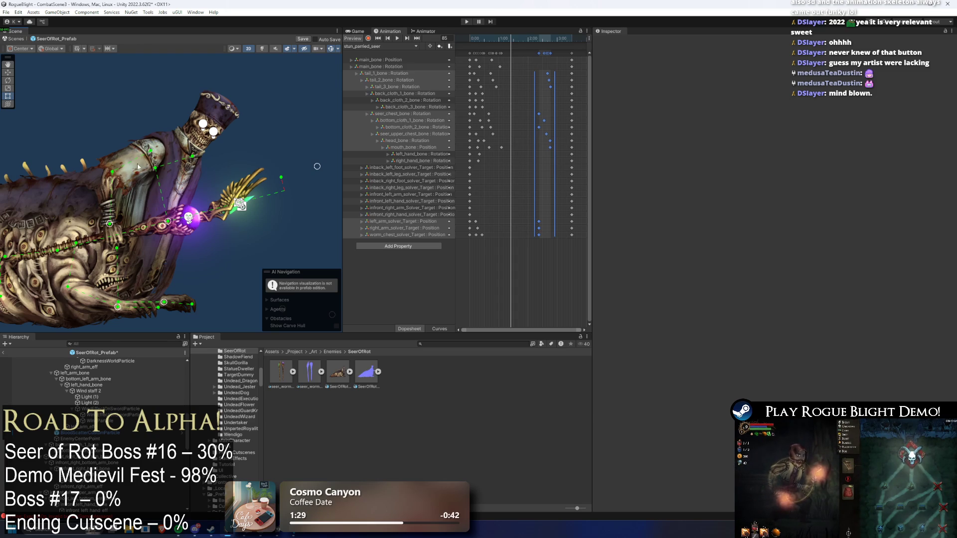
Drag the Seer's front arm bone so the staff's orb lifts
{"action": "scroll", "coordinate": [162, 137], "scroll_direction": "up", "scroll_amount": 2}
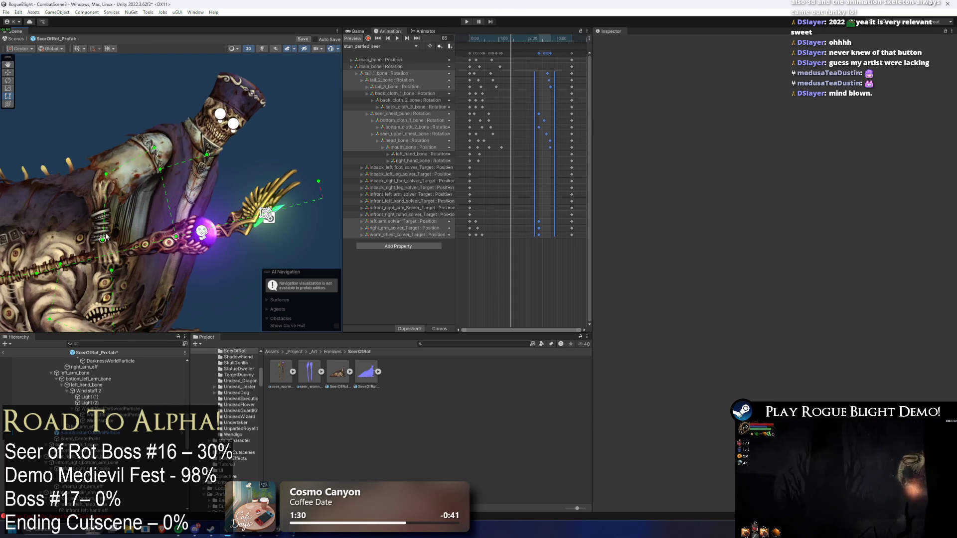
{"action": "left_click", "coordinate": [107, 176]}
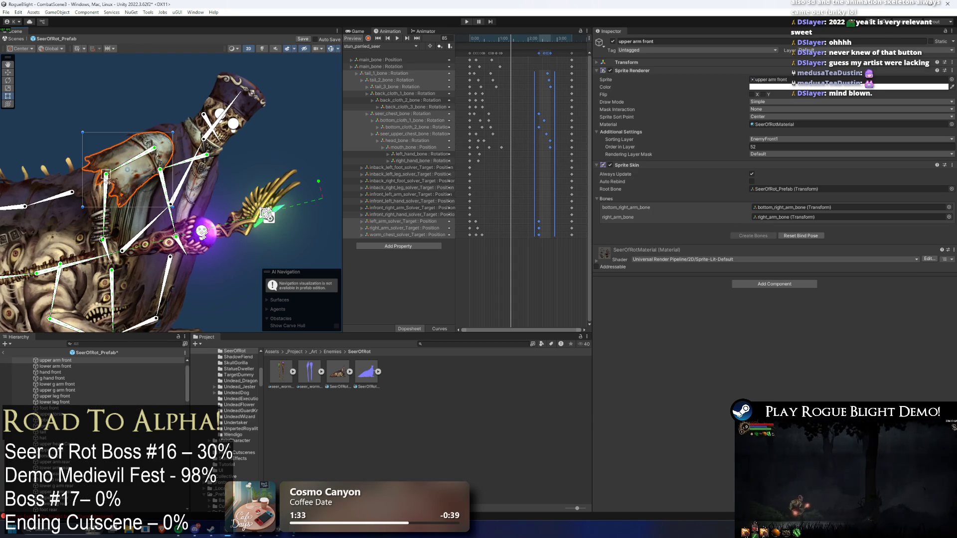
{"action": "left_click", "coordinate": [82, 120]}
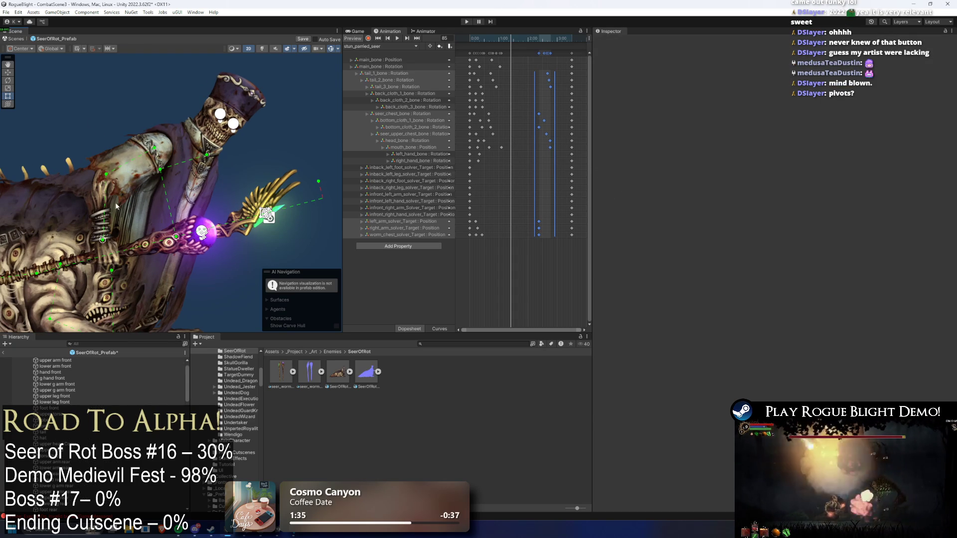
{"action": "mouse_move", "coordinate": [106, 239]}
{"action": "left_mouse_down"}
{"action": "mouse_move", "coordinate": [198, 183]}
{"action": "mouse_move", "coordinate": [165, 164]}
{"action": "mouse_move", "coordinate": [235, 229]}
{"action": "mouse_move", "coordinate": [237, 211]}
{"action": "mouse_move", "coordinate": [219, 204]}
{"action": "mouse_move", "coordinate": [234, 150]}
{"action": "mouse_move", "coordinate": [156, 279]}
{"action": "mouse_move", "coordinate": [248, 120]}
{"action": "mouse_move", "coordinate": [279, 160]}
{"action": "mouse_move", "coordinate": [235, 140]}
{"action": "mouse_move", "coordinate": [214, 234]}
{"action": "mouse_move", "coordinate": [164, 193]}
{"action": "mouse_move", "coordinate": [116, 257]}
{"action": "left_mouse_up"}
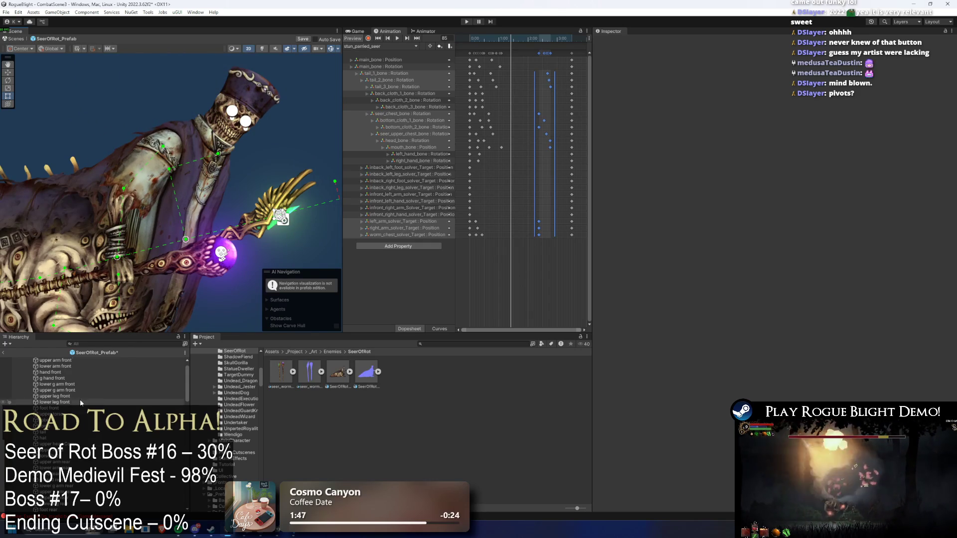
Select infront_left_arm_solver and move its IK target up-left to re-pose the arm
{"action": "scroll", "coordinate": [115, 419], "scroll_direction": "down", "scroll_amount": 8}
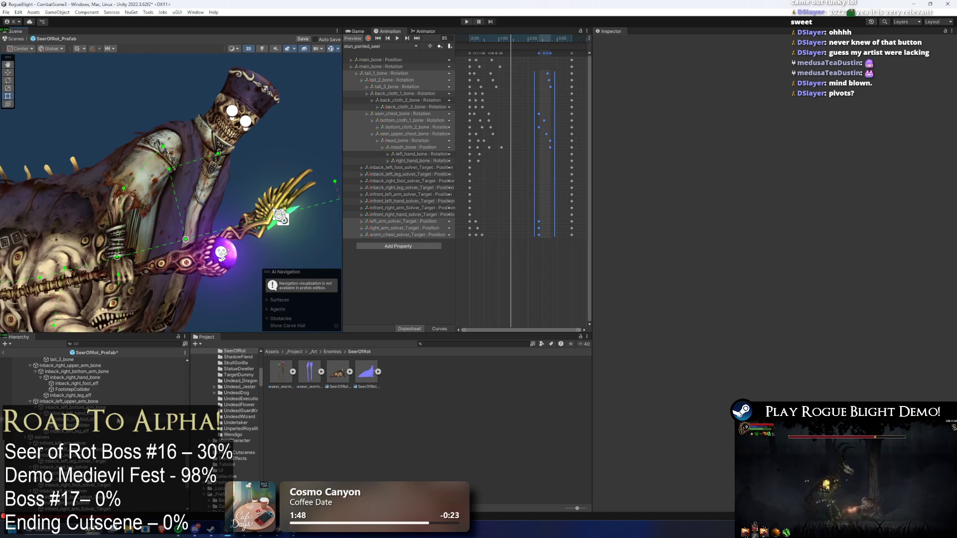
{"action": "left_click", "coordinate": [65, 443]}
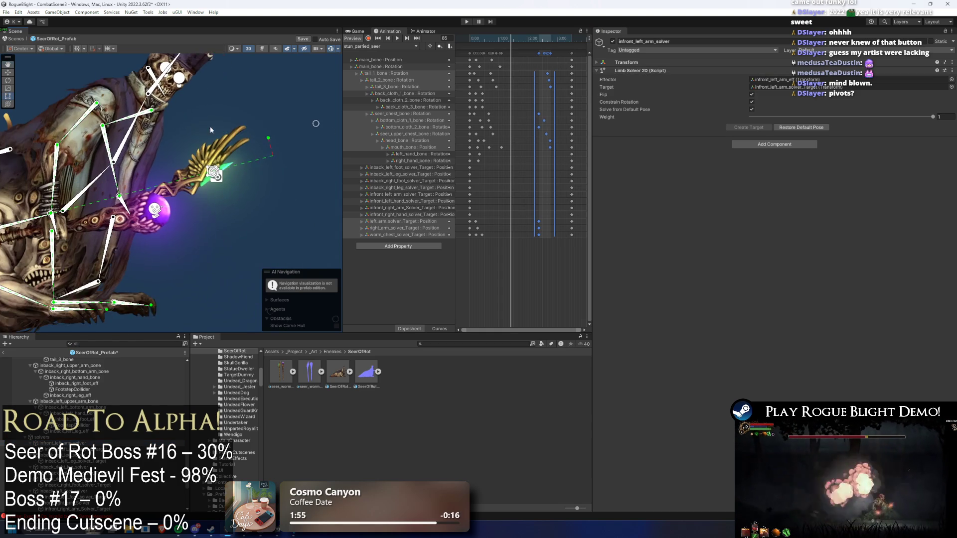
{"action": "scroll", "coordinate": [211, 127], "scroll_direction": "up", "scroll_amount": 2}
{"action": "scroll", "coordinate": [261, 121], "scroll_direction": "down", "scroll_amount": 5}
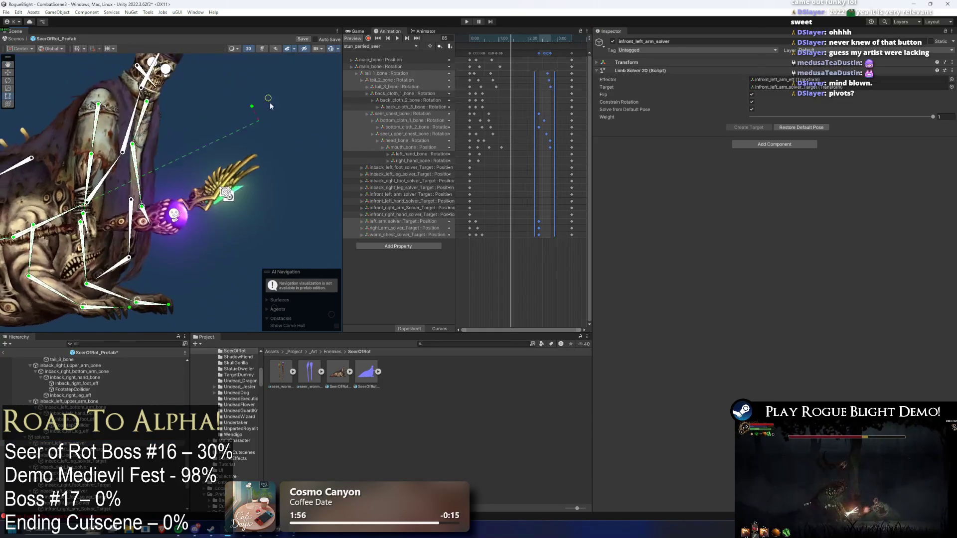
{"action": "mouse_move", "coordinate": [286, 136]}
{"action": "left_mouse_down"}
{"action": "mouse_move", "coordinate": [259, 95]}
{"action": "mouse_move", "coordinate": [278, 114]}
{"action": "mouse_move", "coordinate": [272, 144]}
{"action": "left_mouse_up"}
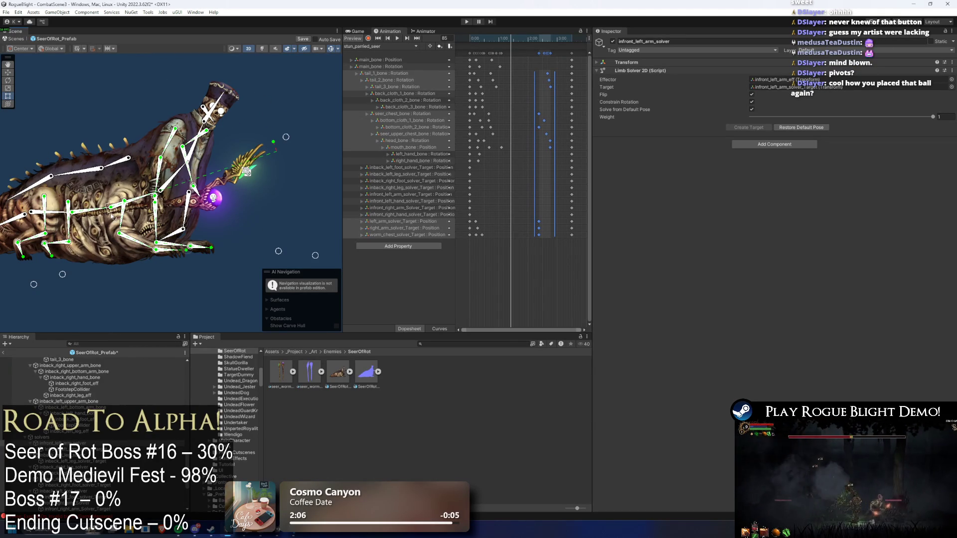
Frame the whole body, select tail_2_bone and tail_3_bone, and bring up tail_3_bone's actions
{"action": "left_click_drag", "start_coordinate": [13, 229], "coordinate": [144, 202]}
{"action": "left_click", "coordinate": [144, 202]}
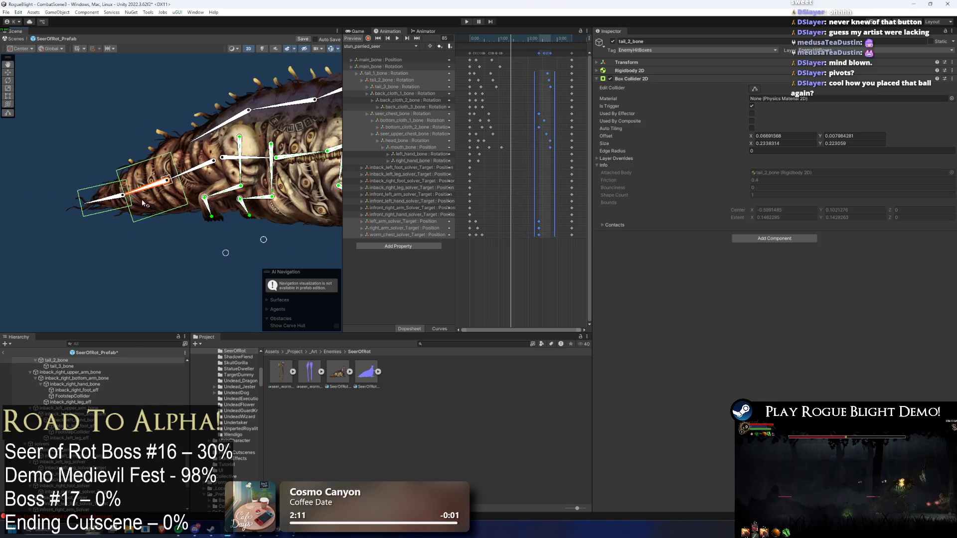
{"action": "left_click", "coordinate": [145, 204]}
{"action": "left_click", "coordinate": [151, 190]}
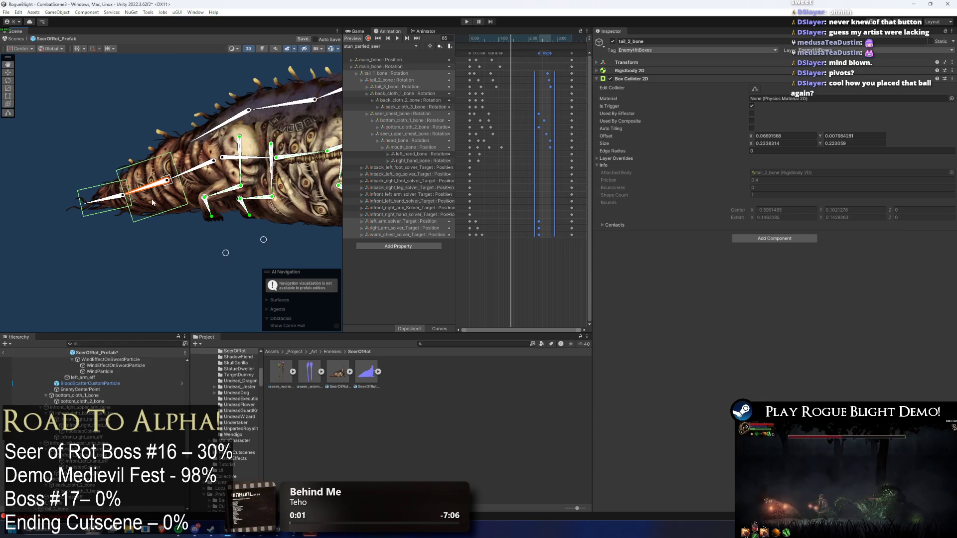
{"action": "scroll", "coordinate": [152, 202], "scroll_direction": "up", "scroll_amount": 2}
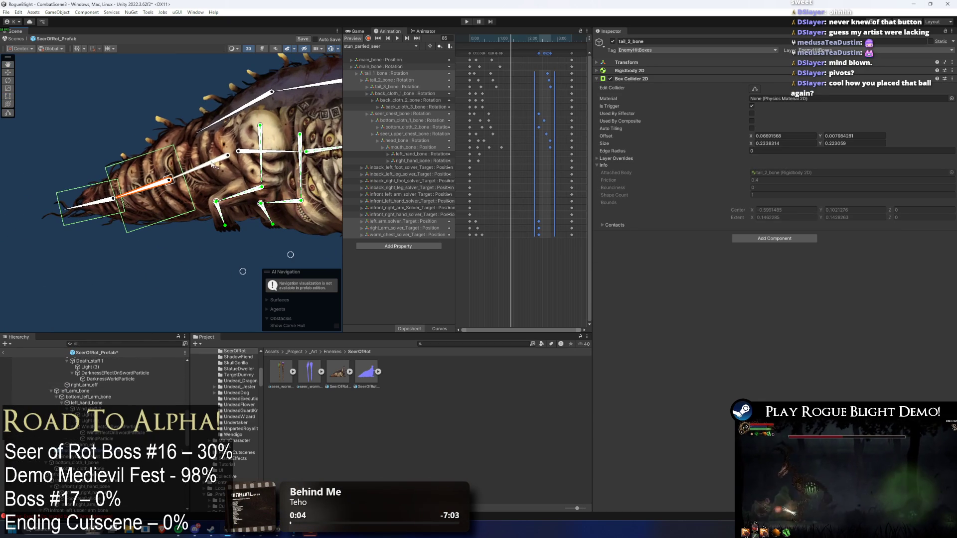
{"action": "left_click", "coordinate": [108, 204]}
{"action": "scroll", "coordinate": [74, 219], "scroll_direction": "up", "scroll_amount": 1}
{"action": "left_click_drag", "start_coordinate": [74, 219], "coordinate": [109, 220]}
{"action": "scroll", "coordinate": [121, 370], "scroll_direction": "down", "scroll_amount": 3}
{"action": "right_click", "coordinate": [65, 442]}
Create an empty object 'eff' under tail_3_bone and place it at the tail tip
{"action": "left_click", "coordinate": [111, 257]}
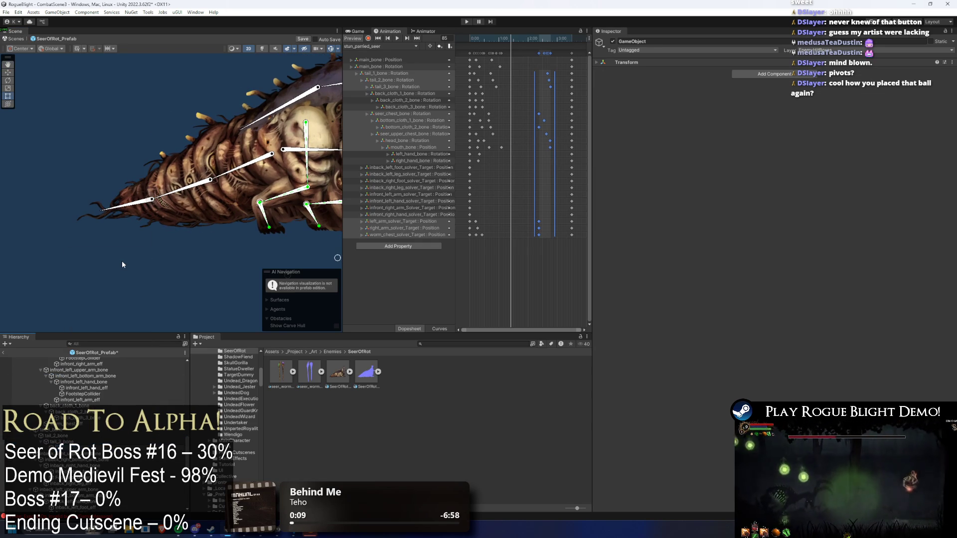
{"action": "type", "text": "eff"}
{"action": "key", "text": "Return"}
{"action": "key", "text": "w"}
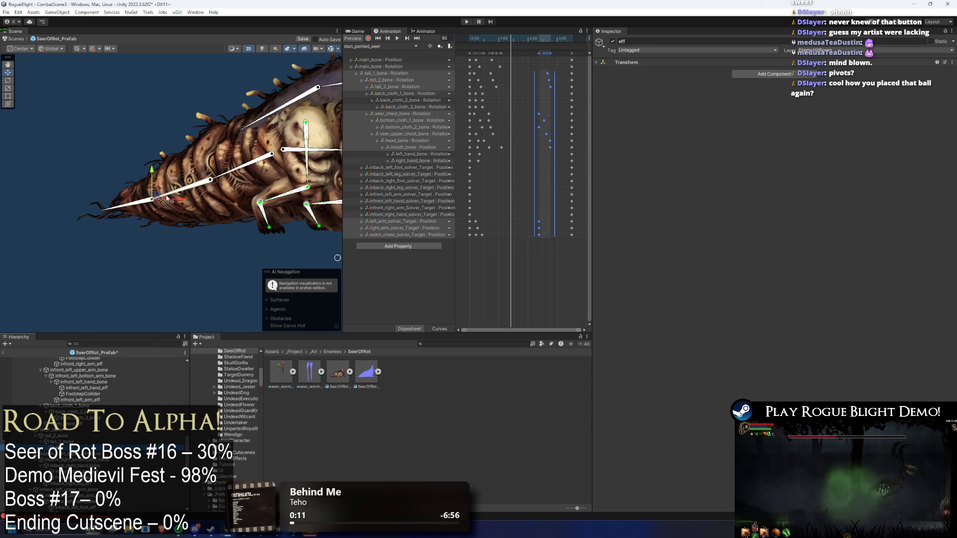
{"action": "left_click_drag", "start_coordinate": [153, 201], "coordinate": [104, 208]}
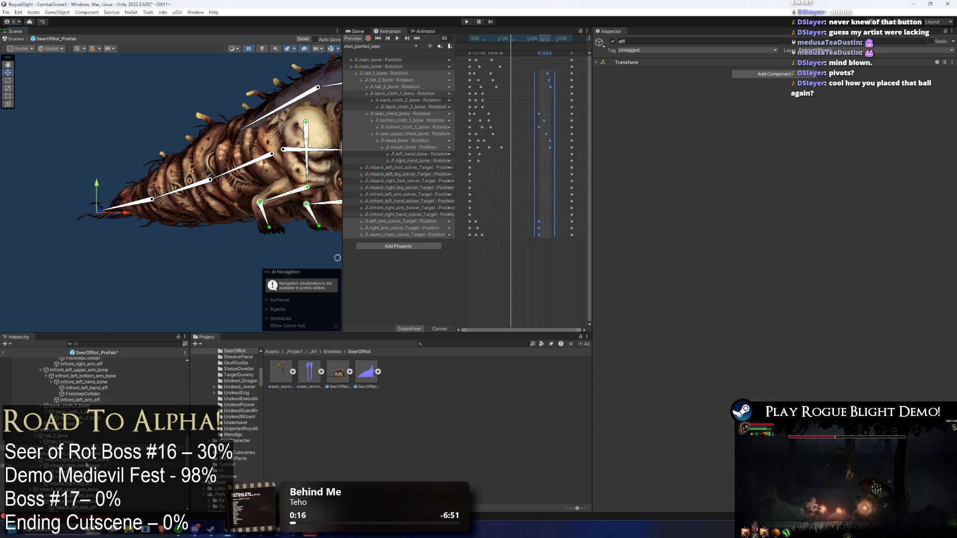
{"action": "left_click", "coordinate": [108, 210]}
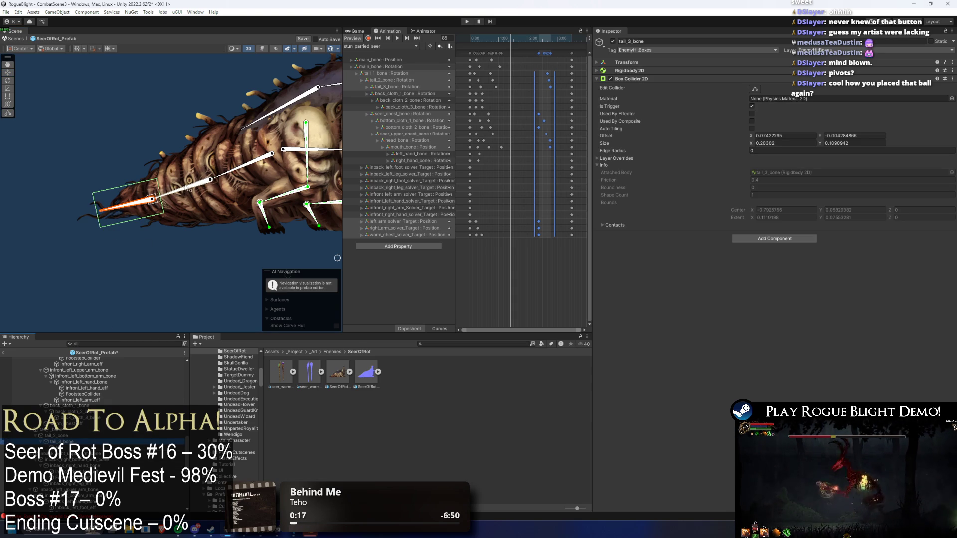
{"action": "left_click", "coordinate": [99, 208]}
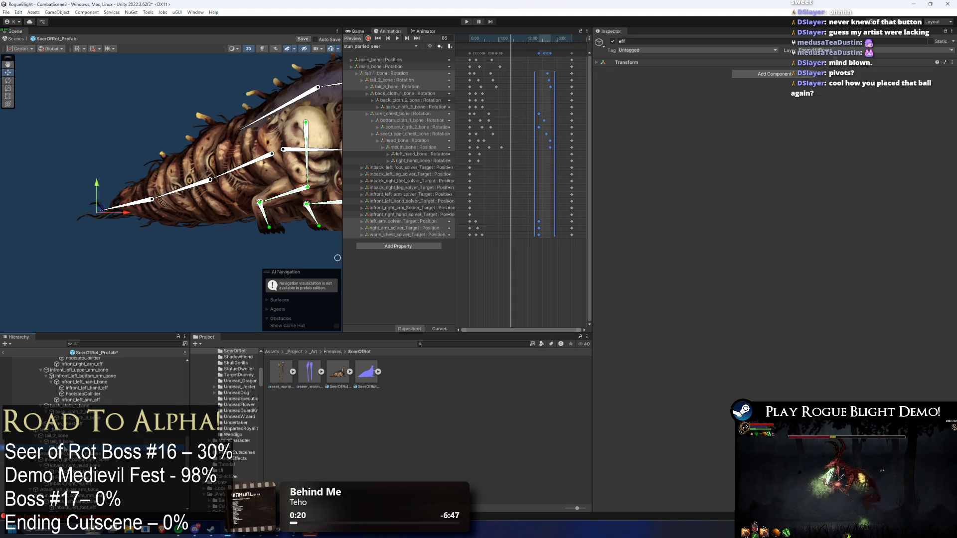
Add an IK Manager 2D to eff with a Chain (CCD) solver using eff as effector
{"action": "left_click", "coordinate": [771, 75]}
{"action": "type", "text": "ikm"}
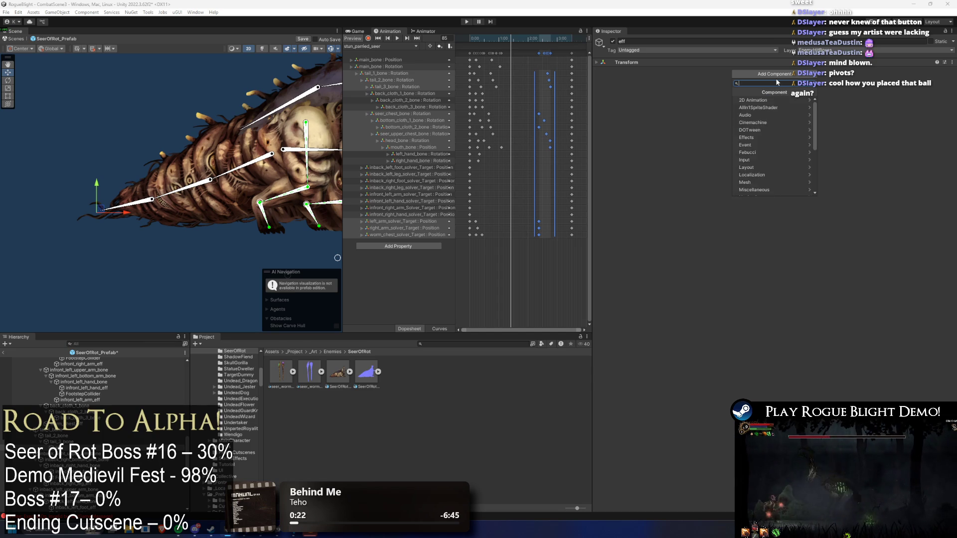
{"action": "key", "text": "Return"}
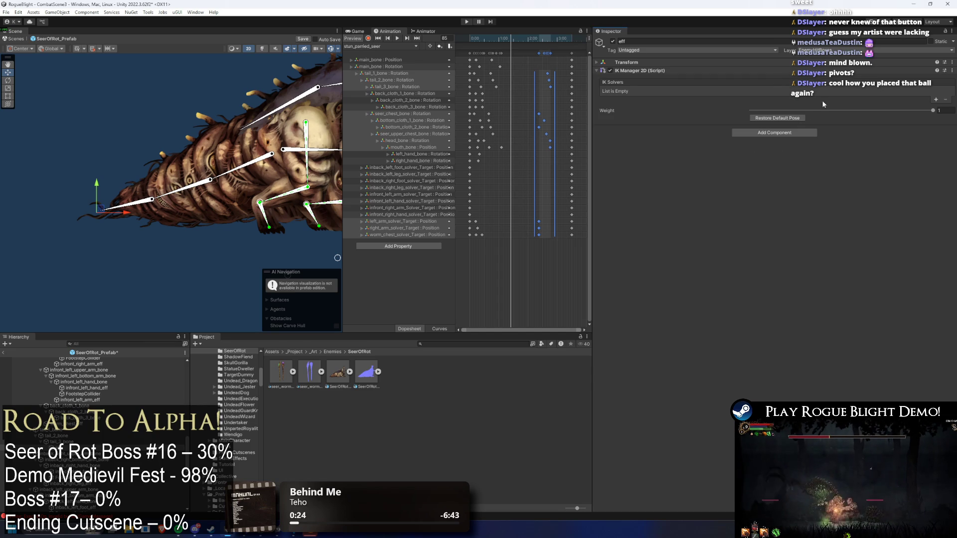
{"action": "left_click", "coordinate": [936, 100]}
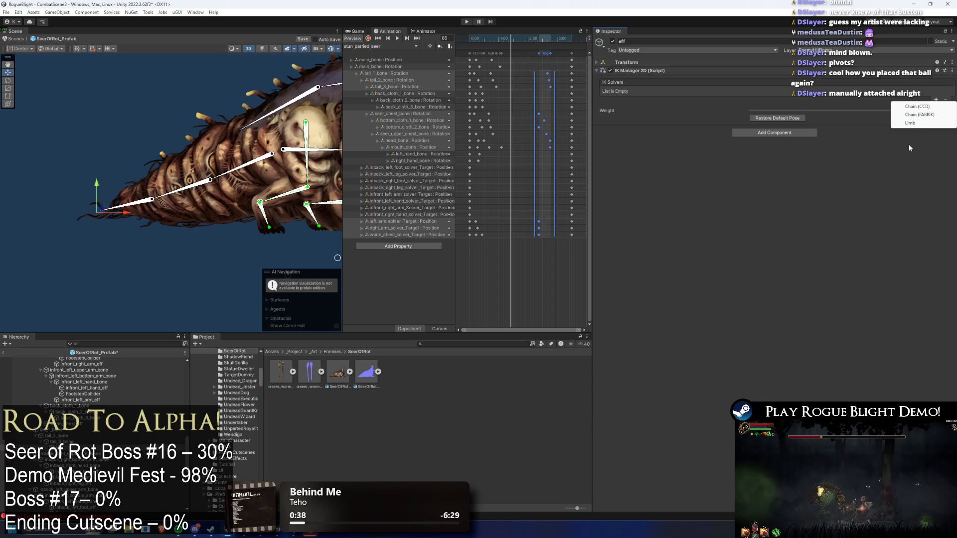
{"action": "left_click", "coordinate": [918, 107]}
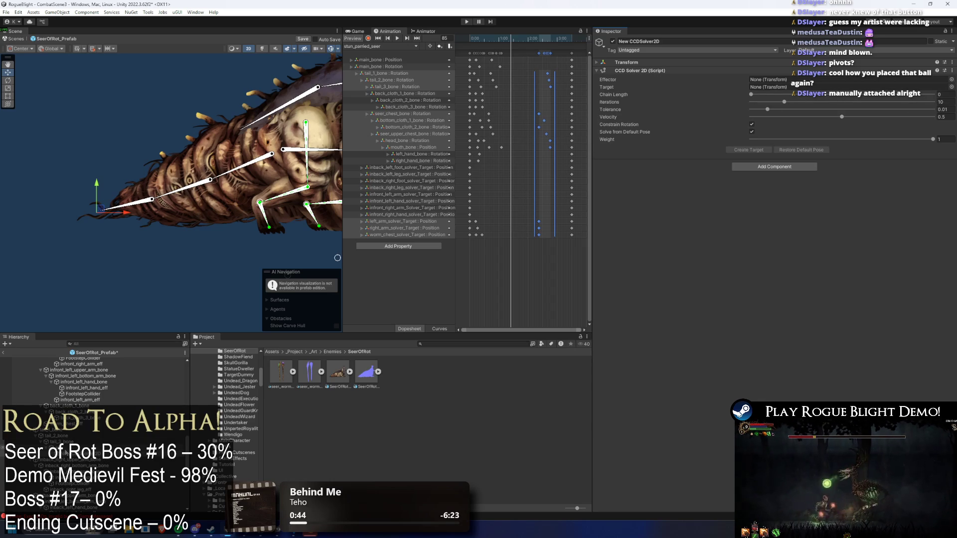
{"action": "left_click_drag", "start_coordinate": [83, 387], "coordinate": [768, 79]}
Raise the CCD solver's chain length to 3 and create its target
{"action": "right_click", "coordinate": [79, 148]}
{"action": "left_click", "coordinate": [30, 447]}
{"action": "scroll", "coordinate": [94, 393], "scroll_direction": "down", "scroll_amount": 10}
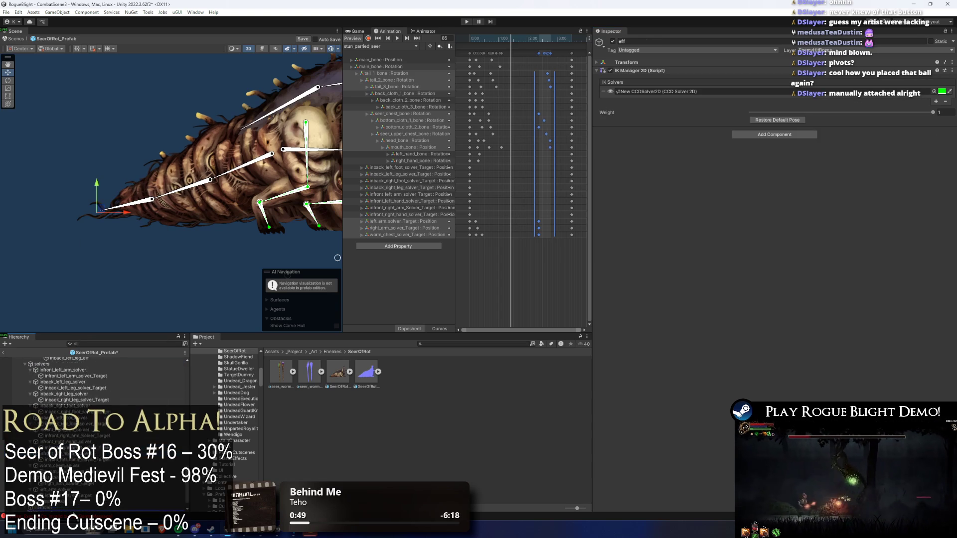
{"action": "scroll", "coordinate": [74, 509], "scroll_direction": "down", "scroll_amount": 1}
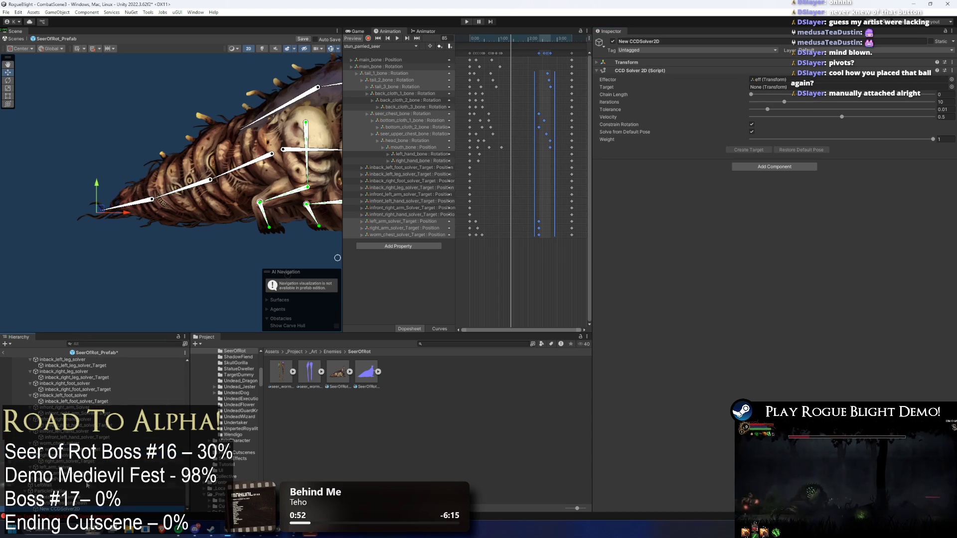
{"action": "double_click", "coordinate": [657, 91]}
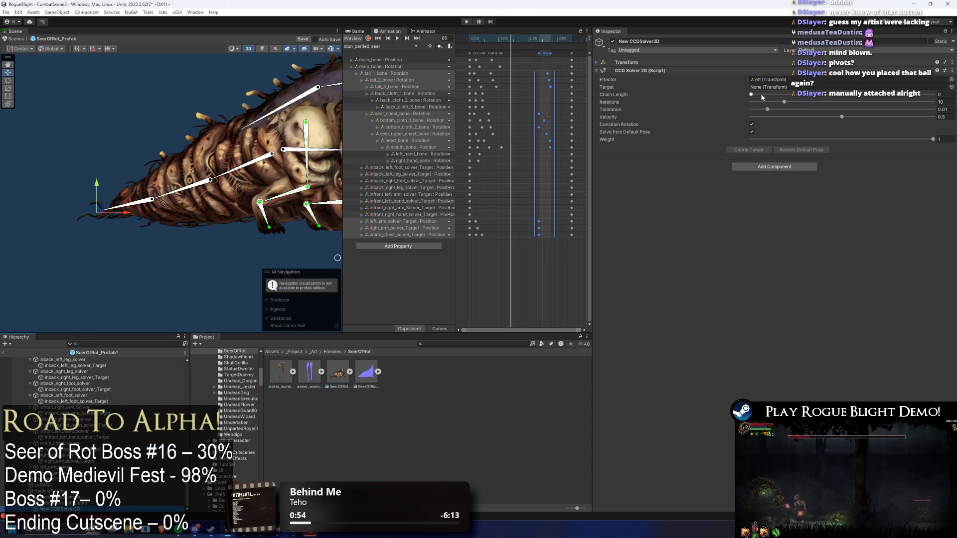
{"action": "left_click_drag", "start_coordinate": [761, 93], "coordinate": [826, 97]}
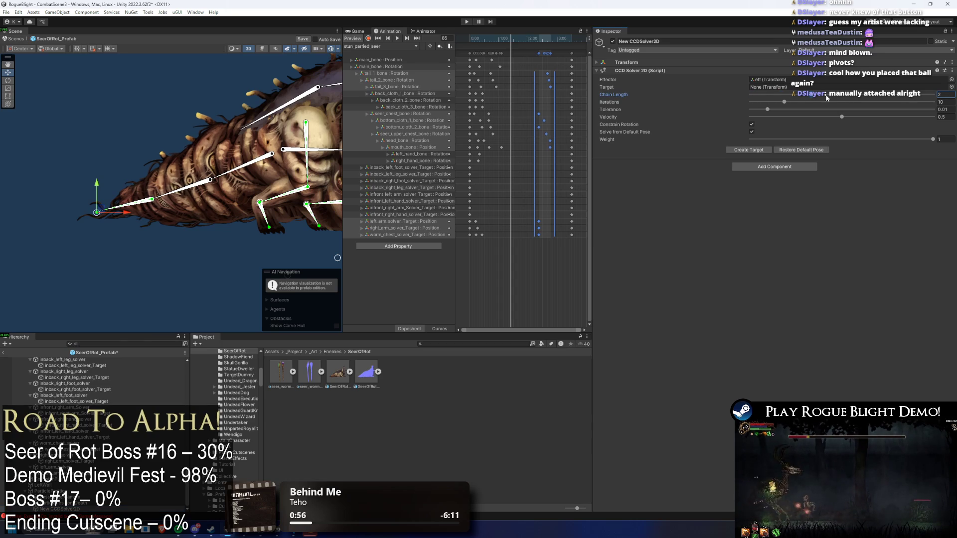
{"action": "left_click", "coordinate": [751, 150]}
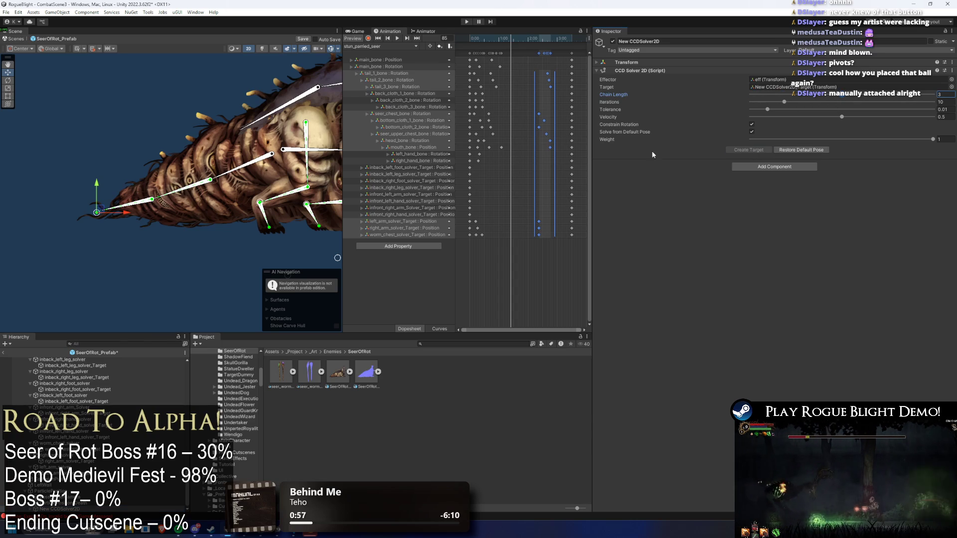
{"action": "left_click", "coordinate": [110, 159]}
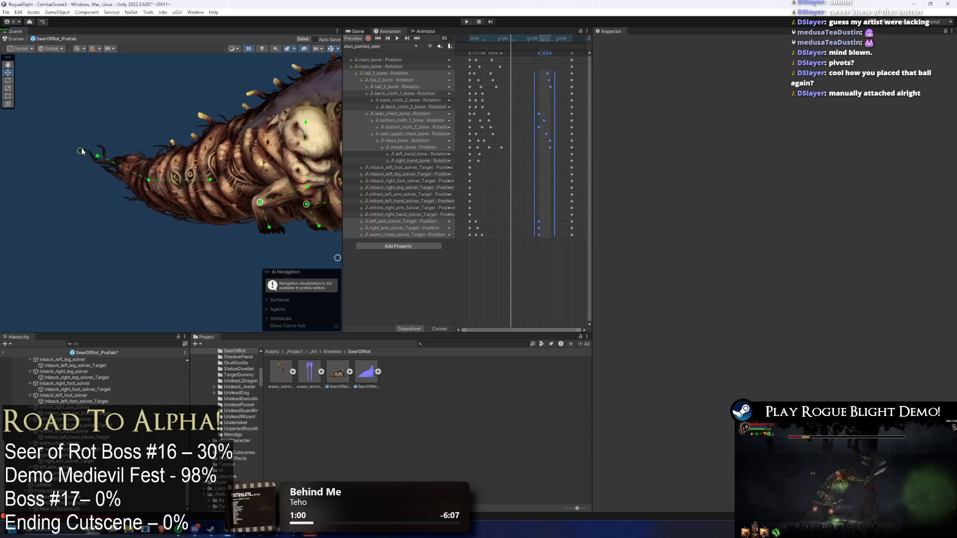
Drag the tail's IK target to swing the tail out to the left of the body
{"action": "mouse_move", "coordinate": [22, 195]}
{"action": "left_mouse_down"}
{"action": "mouse_move", "coordinate": [80, 235]}
{"action": "mouse_move", "coordinate": [59, 92]}
{"action": "mouse_move", "coordinate": [22, 86]}
{"action": "mouse_move", "coordinate": [88, 284]}
{"action": "mouse_move", "coordinate": [74, 99]}
{"action": "mouse_move", "coordinate": [149, 124]}
{"action": "mouse_move", "coordinate": [184, 80]}
{"action": "mouse_move", "coordinate": [178, 135]}
{"action": "left_mouse_up"}
{"action": "left_click", "coordinate": [167, 144]}
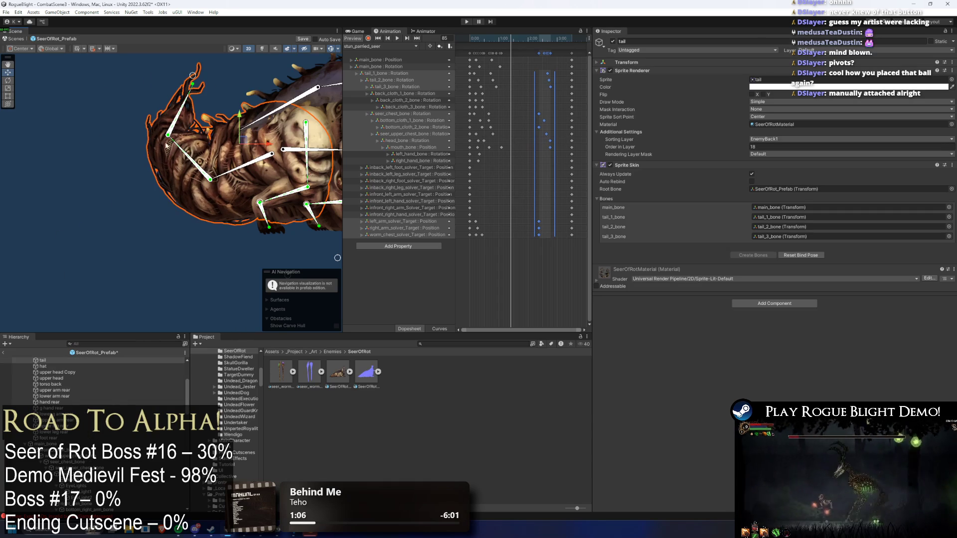
{"action": "mouse_move", "coordinate": [194, 75]}
{"action": "left_mouse_down"}
{"action": "mouse_move", "coordinate": [100, 92]}
{"action": "mouse_move", "coordinate": [93, 107]}
{"action": "left_mouse_up"}
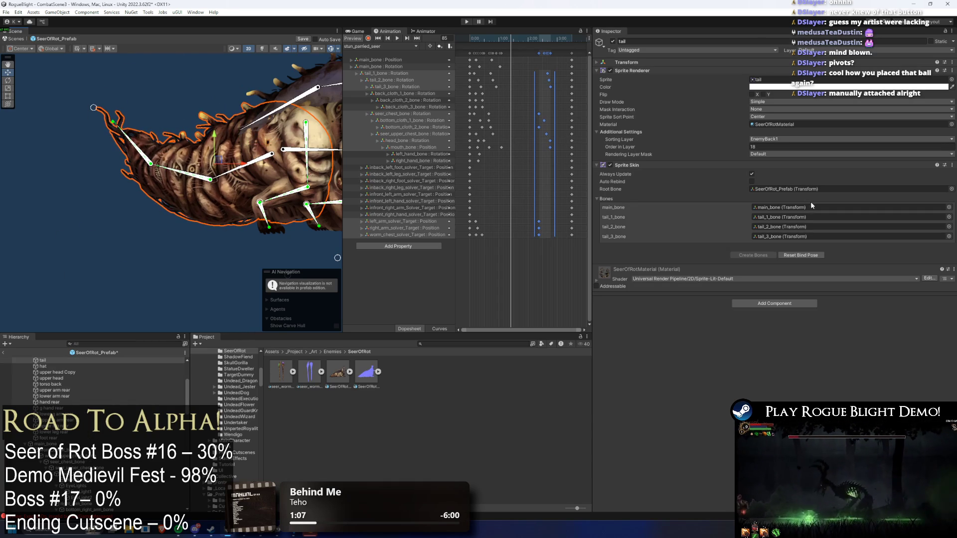
{"action": "scroll", "coordinate": [95, 393], "scroll_direction": "down", "scroll_amount": 10}
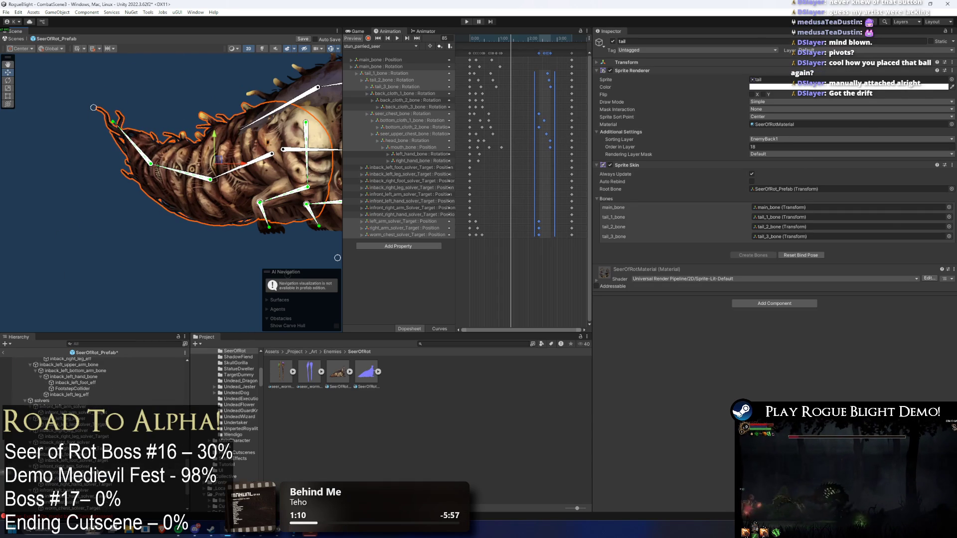
{"action": "scroll", "coordinate": [95, 394], "scroll_direction": "down", "scroll_amount": 3}
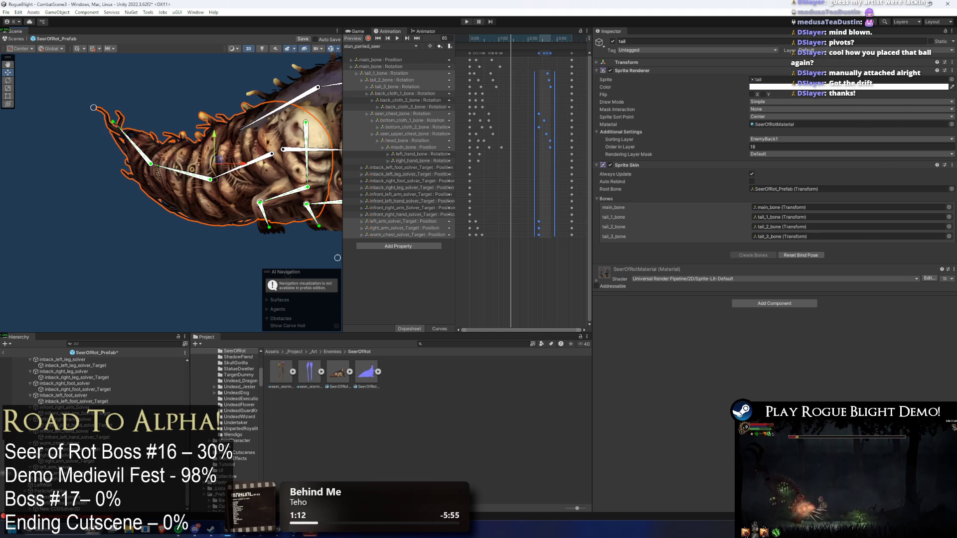
{"action": "left_click", "coordinate": [77, 509]}
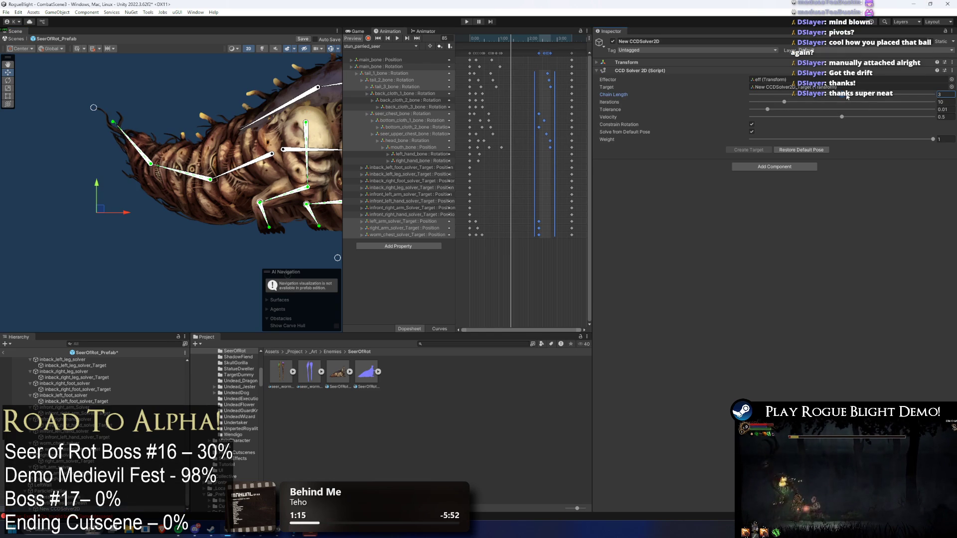
{"action": "left_click", "coordinate": [120, 73]}
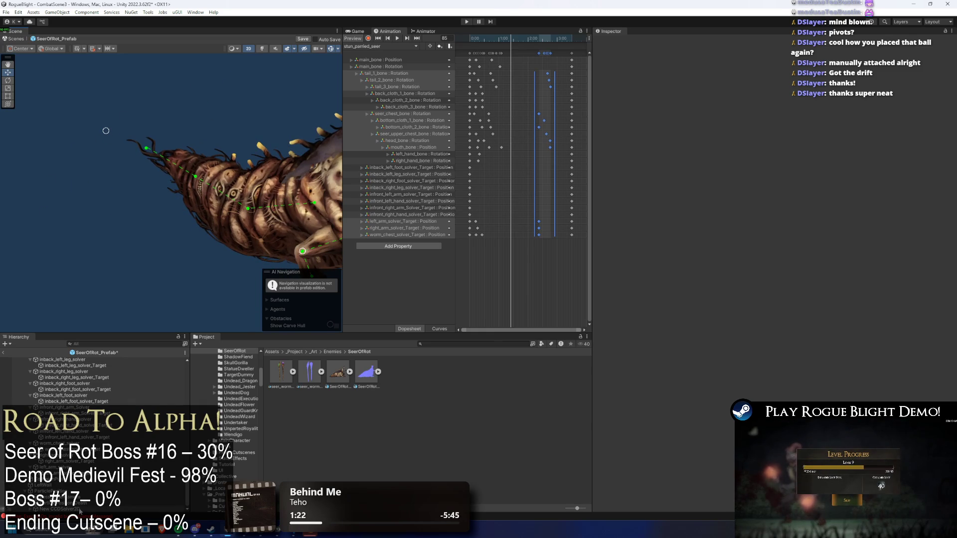
Inspect tail_2_bone, then pan and zoom to centre the whole creature
{"action": "scroll", "coordinate": [127, 402], "scroll_direction": "up", "scroll_amount": 5}
{"action": "scroll", "coordinate": [127, 402], "scroll_direction": "up", "scroll_amount": 5}
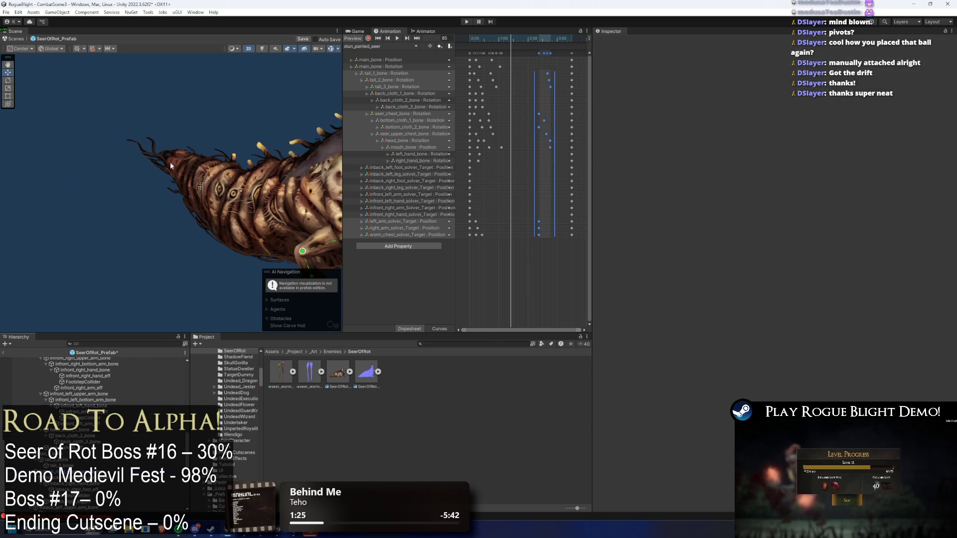
{"action": "left_click", "coordinate": [225, 245]}
{"action": "left_click", "coordinate": [467, 39]}
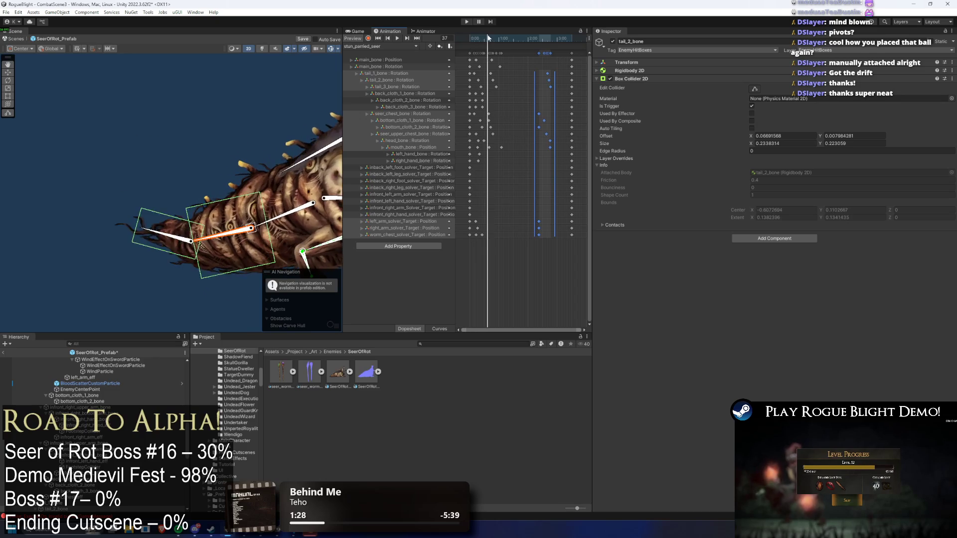
{"action": "left_click", "coordinate": [206, 82]}
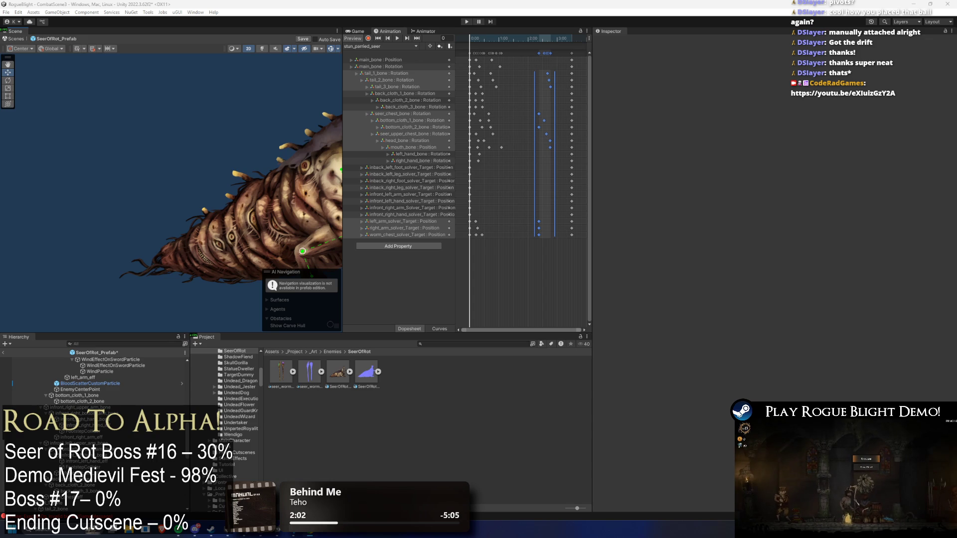
{"action": "left_click_drag", "start_coordinate": [341, 167], "coordinate": [309, 158]}
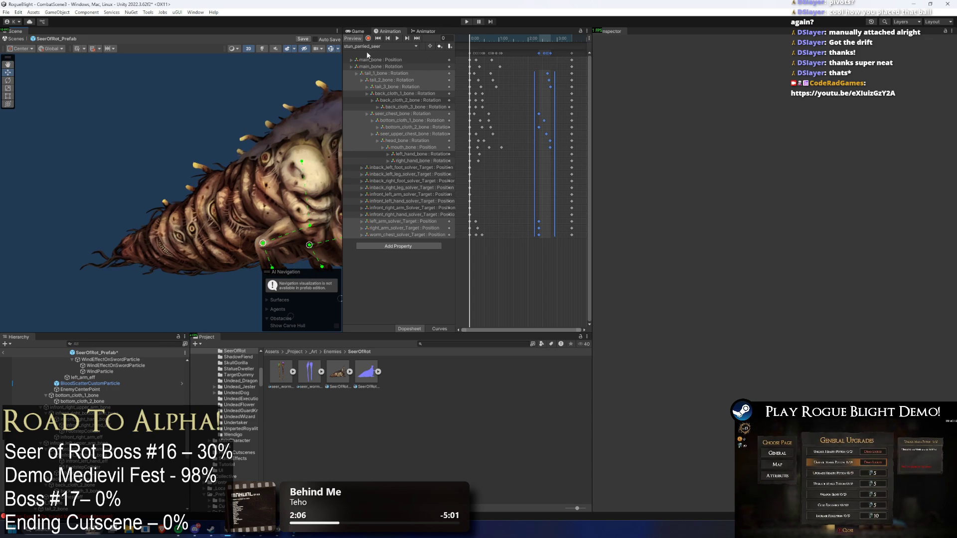
{"action": "left_click_drag", "start_coordinate": [254, 115], "coordinate": [196, 91]}
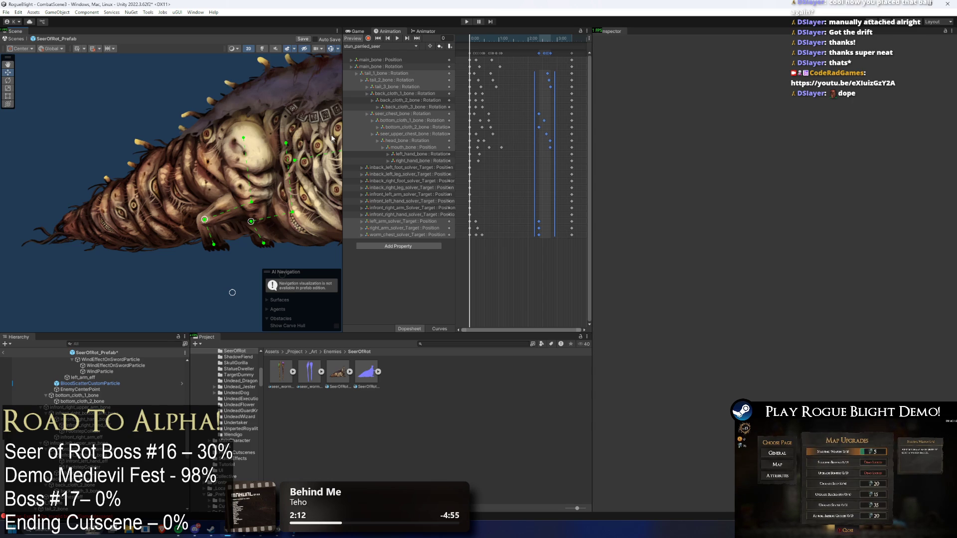
{"action": "scroll", "coordinate": [199, 115], "scroll_direction": "down", "scroll_amount": 5}
{"action": "left_click_drag", "start_coordinate": [179, 145], "coordinate": [163, 153]}
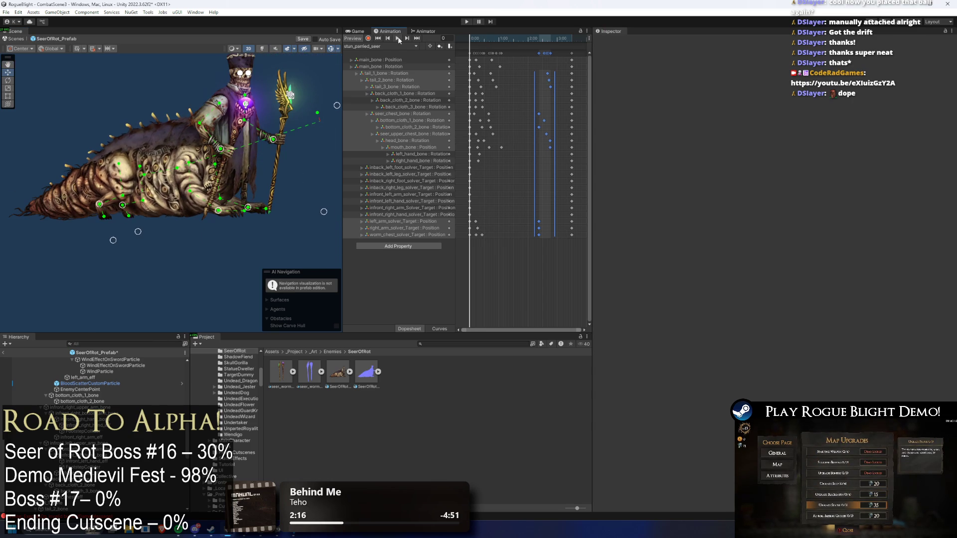
Play the stun_parried_seer clip, enable Record, and scrub to frame 116
{"action": "left_click", "coordinate": [397, 39]}
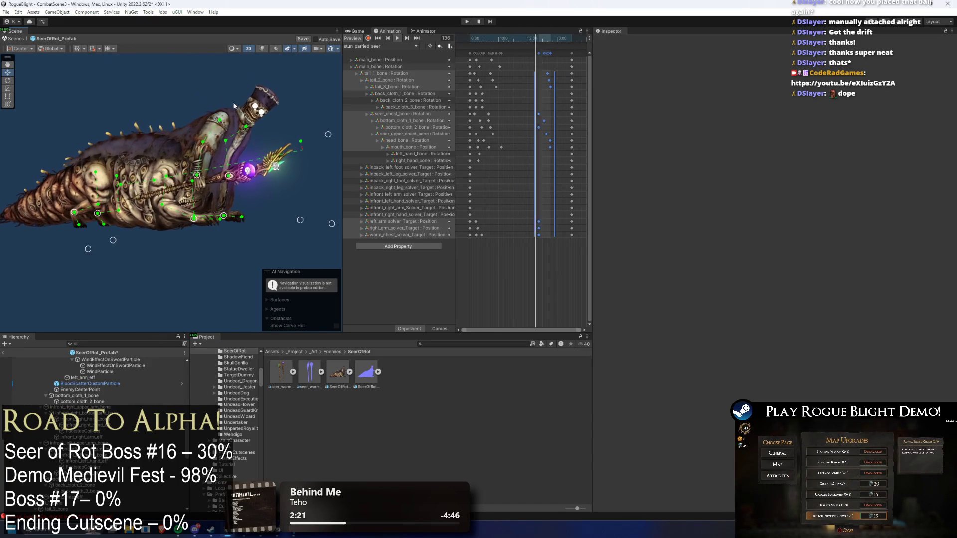
{"action": "mouse_move", "coordinate": [491, 37]}
{"action": "left_mouse_down"}
{"action": "mouse_move", "coordinate": [470, 38]}
{"action": "mouse_move", "coordinate": [514, 38]}
{"action": "left_mouse_up"}
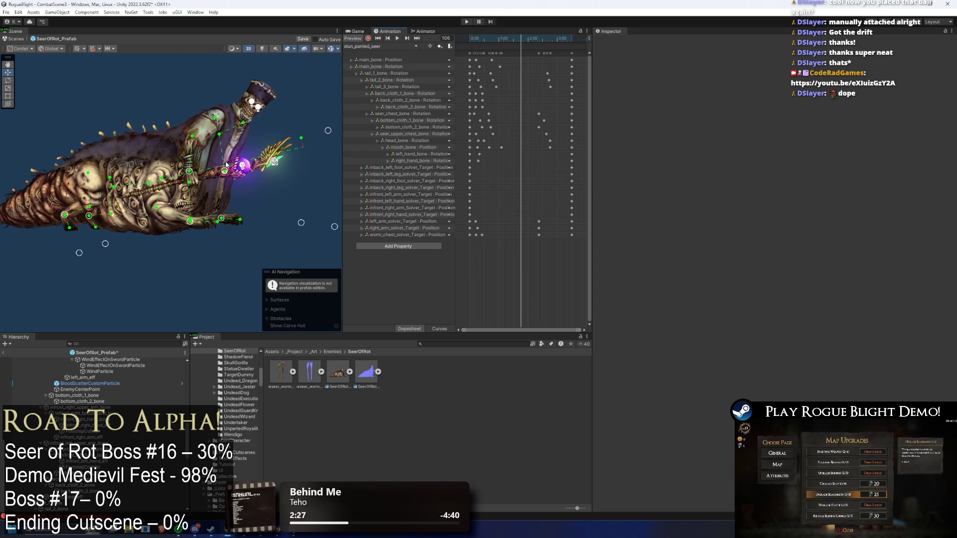
{"action": "left_click", "coordinate": [368, 38]}
{"action": "left_click_drag", "start_coordinate": [479, 39], "coordinate": [527, 38]}
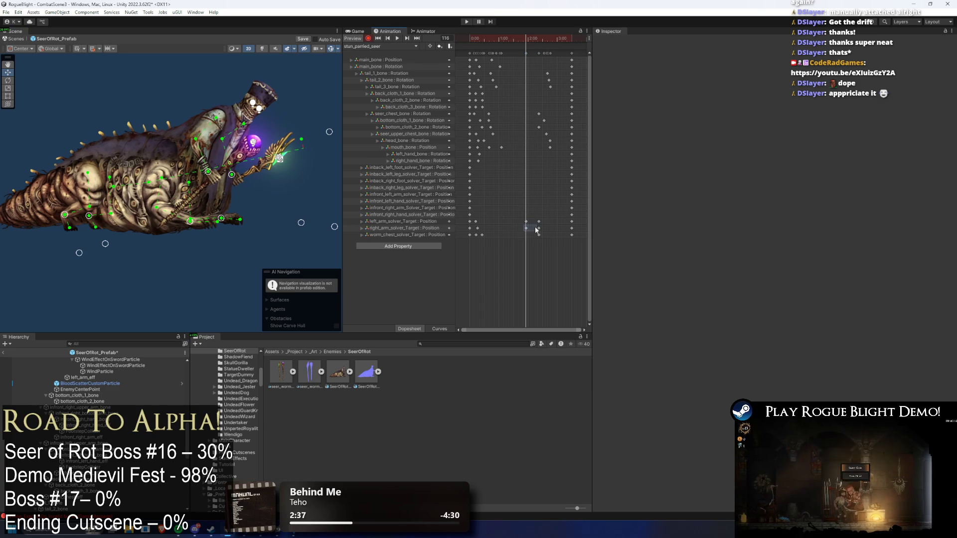
Trial-move the arm-solver keys, undo it, and loop playback stopping at frame 71
{"action": "left_click_drag", "start_coordinate": [525, 232], "coordinate": [538, 230]}
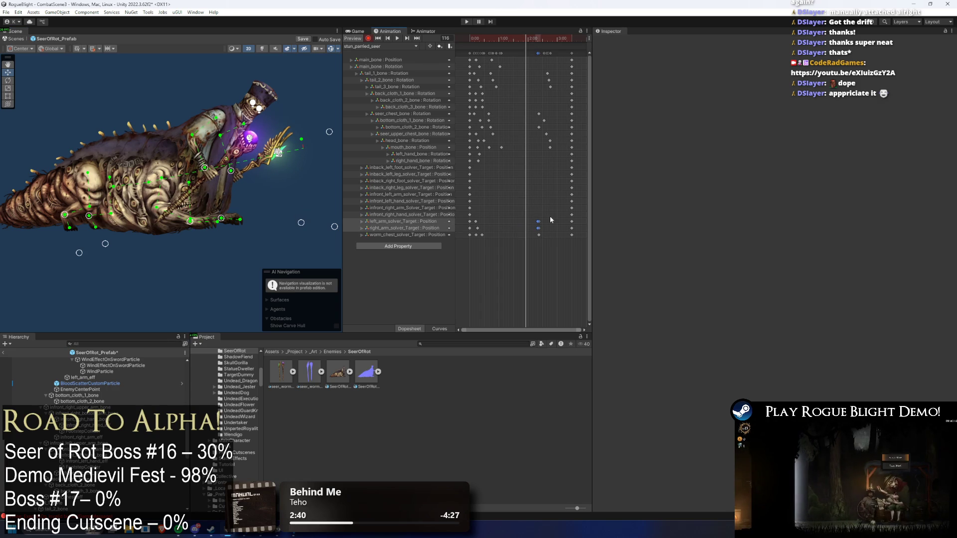
{"action": "key", "text": "ctrl+z"}
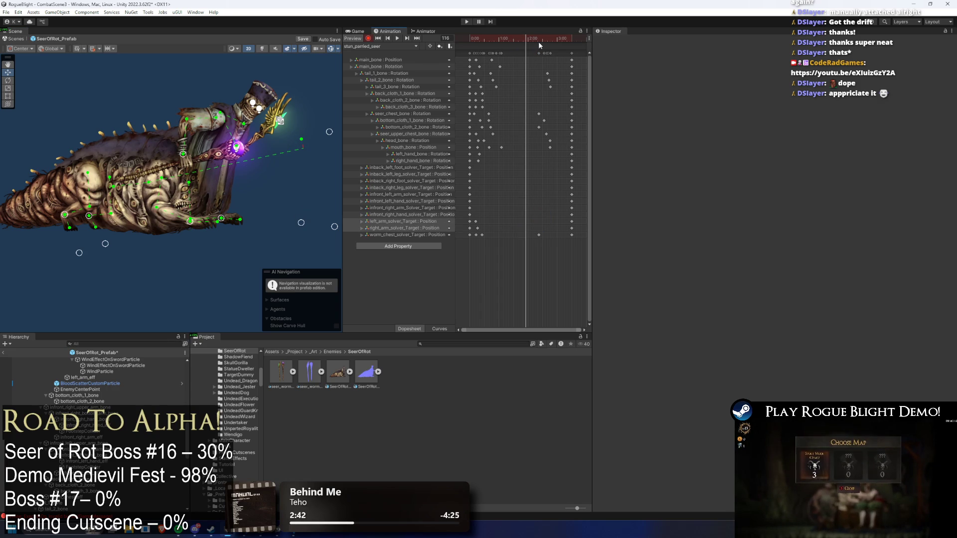
{"action": "left_click", "coordinate": [534, 42]}
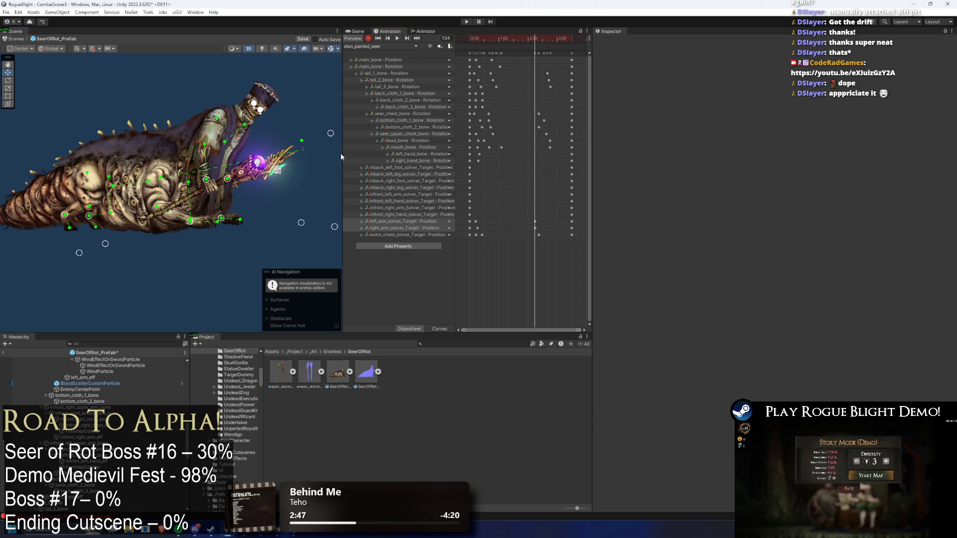
{"action": "left_click_drag", "start_coordinate": [482, 39], "coordinate": [537, 42]}
{"action": "key", "text": "space"}
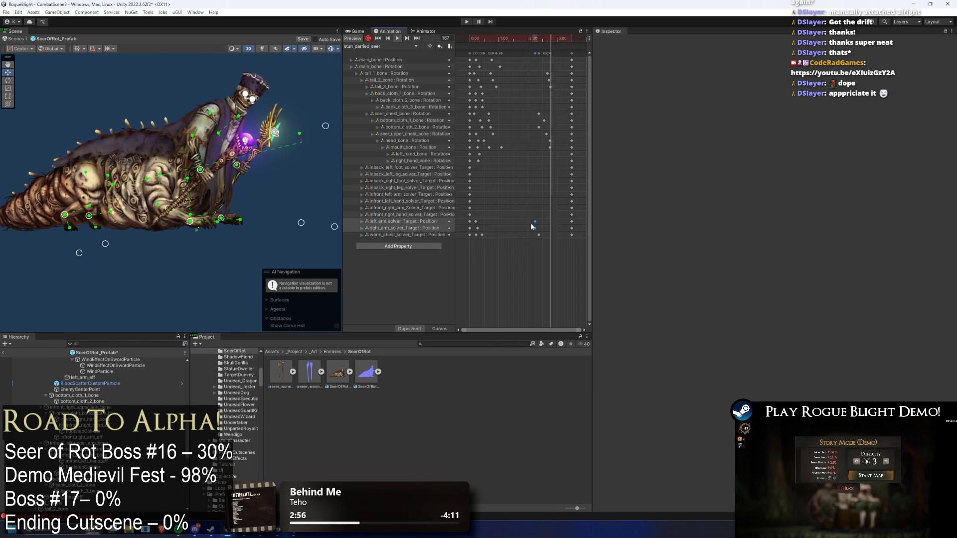
{"action": "left_click_drag", "start_coordinate": [493, 38], "coordinate": [504, 38]}
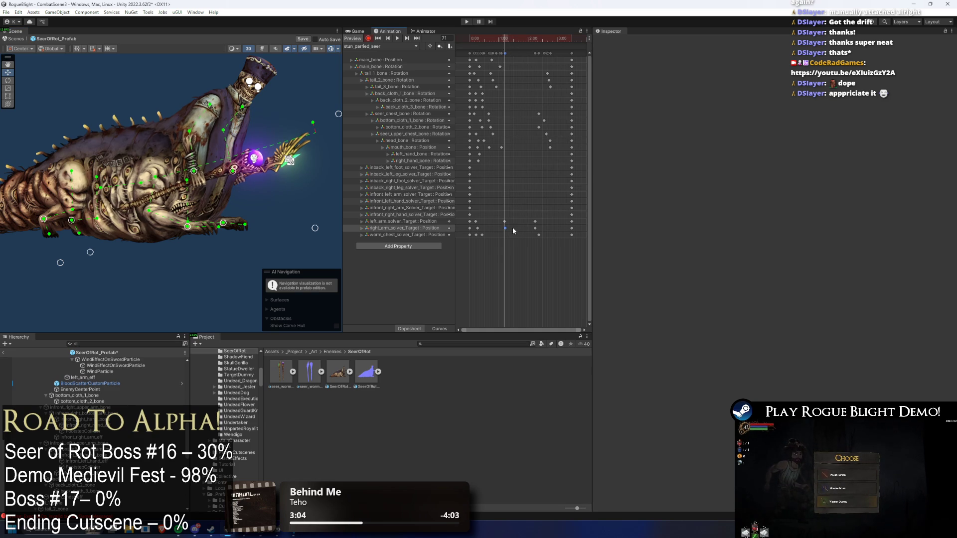
Select the left_arm and right_arm solver Target keys and drag them along the Dopesheet to new frames
{"action": "left_click_drag", "start_coordinate": [535, 228], "coordinate": [538, 233]}
{"action": "key", "text": "space"}
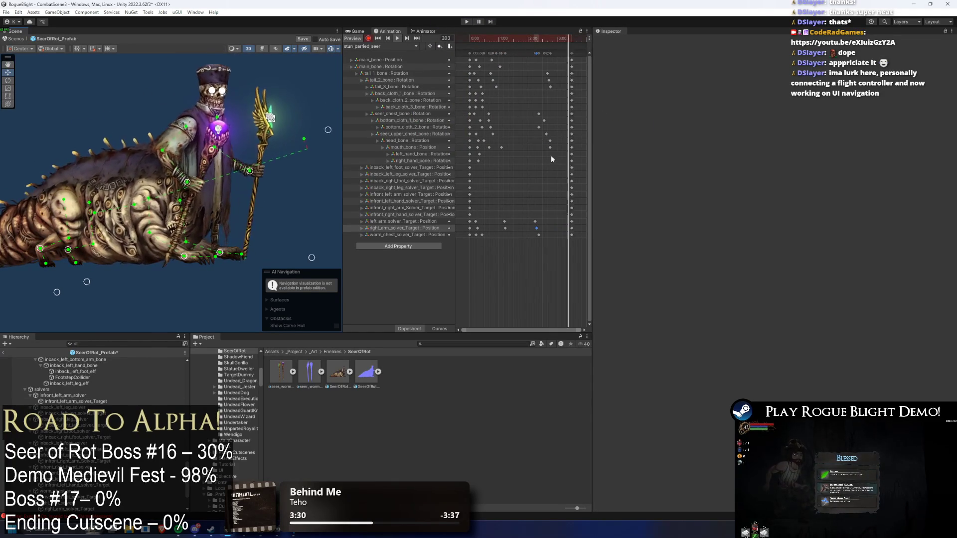
{"action": "left_click_drag", "start_coordinate": [548, 218], "coordinate": [529, 231]}
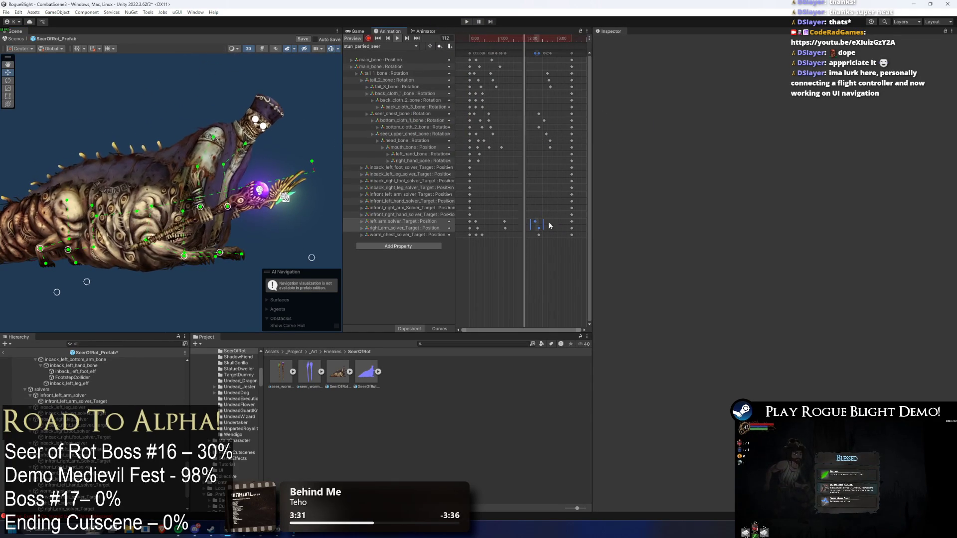
{"action": "left_click_drag", "start_coordinate": [537, 223], "coordinate": [548, 226]}
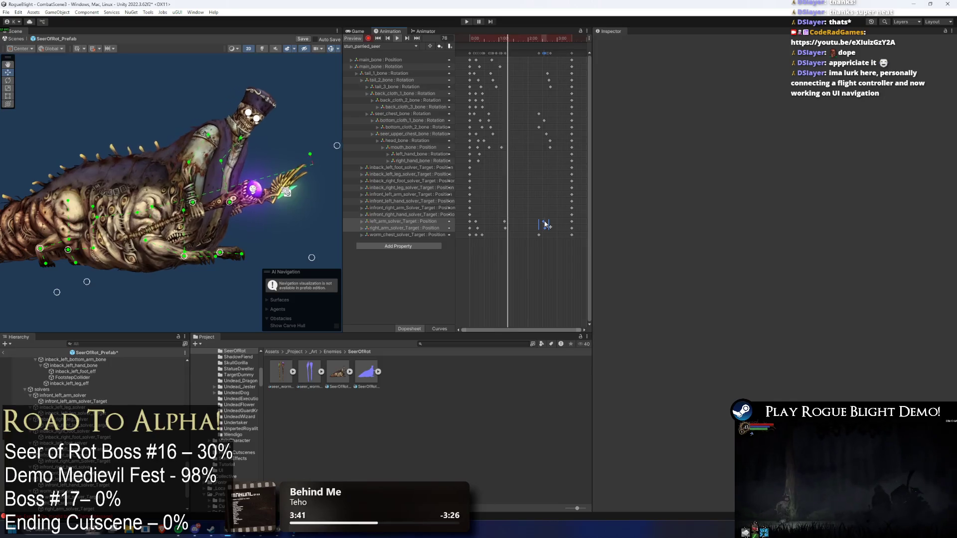
{"action": "left_click_drag", "start_coordinate": [547, 226], "coordinate": [543, 227]}
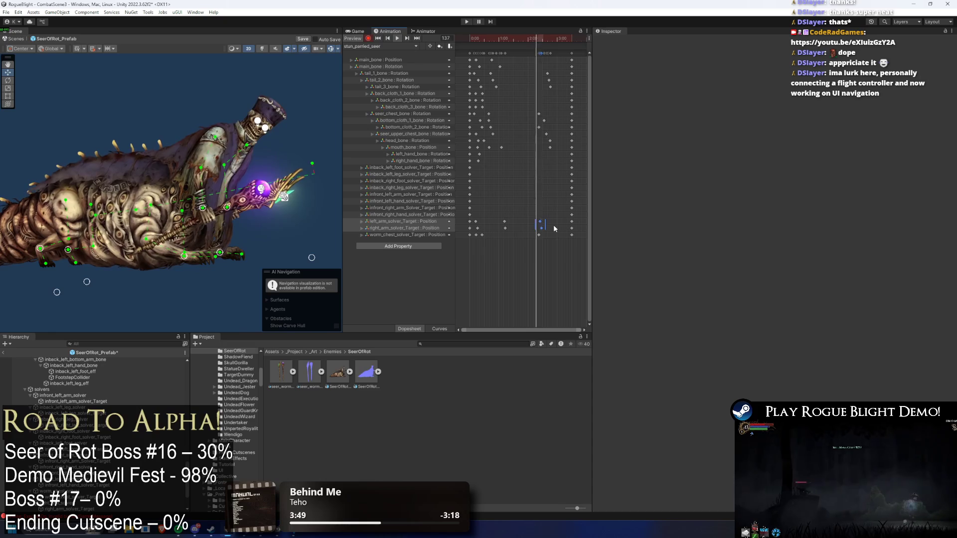
{"action": "left_click_drag", "start_coordinate": [548, 225], "coordinate": [499, 230]}
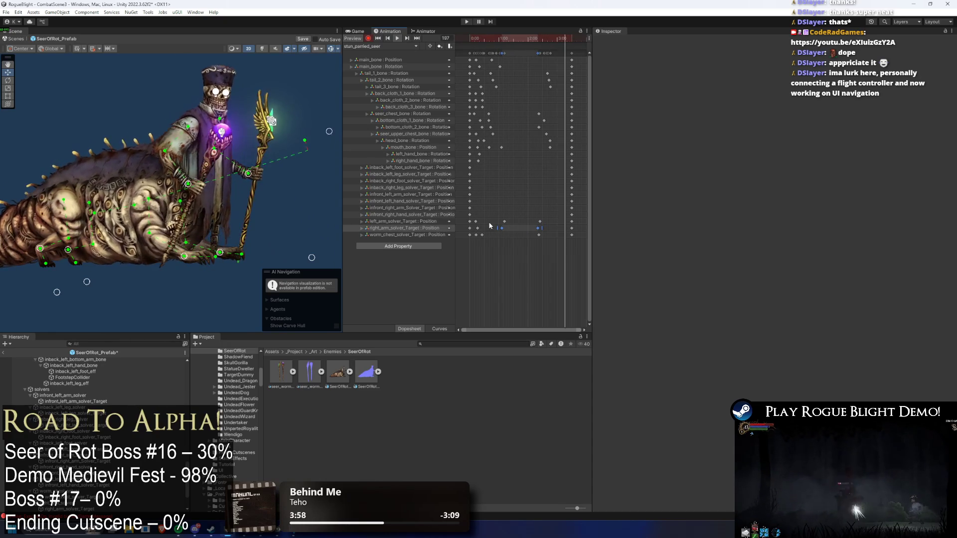
{"action": "left_click_drag", "start_coordinate": [538, 217], "coordinate": [543, 229]}
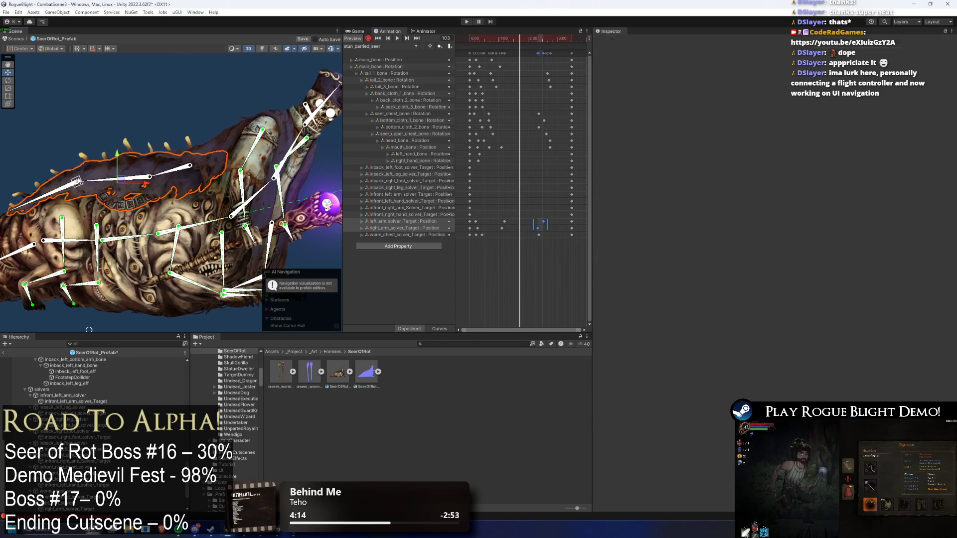
Select back_cloth_2_bone, scrub between frames 204 and 158, and replay the clip from the start
{"action": "left_click", "coordinate": [98, 182]}
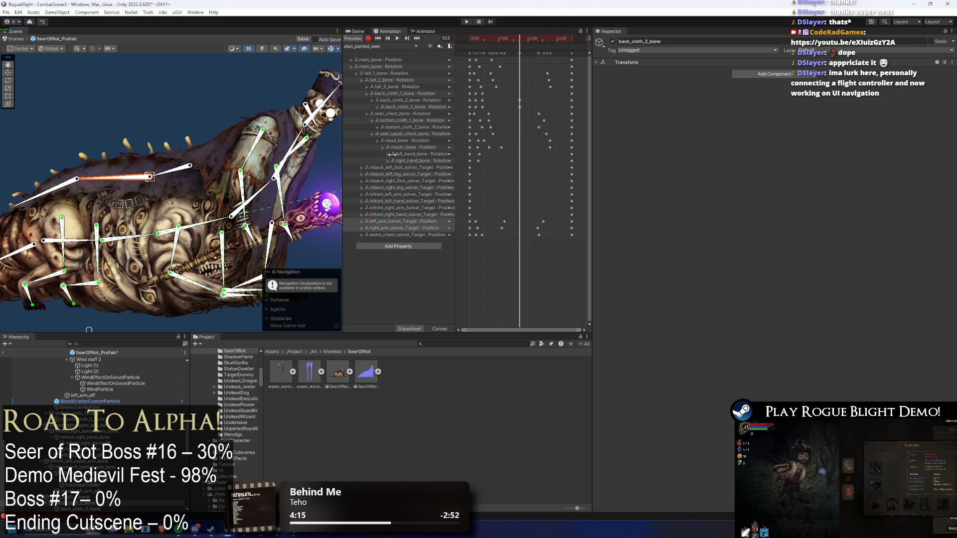
{"action": "left_click_drag", "start_coordinate": [540, 39], "coordinate": [569, 39]}
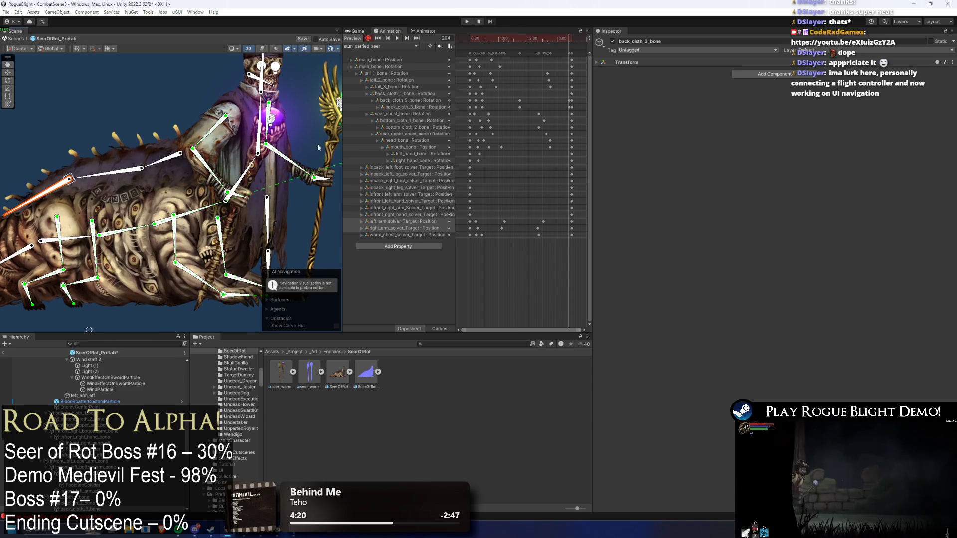
{"action": "left_click_drag", "start_coordinate": [539, 38], "coordinate": [546, 34]}
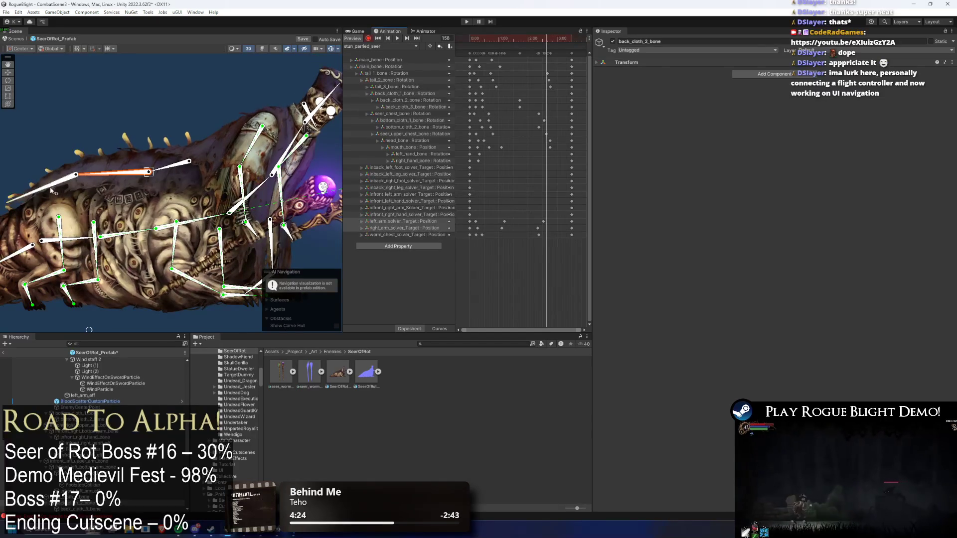
{"action": "left_click", "coordinate": [87, 181]}
{"action": "left_click", "coordinate": [102, 178]}
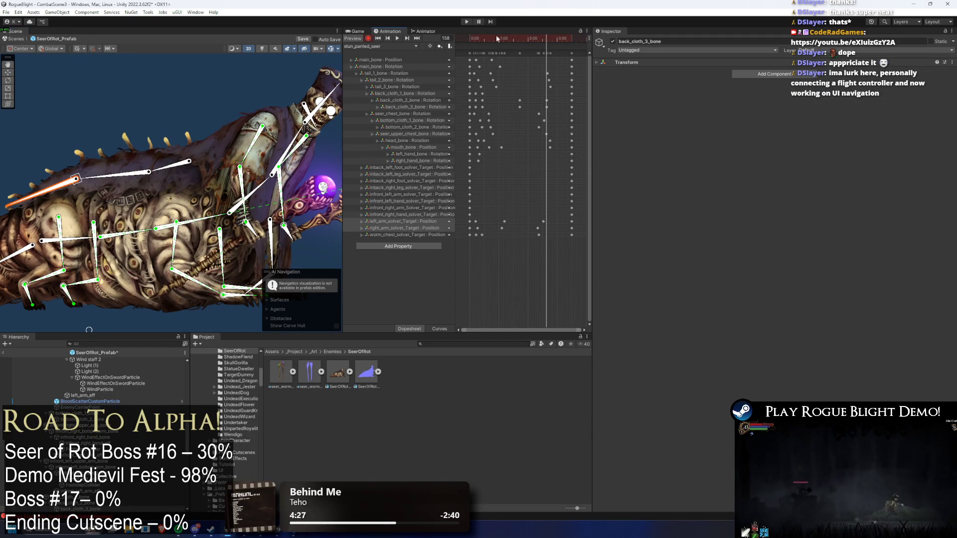
{"action": "left_click", "coordinate": [471, 37]}
{"action": "key", "text": "space"}
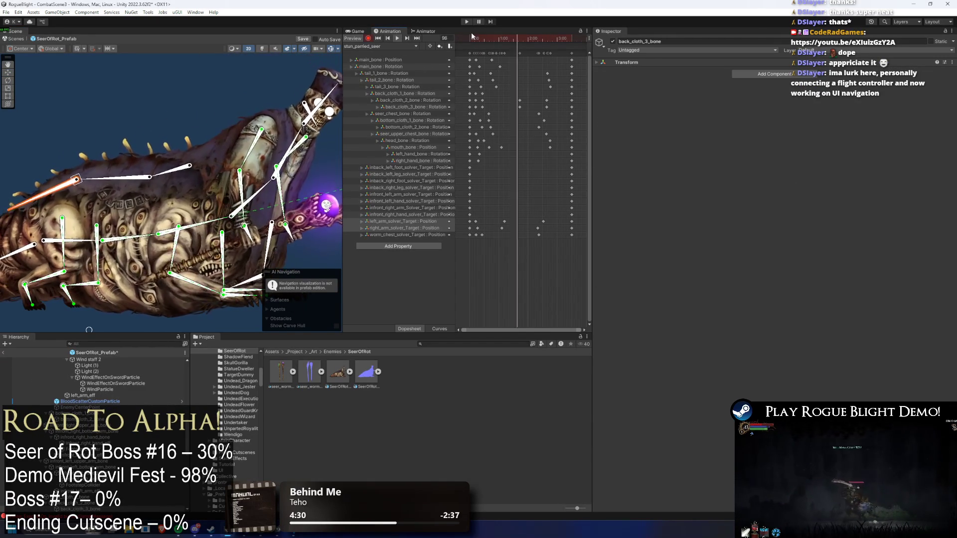
{"action": "left_click_drag", "start_coordinate": [471, 34], "coordinate": [499, 39]}
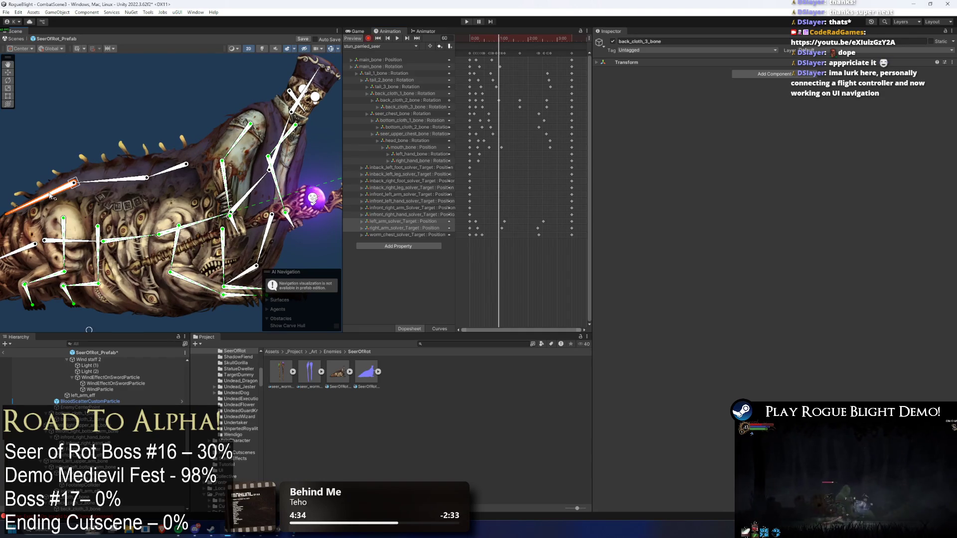
{"action": "key", "text": "space"}
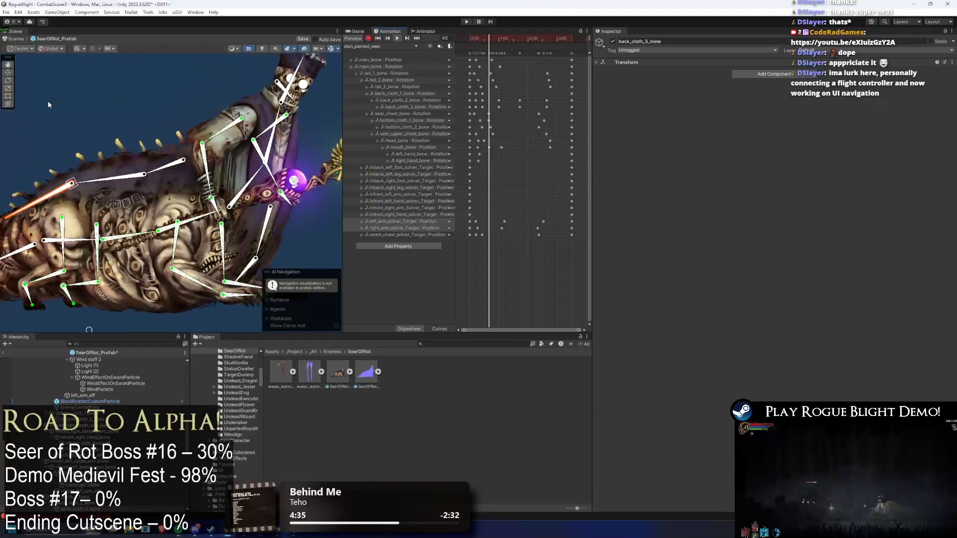
{"action": "left_click", "coordinate": [116, 113]}
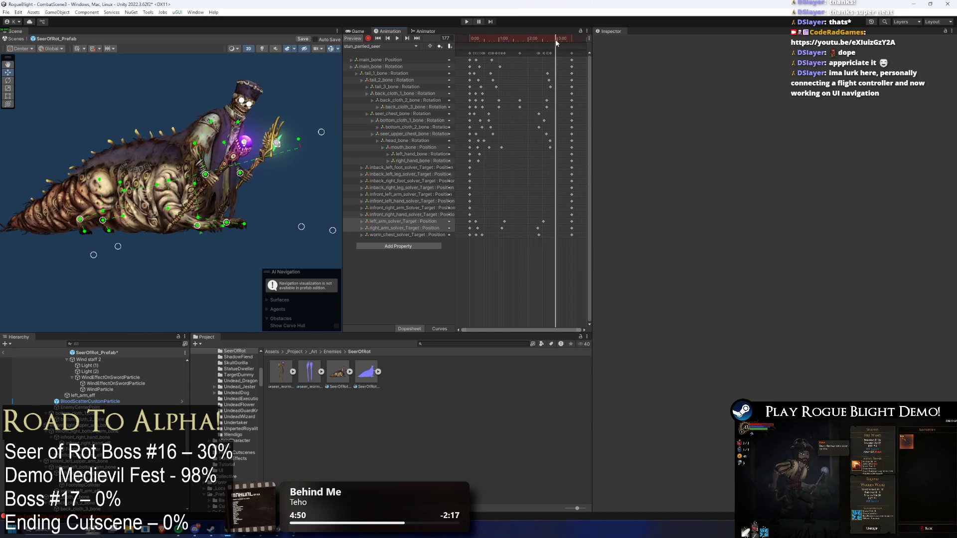
Select tail_2_bone and its tail keyframes near 2:40, then open the Seer's clip list
{"action": "left_click", "coordinate": [56, 217]}
{"action": "scroll", "coordinate": [56, 218], "scroll_direction": "up", "scroll_amount": 5}
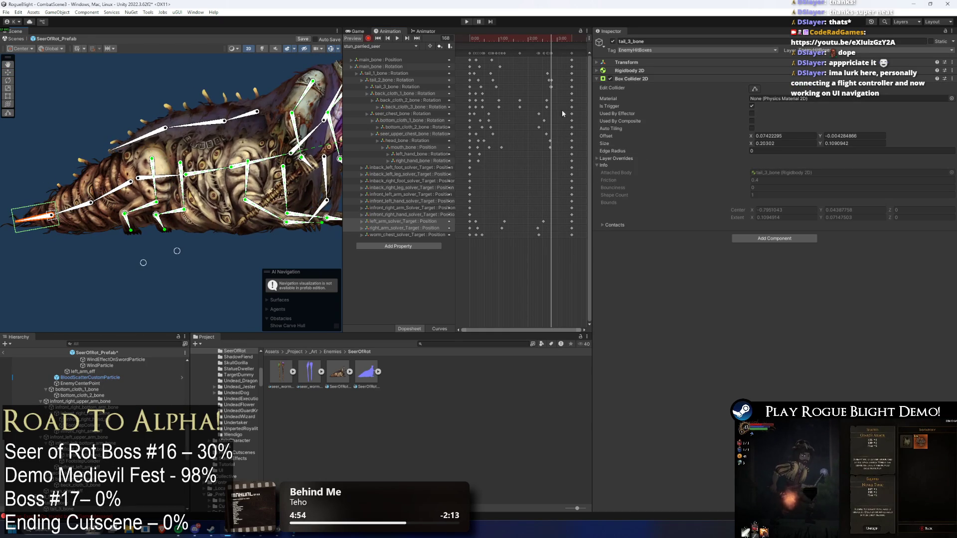
{"action": "left_click_drag", "start_coordinate": [557, 77], "coordinate": [545, 86]}
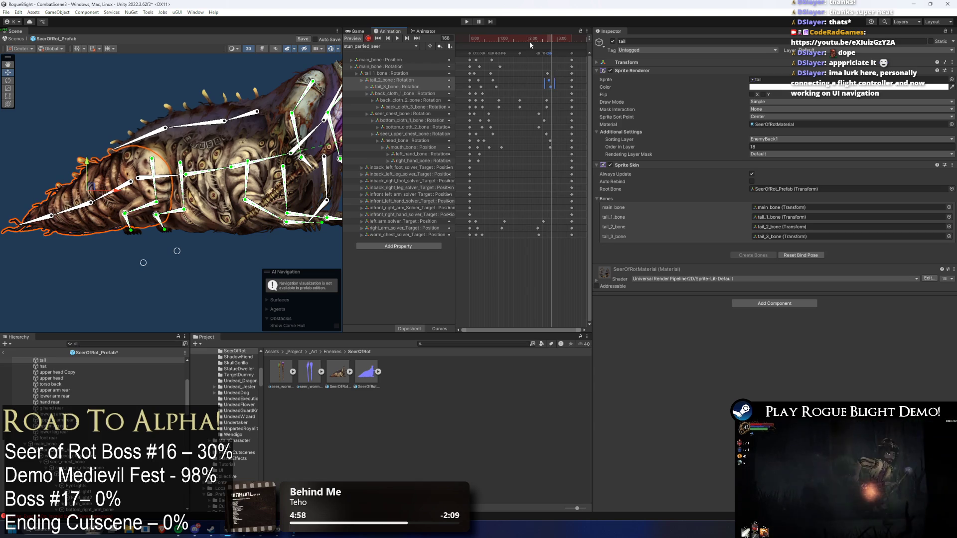
{"action": "left_click", "coordinate": [114, 67]}
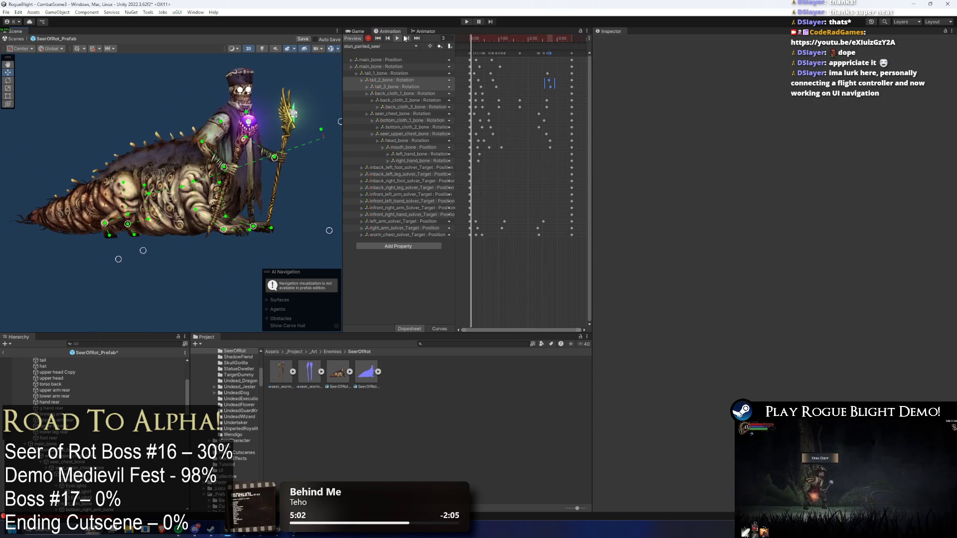
{"action": "left_click", "coordinate": [378, 47]}
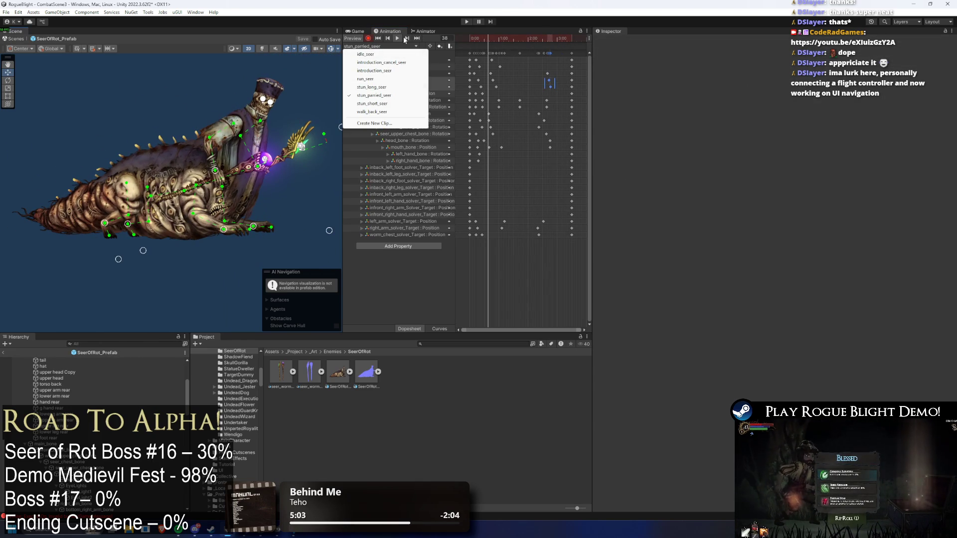
In the Animator, select the Stuns state machine, then enter play mode to test the boss
{"action": "left_click", "coordinate": [424, 31]}
{"action": "left_click", "coordinate": [529, 216]}
{"action": "left_click", "coordinate": [459, 64]}
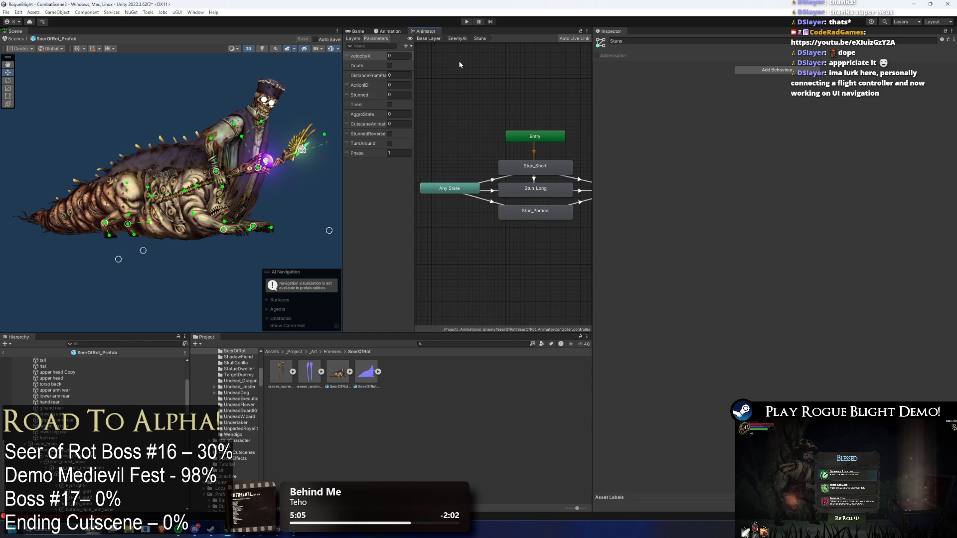
{"action": "left_click", "coordinate": [467, 22]}
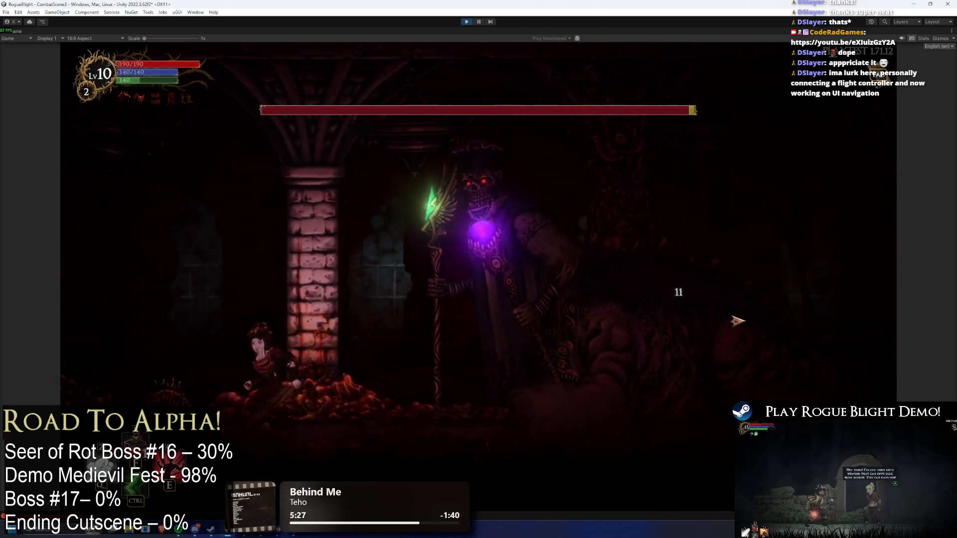
Press the F1 cheat four times to stun the Seer, then pause the game
{"action": "key", "text": "F1"}
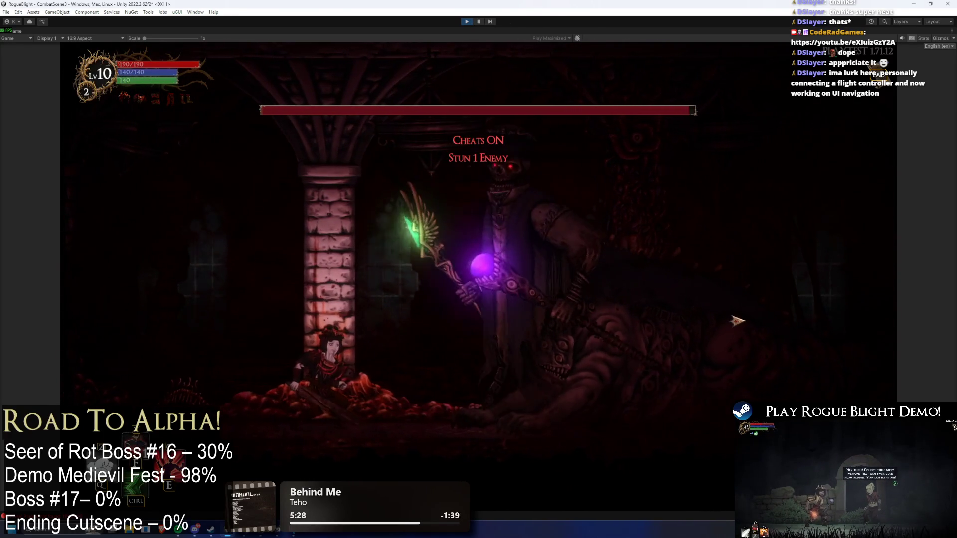
{"action": "key", "text": "F1"}
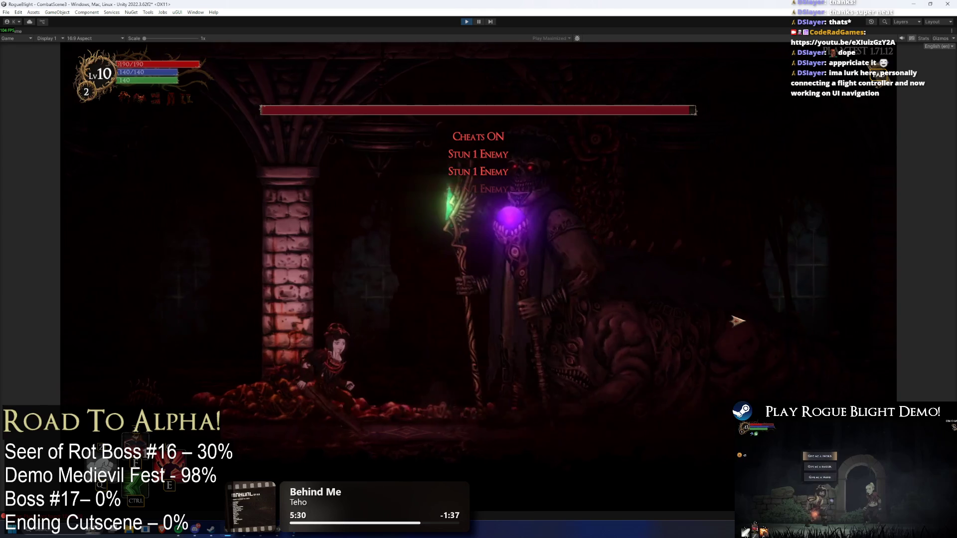
{"action": "key", "text": "F1"}
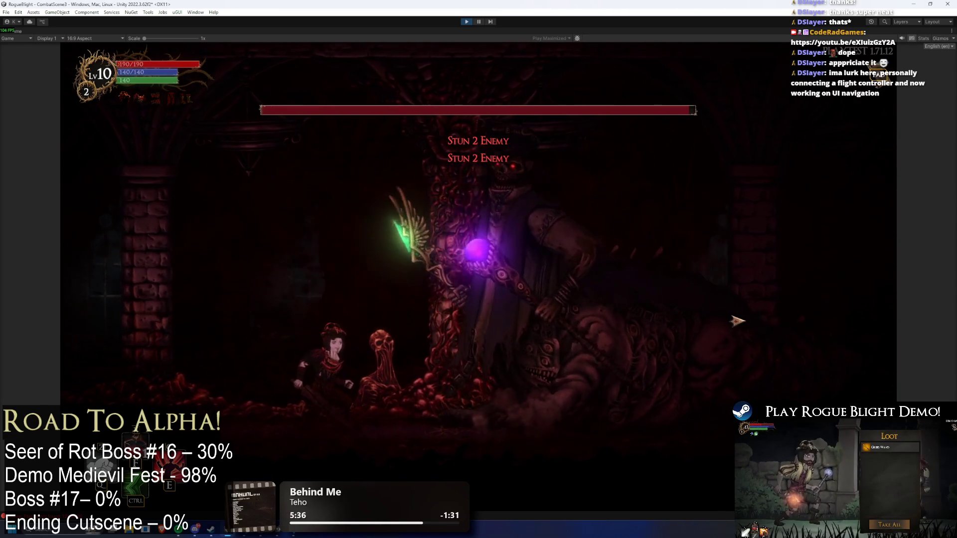
{"action": "key", "text": "F1"}
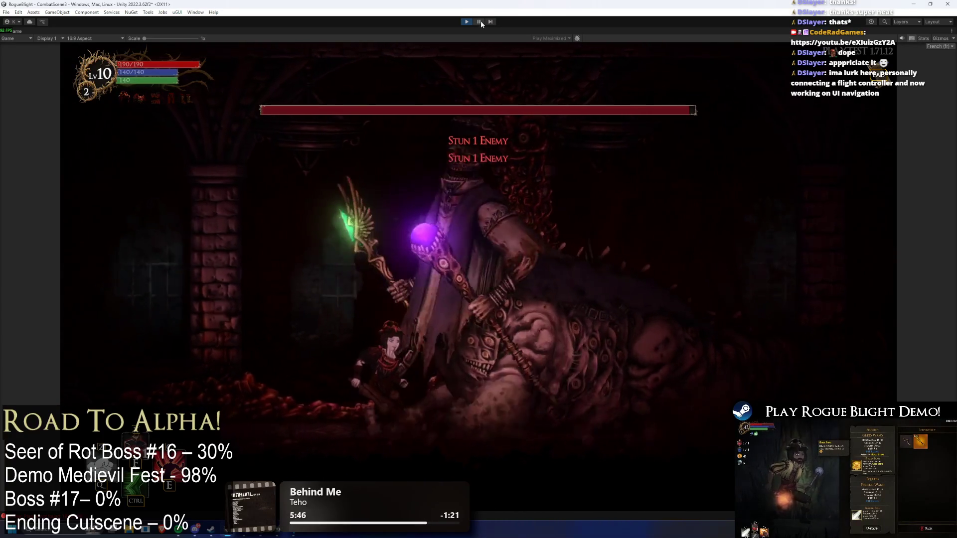
{"action": "left_click", "coordinate": [479, 21]}
{"action": "left_click", "coordinate": [479, 22]}
{"action": "left_click", "coordinate": [479, 21]}
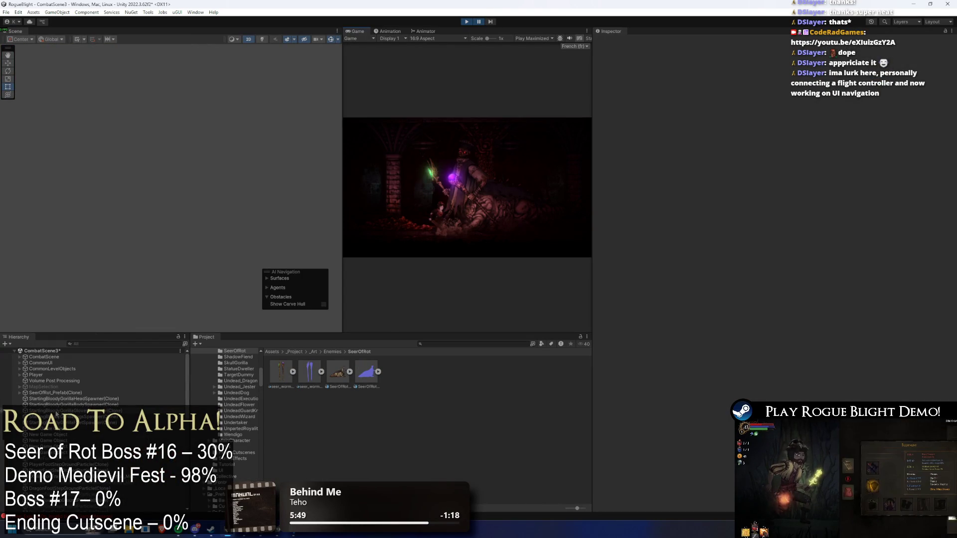
Frame the Player in the Scene view, resume the fight, and cycle the language to German with L
{"action": "left_click", "coordinate": [36, 375]}
{"action": "key", "text": "f"}
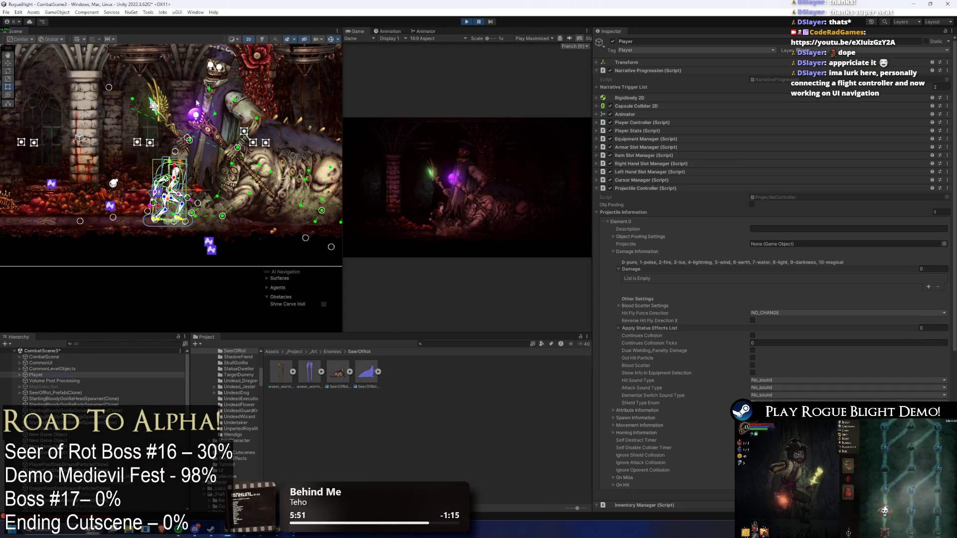
{"action": "left_click", "coordinate": [479, 22]}
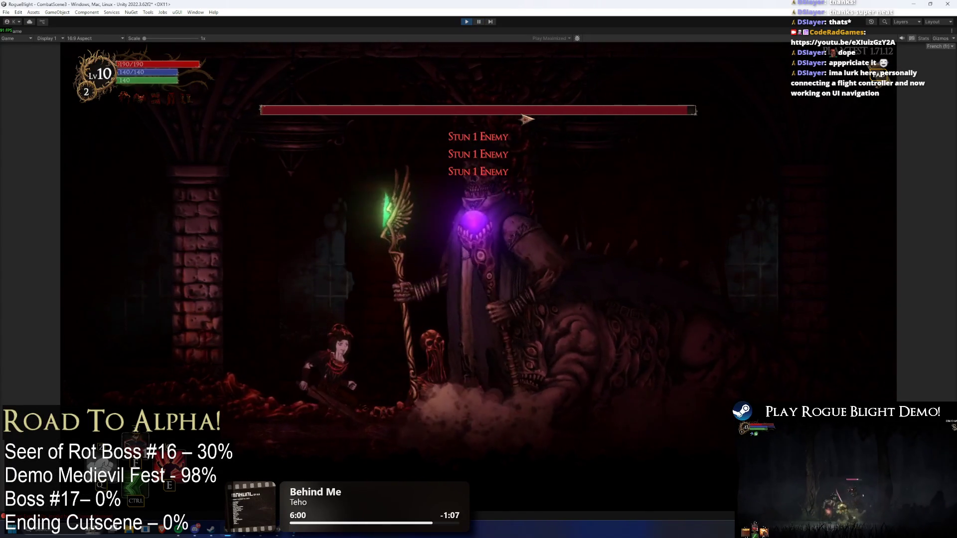
{"action": "left_click", "coordinate": [480, 22]}
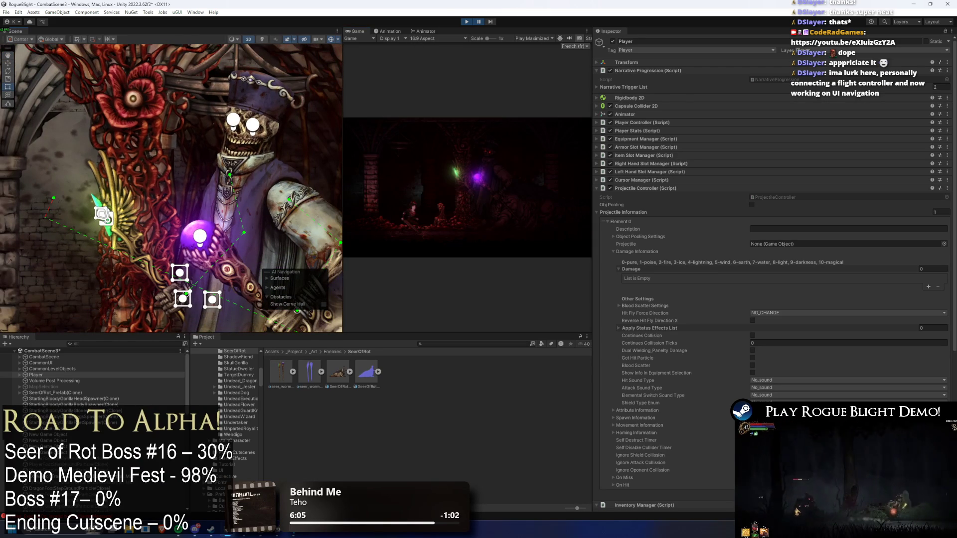
{"action": "left_click", "coordinate": [481, 22]}
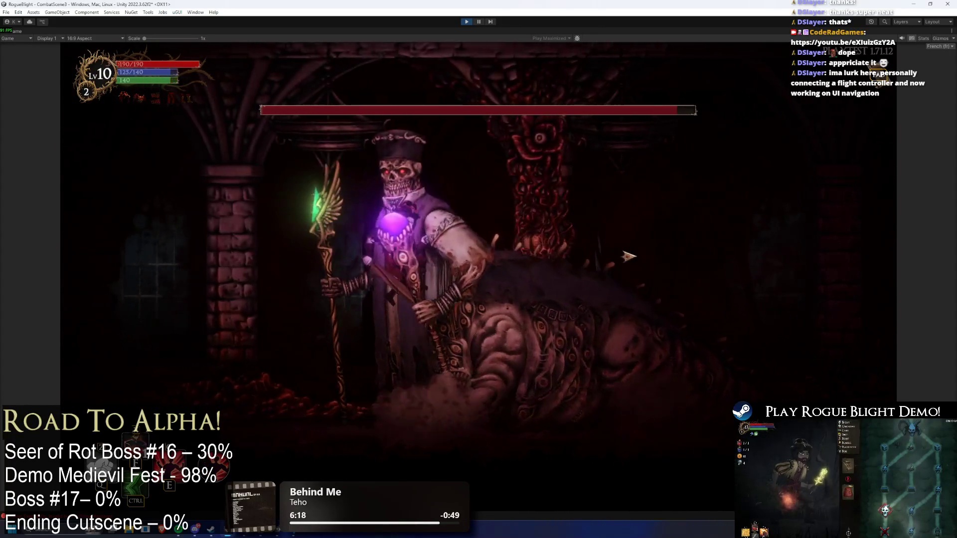
{"action": "key", "text": "l"}
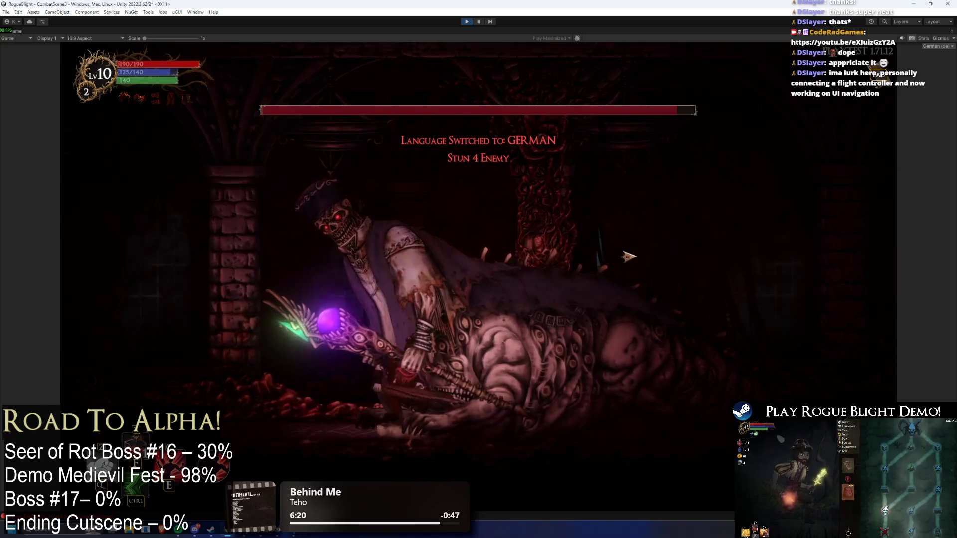
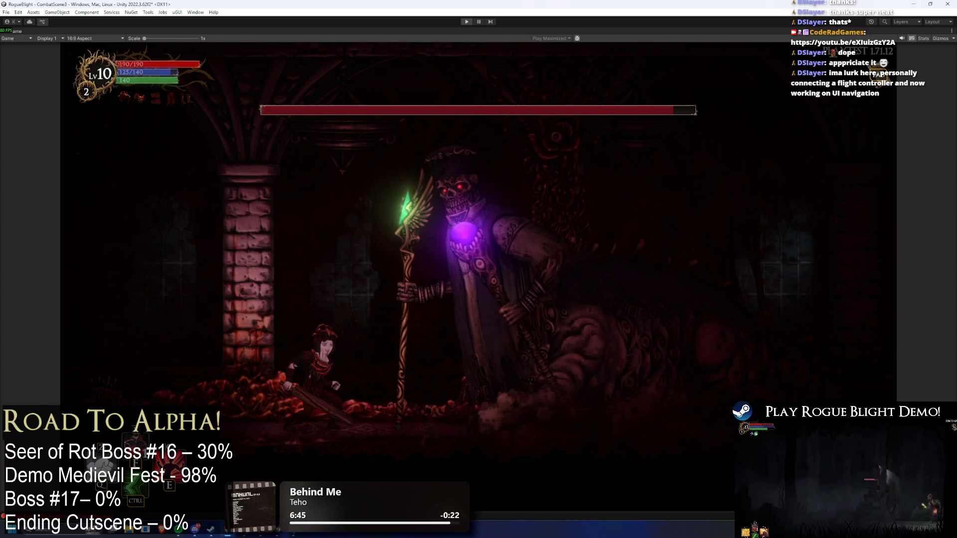
Stop Play mode, search the Project for 'prefab', and open the SeerOfRot prefab in Prefab Mode
{"action": "key", "text": "ctrl+p"}
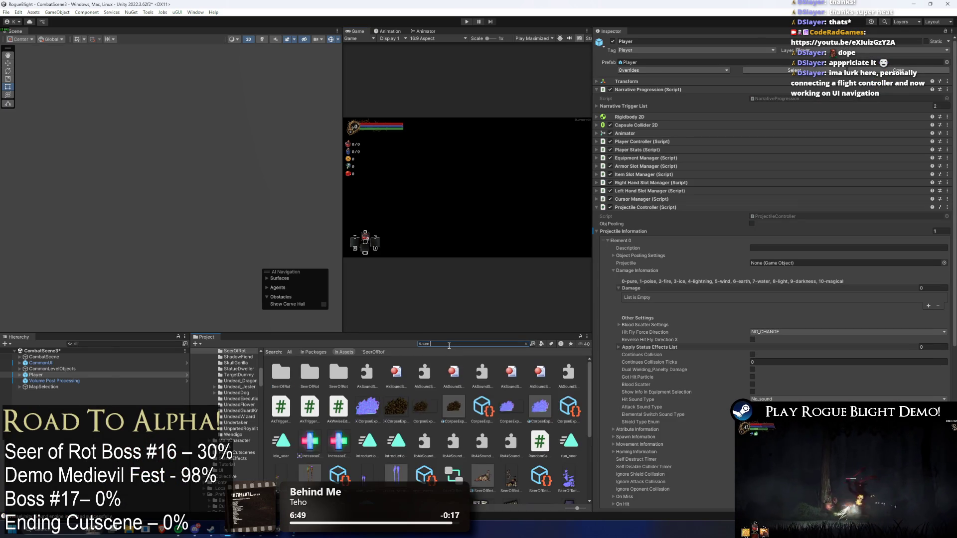
{"action": "type", "text": "prefab"}
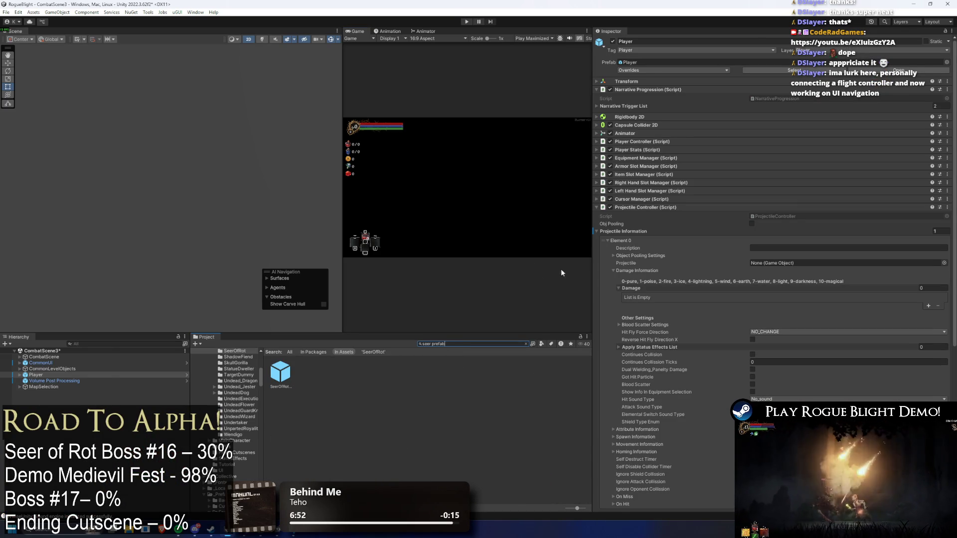
{"action": "double_click", "coordinate": [286, 374]}
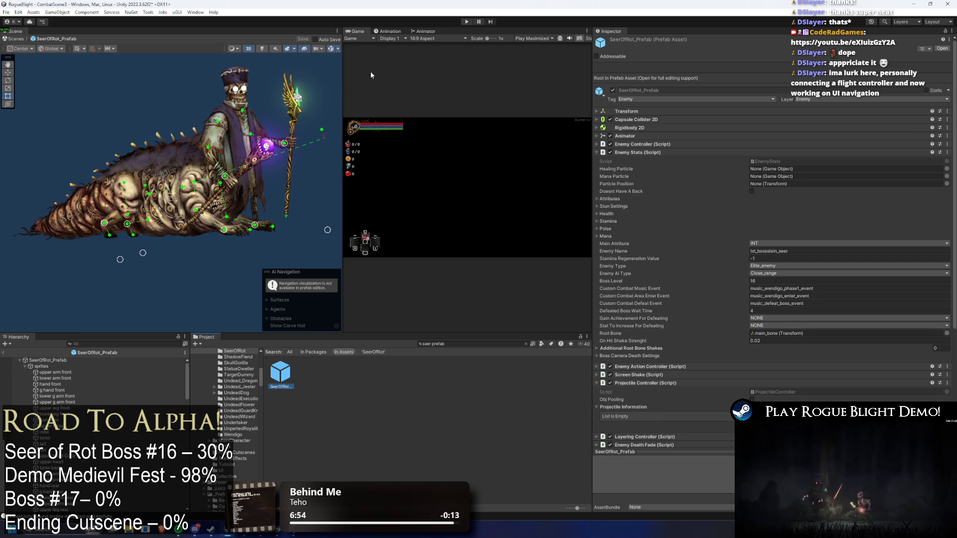
Bring up the Animation window and view the Seer's introduction_seer clip
{"action": "left_click", "coordinate": [423, 32]}
{"action": "left_click", "coordinate": [393, 32]}
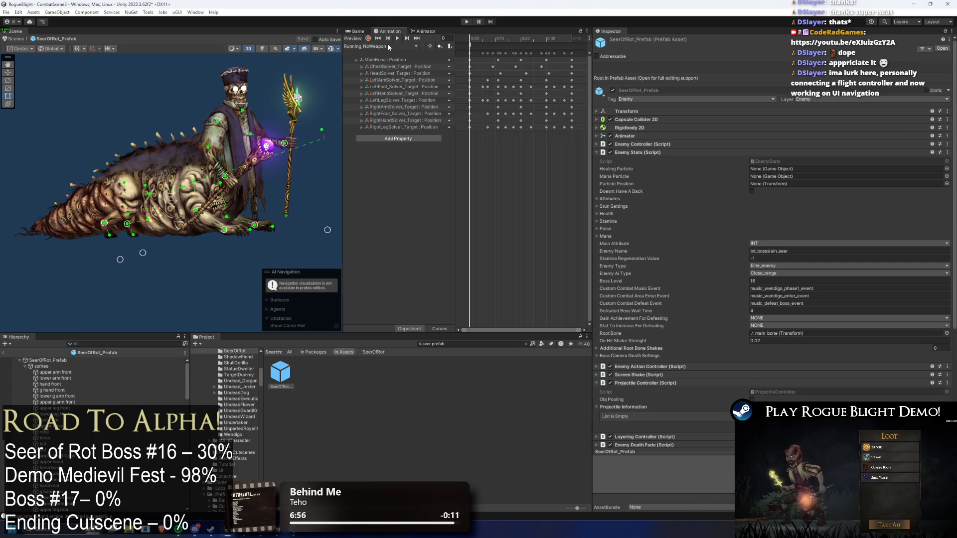
{"action": "left_click", "coordinate": [389, 46]}
{"action": "left_click", "coordinate": [578, 21]}
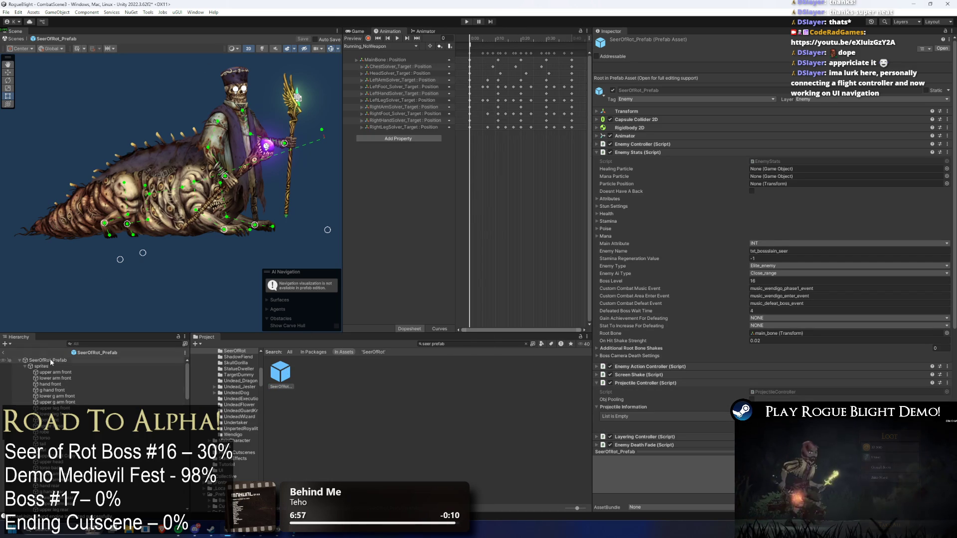
{"action": "left_click", "coordinate": [49, 360]}
Switch to the idle_seer clip and scrub it to frame 23
{"action": "left_click", "coordinate": [379, 46]}
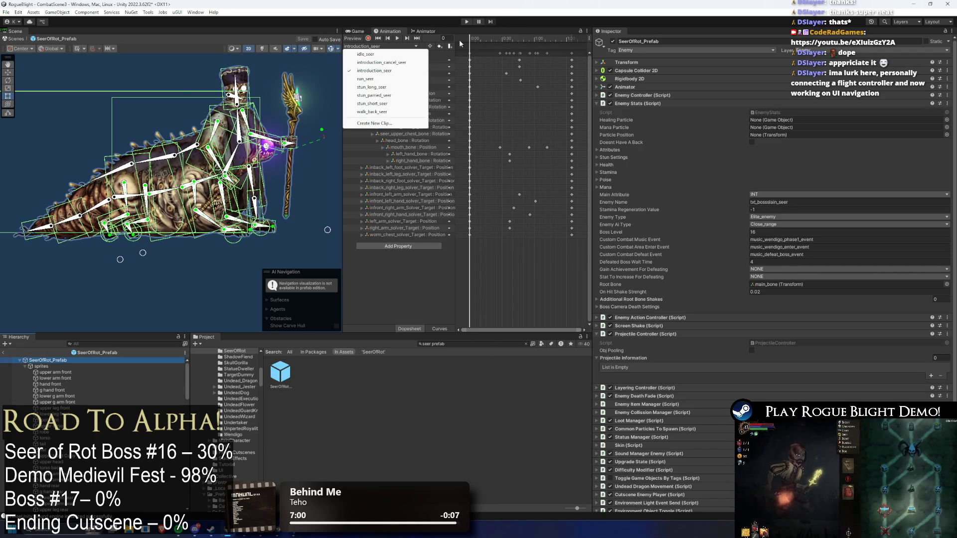
{"action": "left_click", "coordinate": [497, 38]}
{"action": "left_click", "coordinate": [469, 39]}
{"action": "left_click", "coordinate": [379, 46]}
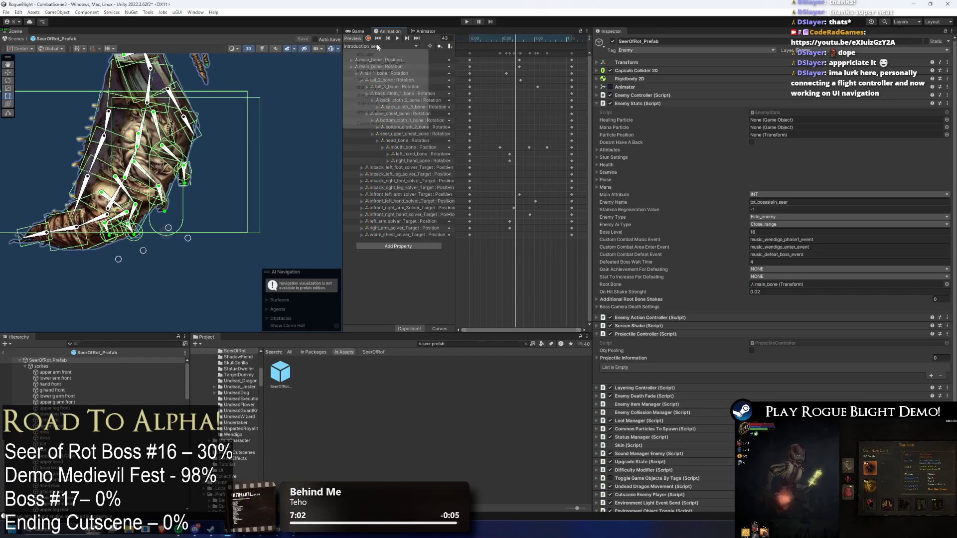
{"action": "left_click", "coordinate": [379, 75]}
{"action": "left_click_drag", "start_coordinate": [482, 39], "coordinate": [496, 38]}
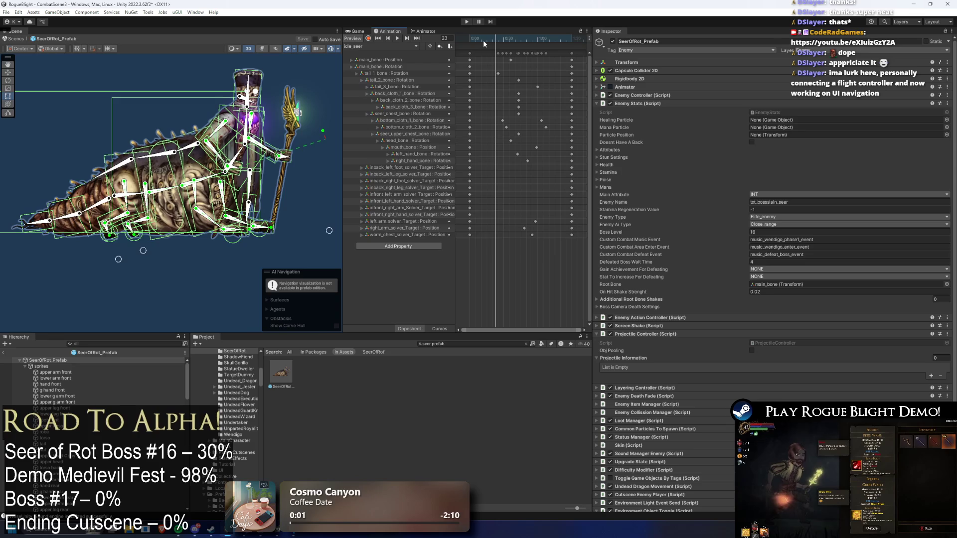
Choose Create New Clip from the clip dropdown
{"action": "left_click", "coordinate": [374, 66]}
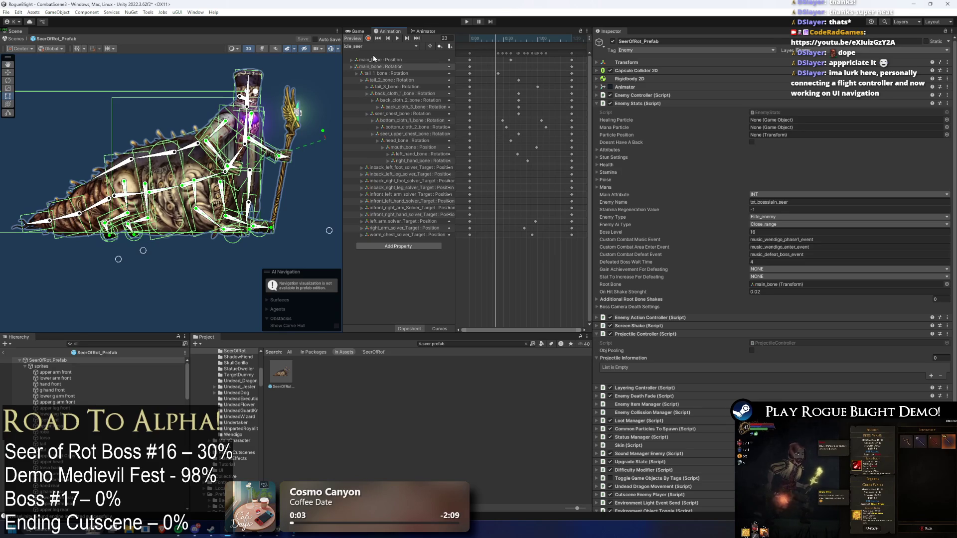
{"action": "left_click", "coordinate": [375, 47]}
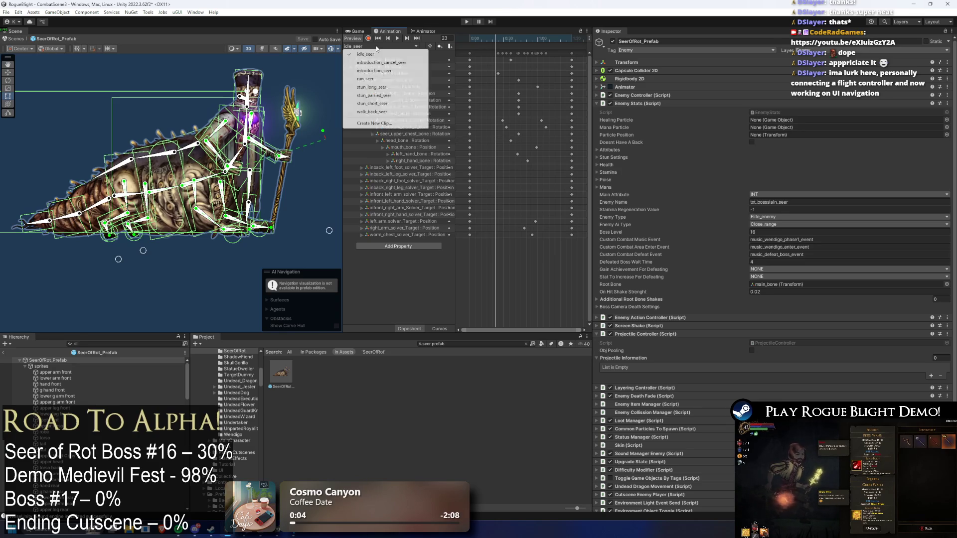
{"action": "left_click", "coordinate": [386, 124]}
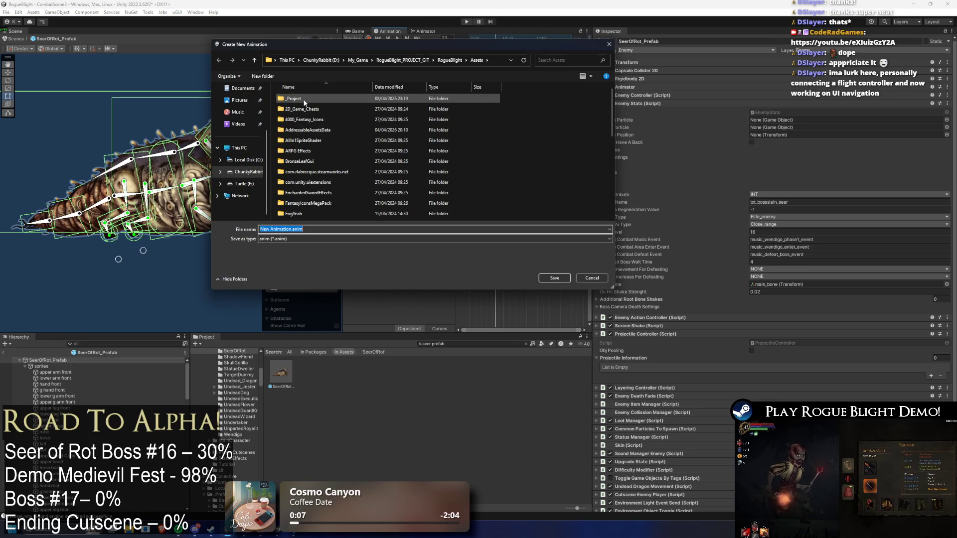
Navigate the save dialog to _Project/_Animations/_Enemy/SeerOfRot
{"action": "double_click", "coordinate": [304, 100]}
{"action": "double_click", "coordinate": [314, 100]}
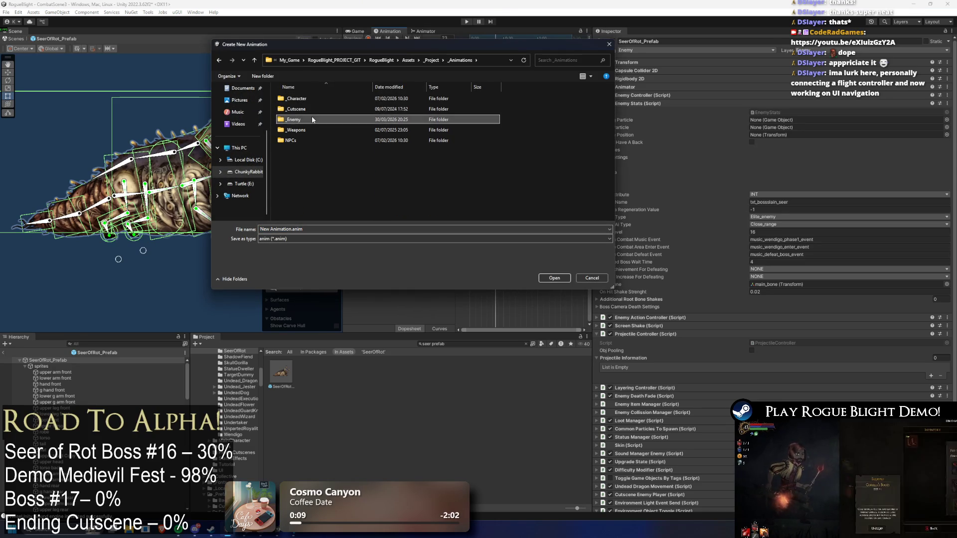
{"action": "double_click", "coordinate": [312, 119]}
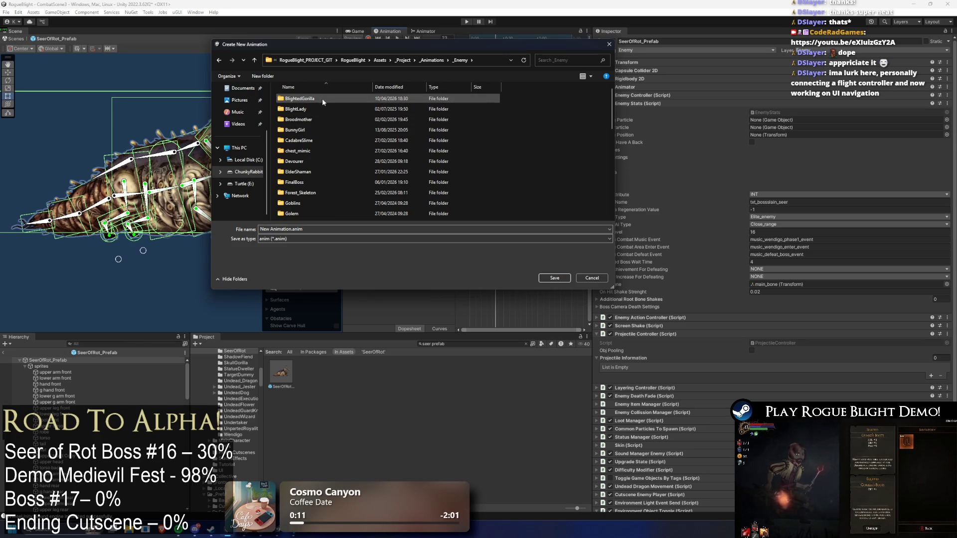
{"action": "type", "text": "seer"}
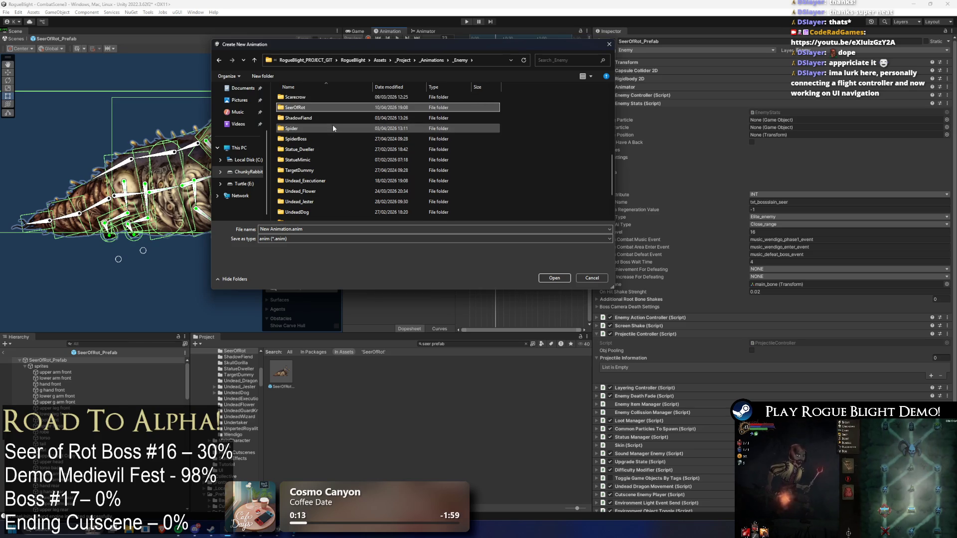
{"action": "key", "text": "Return"}
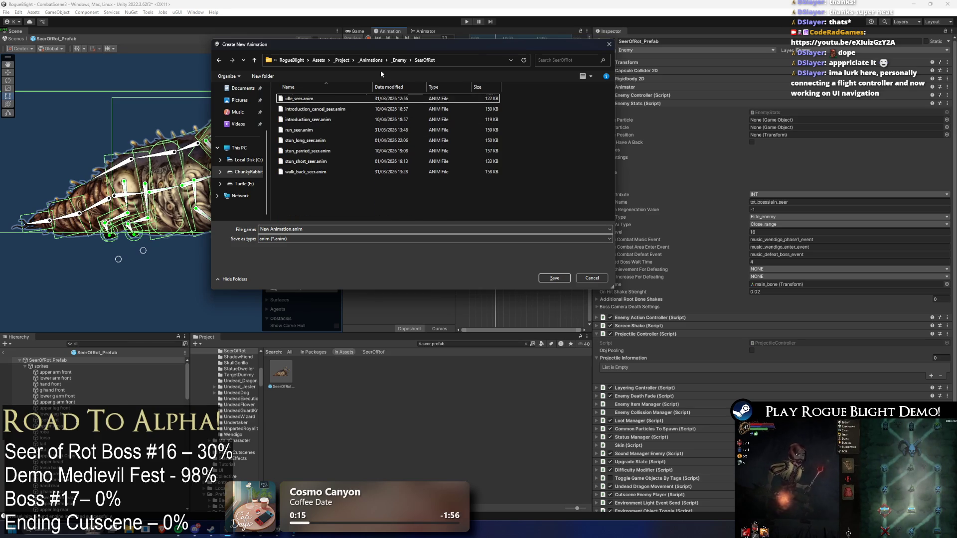
Name the clip Phase2_Transformation_Seer and save it
{"action": "left_click", "coordinate": [288, 229]}
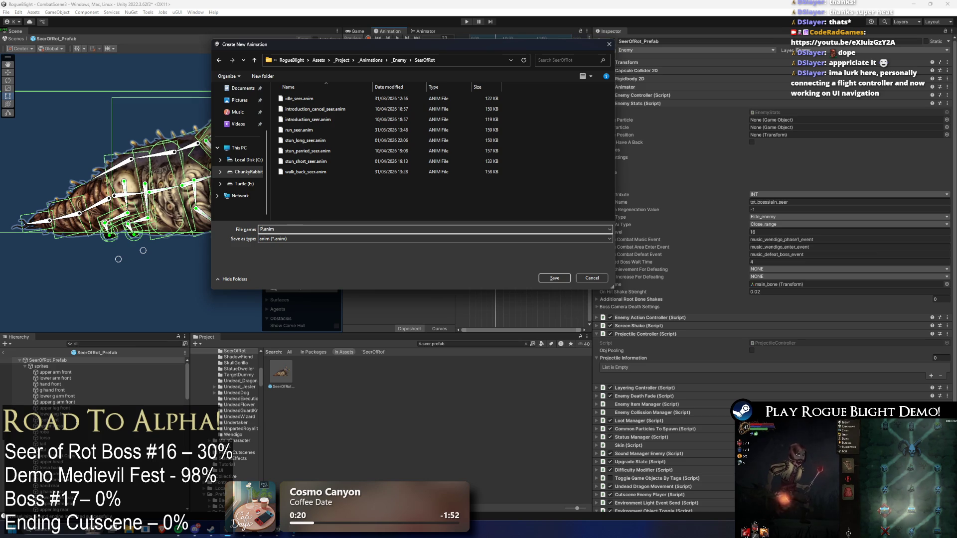
{"action": "type", "text": "sformation_"}
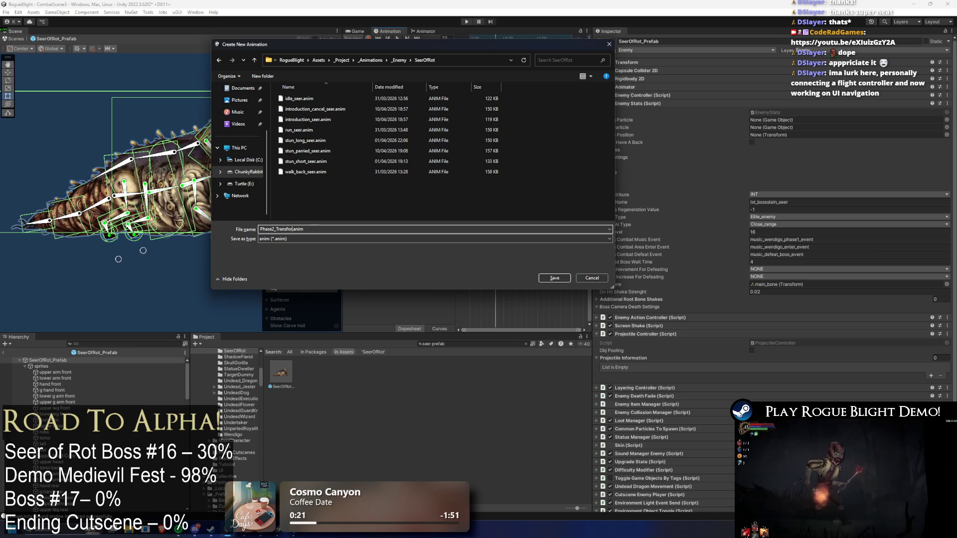
{"action": "key", "text": "BackSpace"}
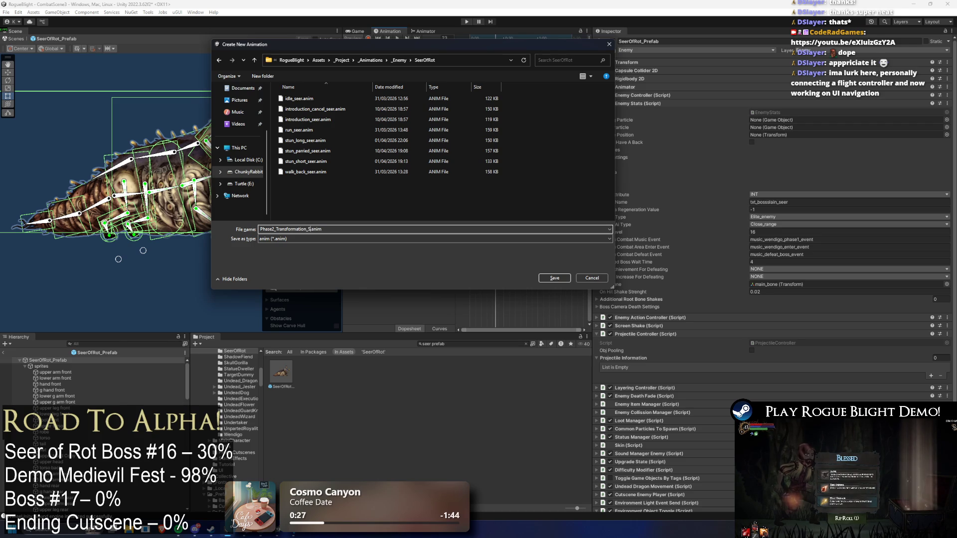
{"action": "type", "text": "eer"}
{"action": "key", "text": "Return"}
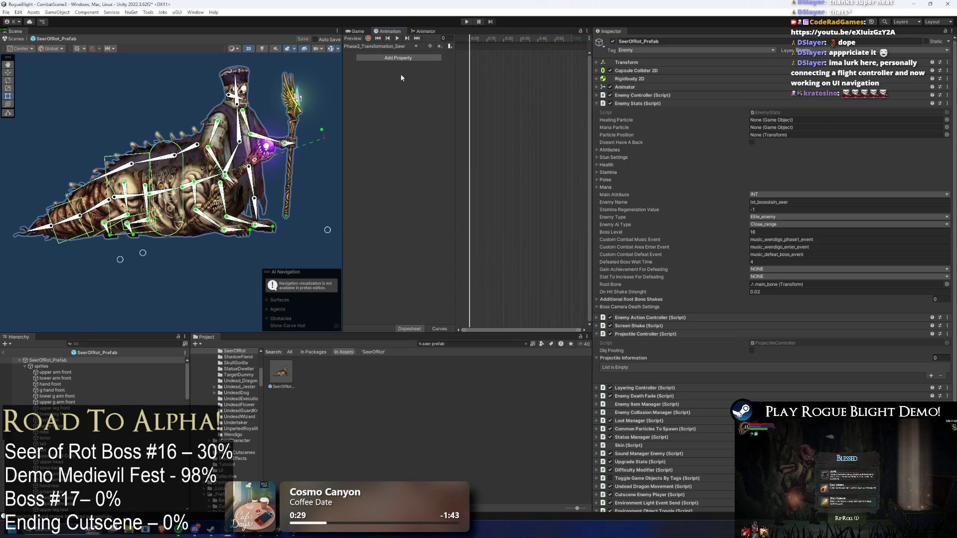
{"action": "left_click", "coordinate": [179, 532]}
Switch the clip dropdown to idle_seer, then back to Phase2_Transformation_Seer
{"action": "left_click", "coordinate": [180, 531]}
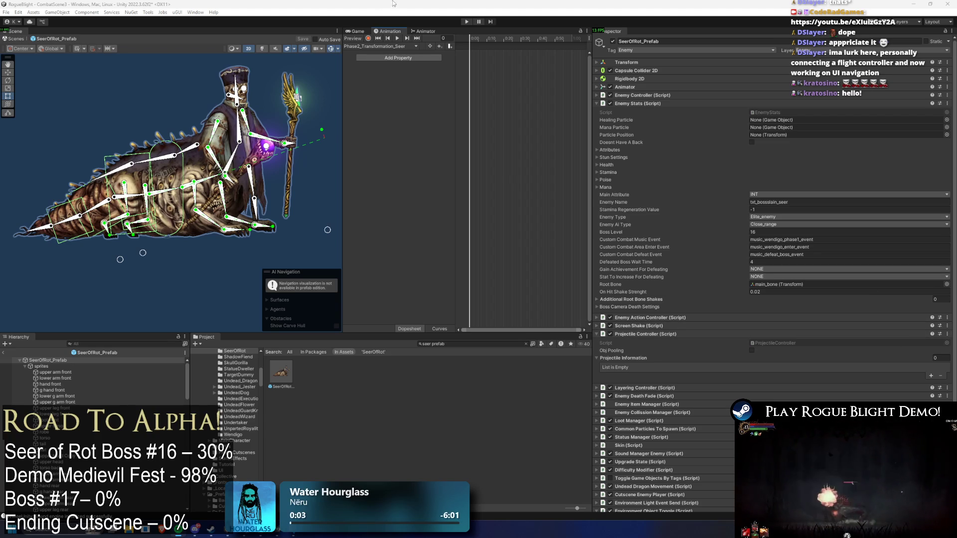
{"action": "left_click", "coordinate": [418, 44]}
{"action": "left_click", "coordinate": [389, 53]}
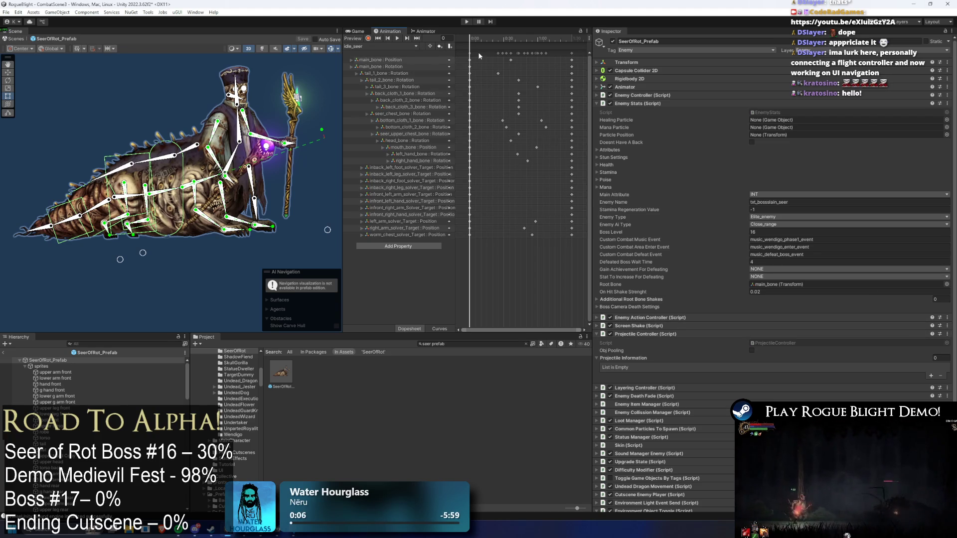
{"action": "left_click", "coordinate": [381, 46]}
{"action": "left_click", "coordinate": [389, 79]}
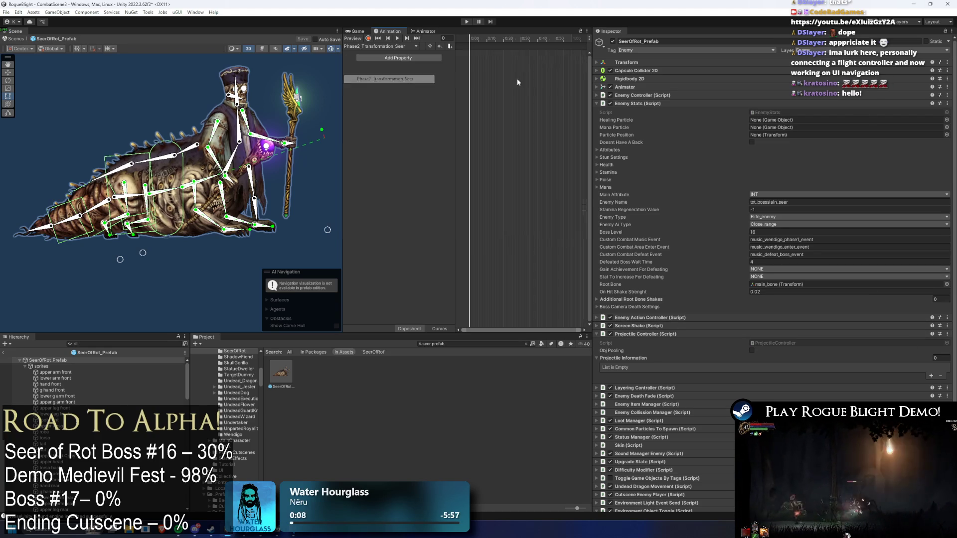
{"action": "scroll", "coordinate": [593, 133], "scroll_direction": "down", "scroll_amount": 3}
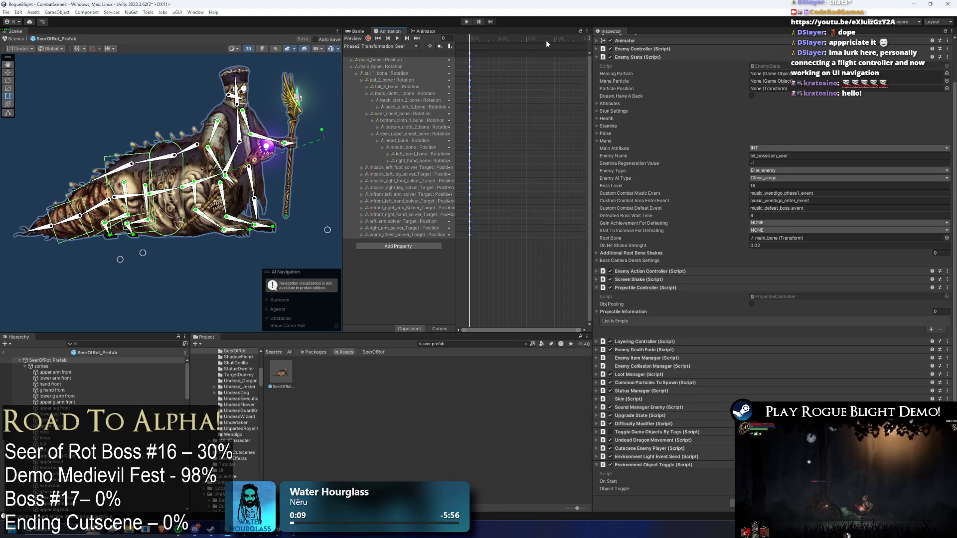
At frame 21, repose the worm chest and try moving the front right upper arm, undoing the arm edit
{"action": "left_click", "coordinate": [526, 39]}
{"action": "left_click", "coordinate": [489, 40]}
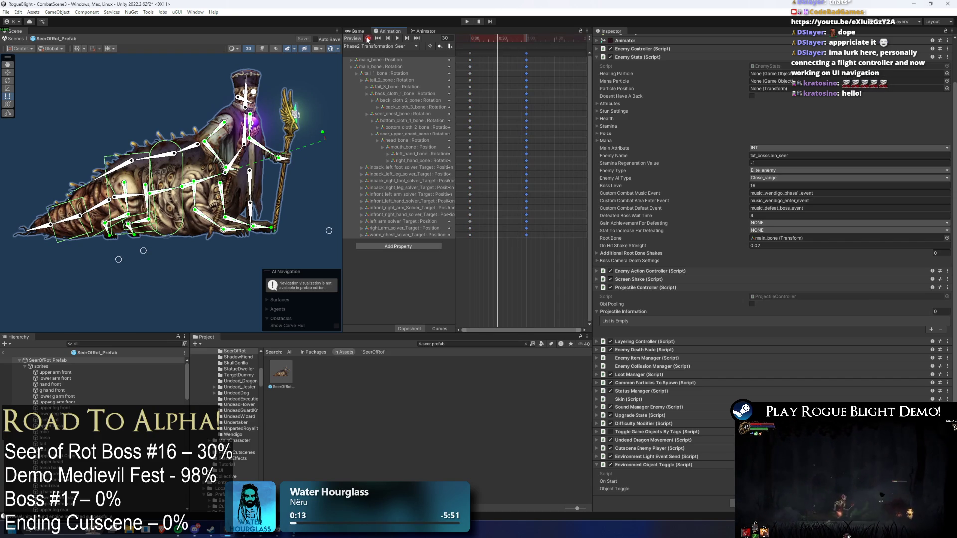
{"action": "left_click", "coordinate": [160, 192]}
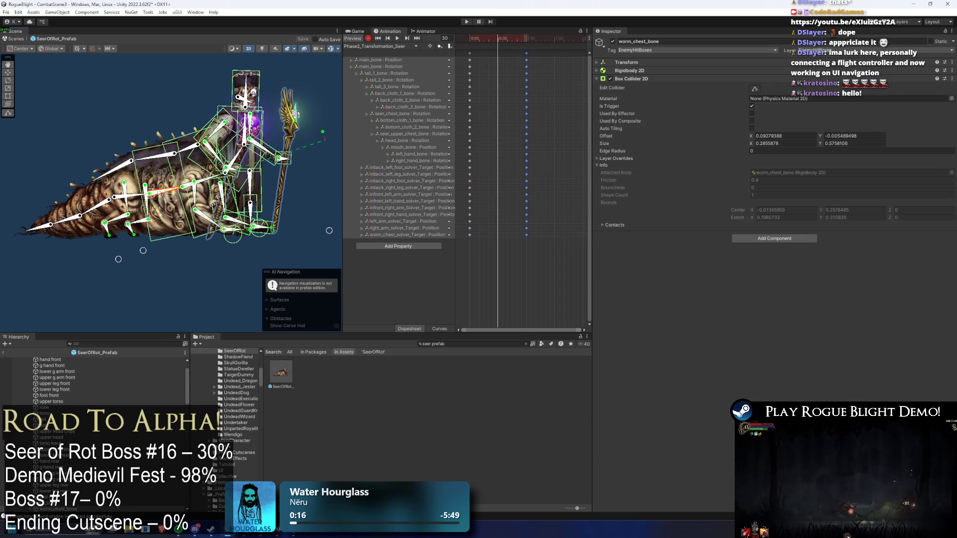
{"action": "mouse_move", "coordinate": [223, 162]}
{"action": "left_mouse_down"}
{"action": "mouse_move", "coordinate": [227, 146]}
{"action": "mouse_move", "coordinate": [225, 168]}
{"action": "left_mouse_up"}
{"action": "left_click", "coordinate": [223, 176]}
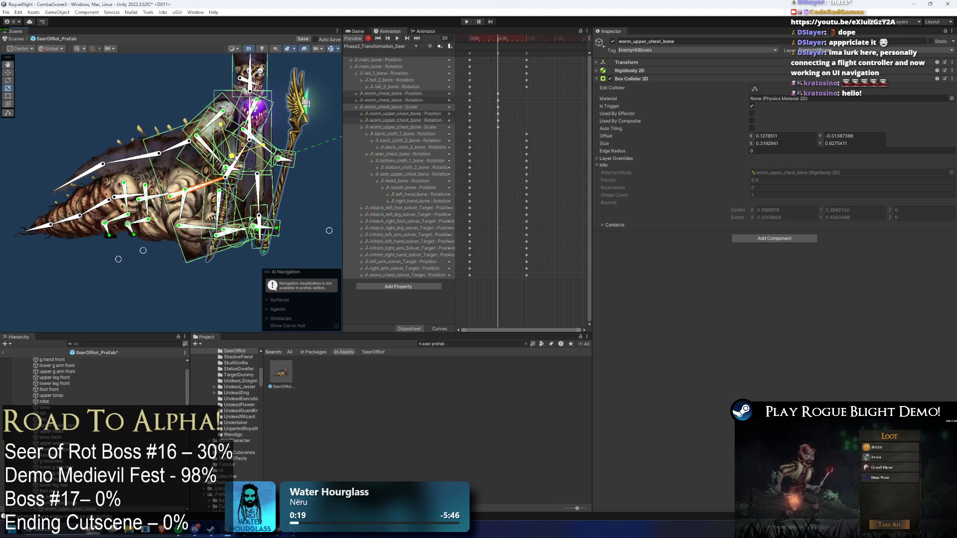
{"action": "left_click", "coordinate": [187, 210]}
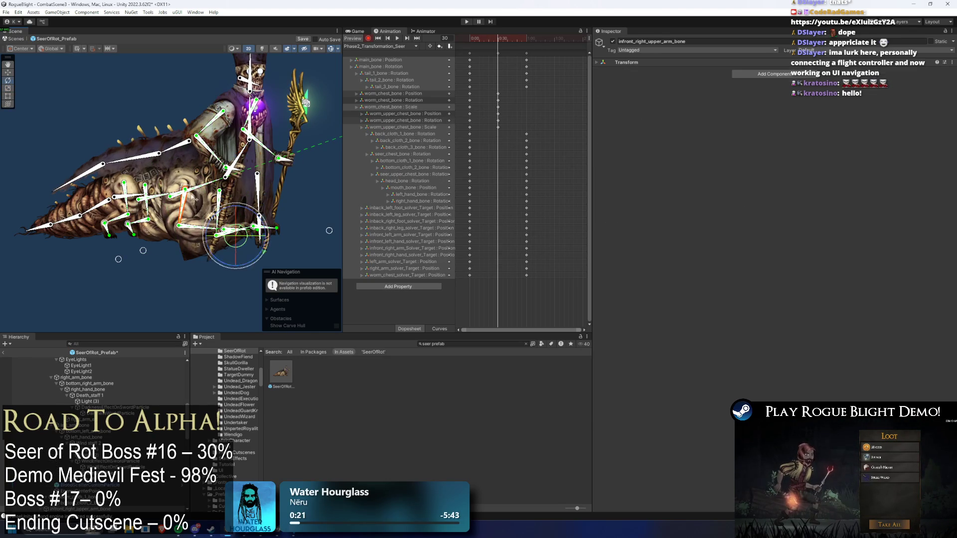
{"action": "left_click_drag", "start_coordinate": [236, 238], "coordinate": [195, 244]}
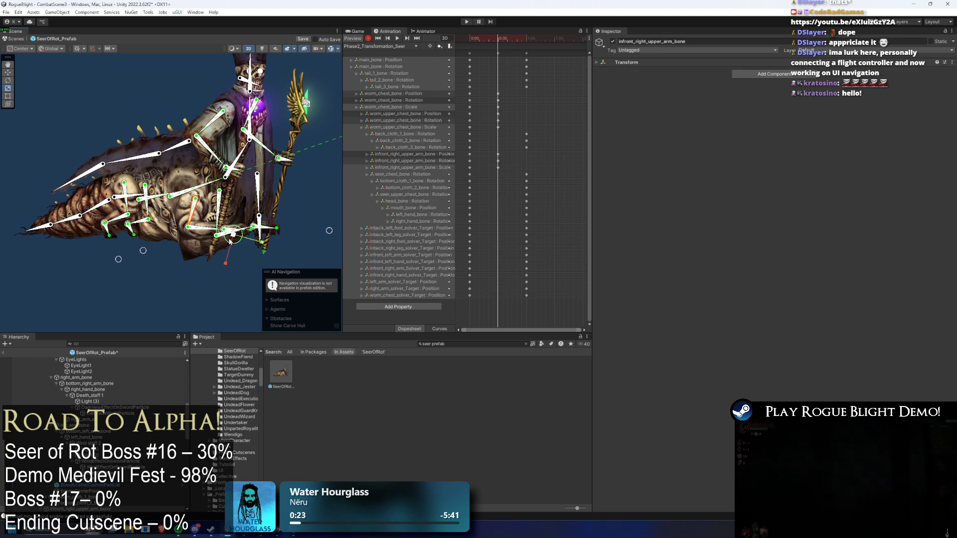
{"action": "left_click", "coordinate": [193, 245]}
{"action": "key", "text": "ctrl+z"}
{"action": "key", "text": "ctrl+z"}
{"action": "key", "text": "ctrl+z"}
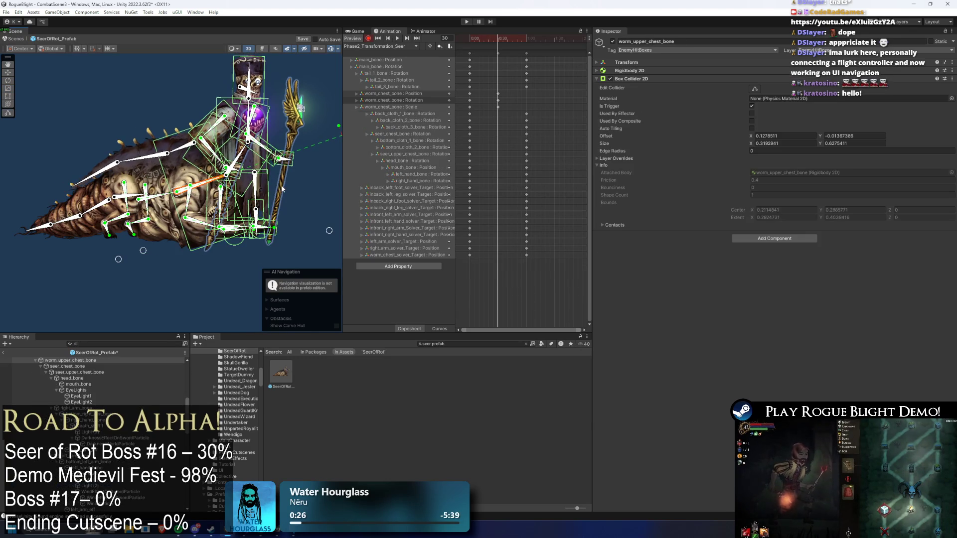
Rotate worm_chest_bone and tilt the upper body and staff, then preview the animation
{"action": "left_click", "coordinate": [297, 187]}
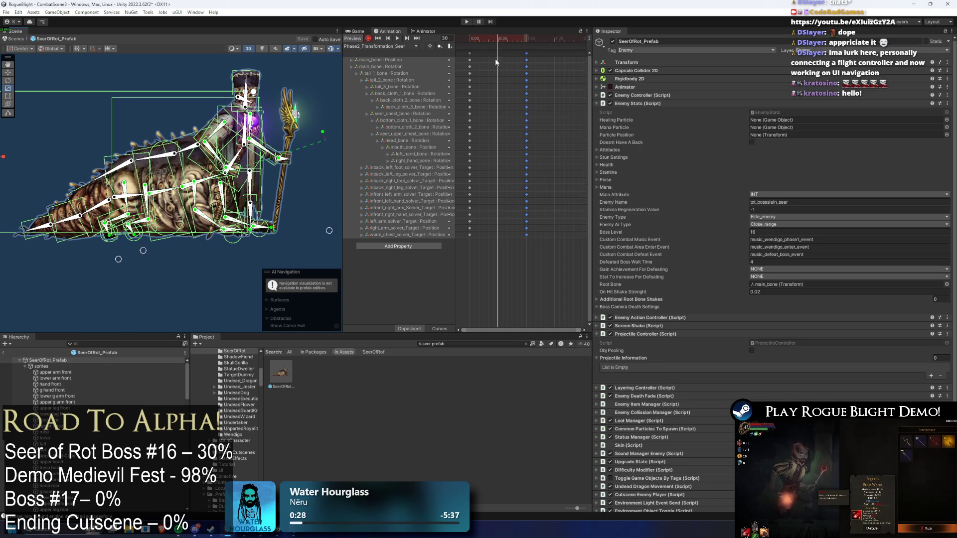
{"action": "left_click", "coordinate": [141, 201]}
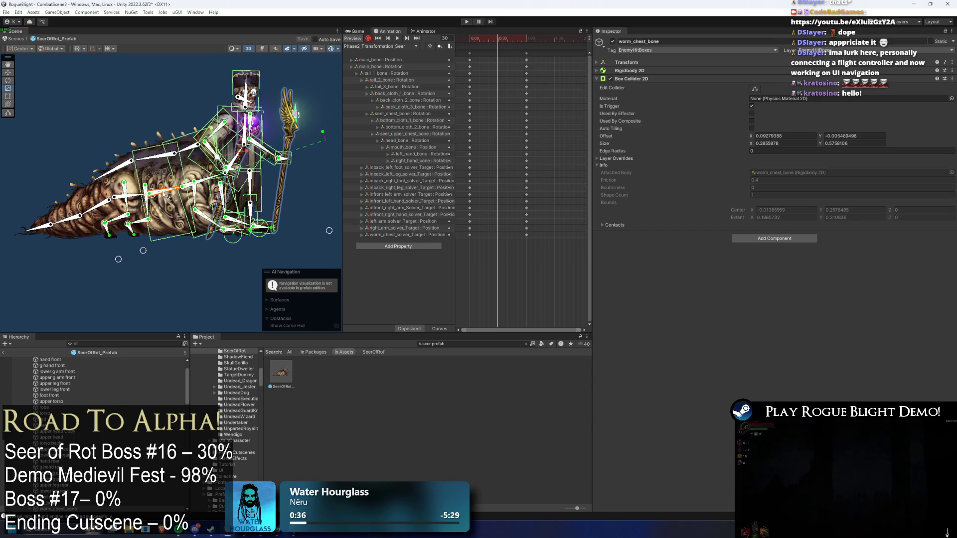
{"action": "mouse_move", "coordinate": [189, 196]}
{"action": "left_mouse_down"}
{"action": "mouse_move", "coordinate": [213, 167]}
{"action": "mouse_move", "coordinate": [210, 185]}
{"action": "left_mouse_up"}
{"action": "left_click", "coordinate": [157, 196]}
{"action": "left_click_drag", "start_coordinate": [341, 133], "coordinate": [333, 128]}
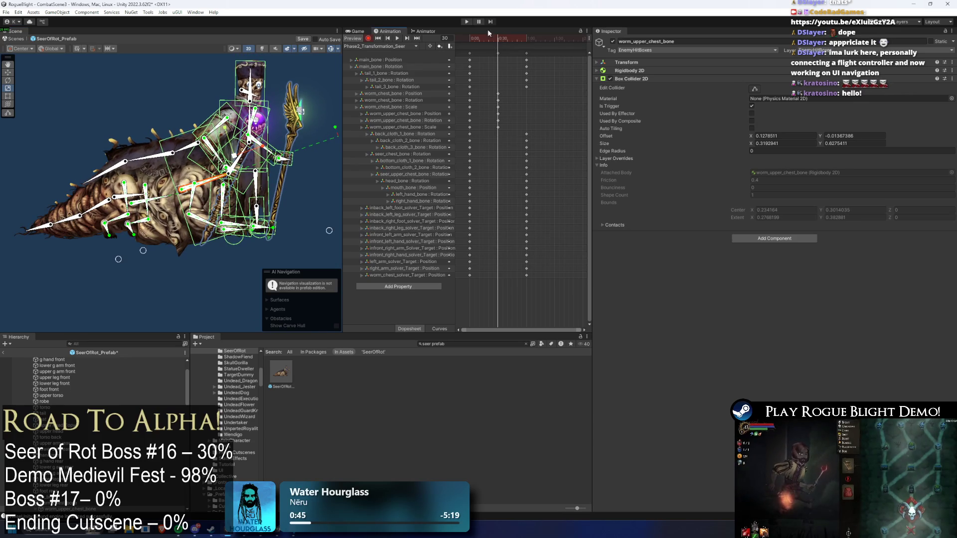
{"action": "key", "text": "space"}
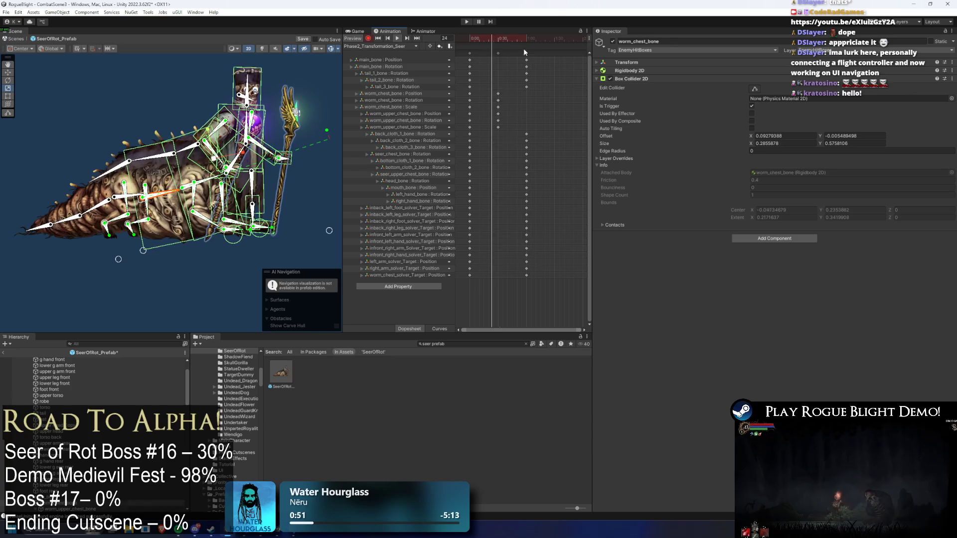
Delete the worm_chest_bone Rotation and Position tracks and the worm_upper_chest_bone Position track
{"action": "left_click", "coordinate": [423, 100]}
{"action": "key", "text": "Delete"}
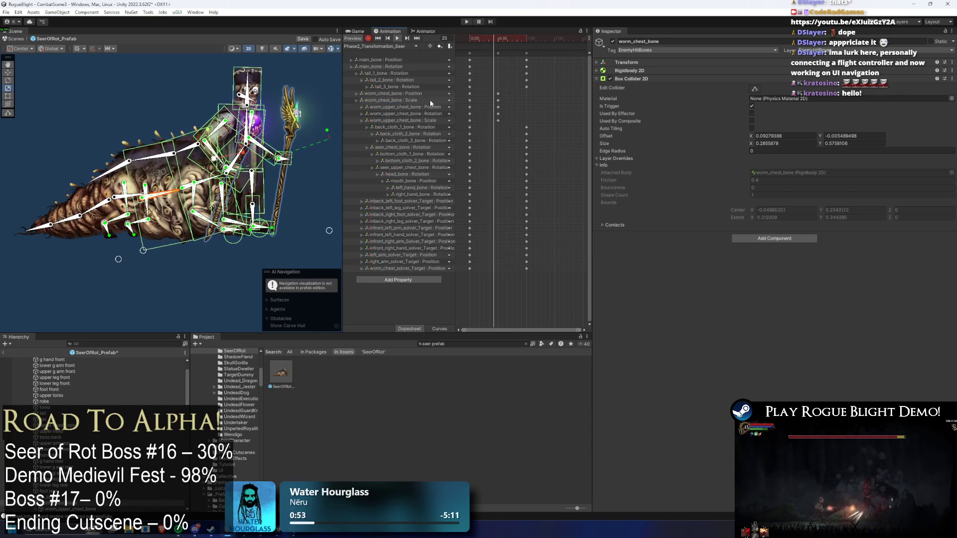
{"action": "left_click", "coordinate": [419, 93]}
{"action": "key", "text": "Delete"}
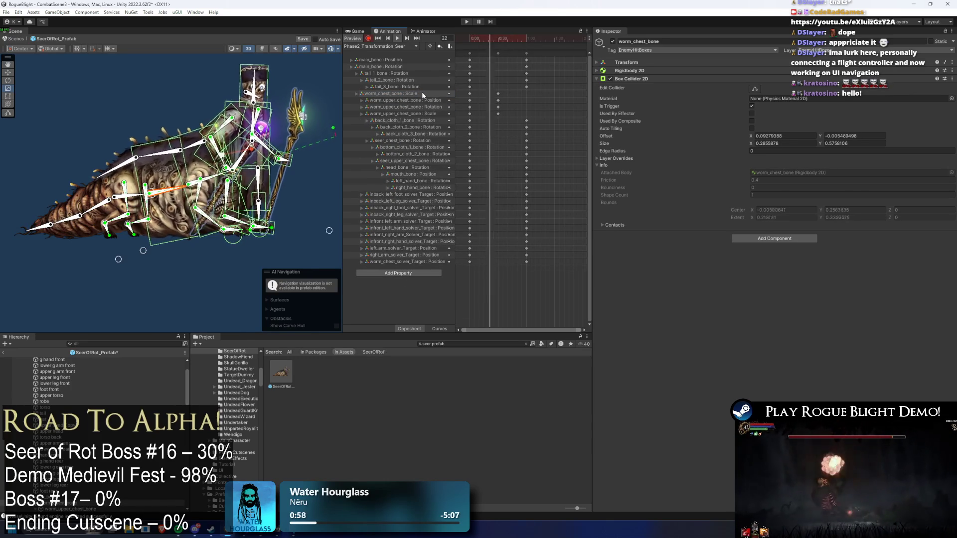
{"action": "left_click", "coordinate": [495, 39]}
{"action": "mouse_move", "coordinate": [496, 40]}
{"action": "left_mouse_down"}
{"action": "mouse_move", "coordinate": [486, 38]}
{"action": "mouse_move", "coordinate": [501, 43]}
{"action": "left_mouse_up"}
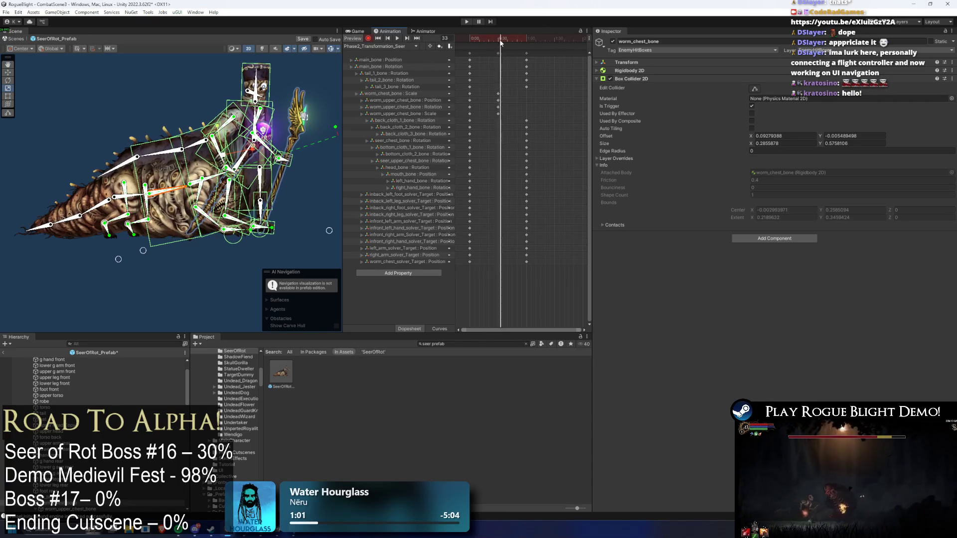
{"action": "left_click", "coordinate": [415, 101]}
{"action": "key", "text": "Delete"}
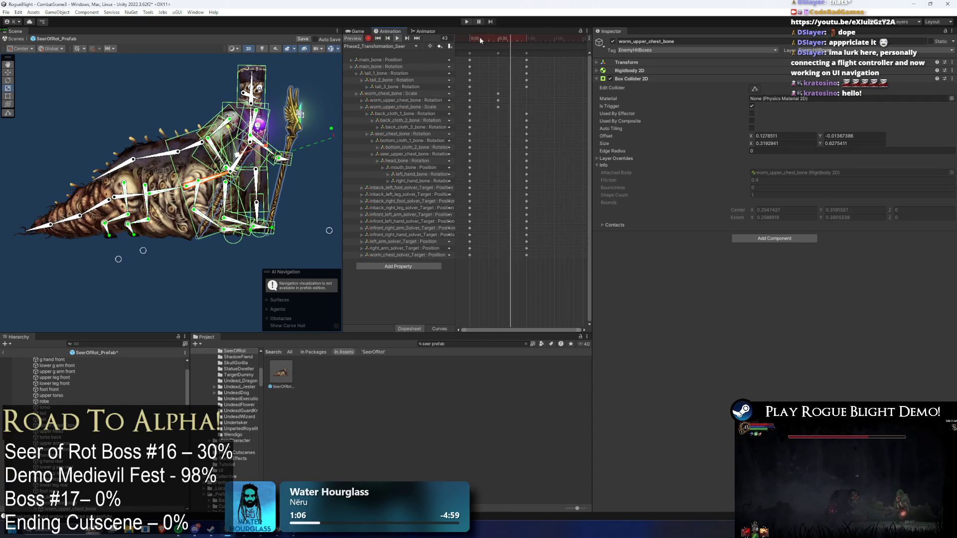
Move the column of keys at 1:00 earlier to about 0:30
{"action": "left_click", "coordinate": [527, 53]}
{"action": "left_click_drag", "start_coordinate": [526, 53], "coordinate": [498, 53]}
{"action": "left_click", "coordinate": [126, 77]}
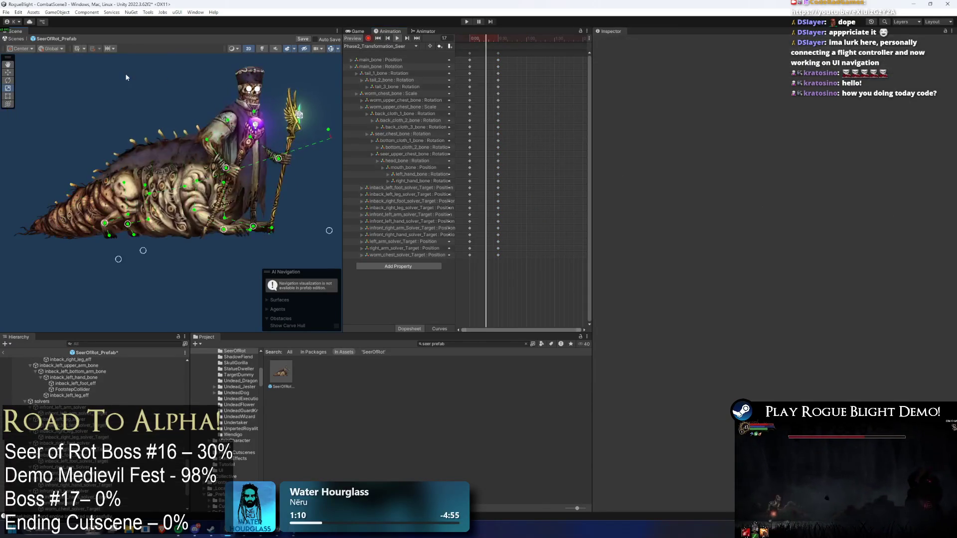
At frame 27, shift worm_upper_chest_bone to repose the Seer and preview it
{"action": "left_click", "coordinate": [484, 39]}
{"action": "left_click_drag", "start_coordinate": [487, 41], "coordinate": [495, 39]}
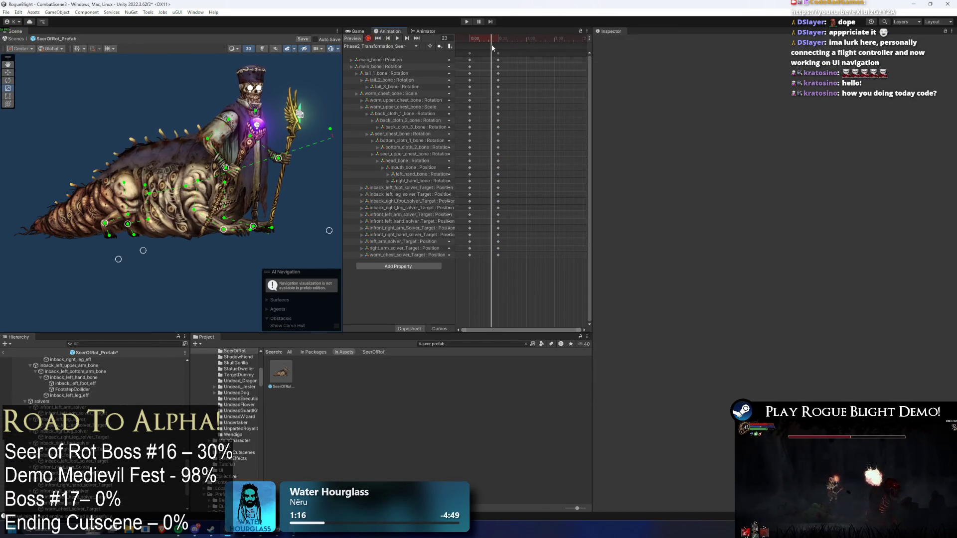
{"action": "left_click", "coordinate": [221, 180]}
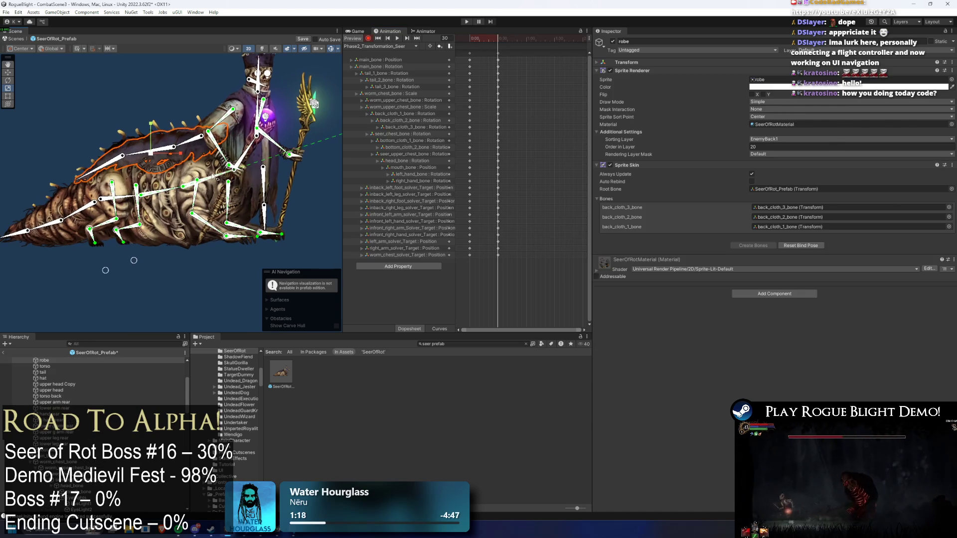
{"action": "left_click_drag", "start_coordinate": [250, 156], "coordinate": [242, 151]}
{"action": "key", "text": "space"}
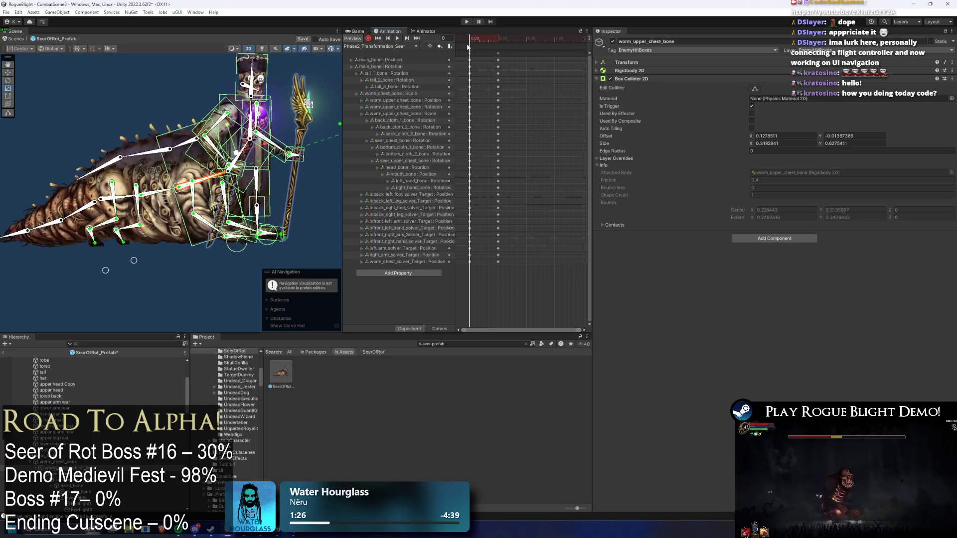
Repose the worm chest at frame 31, then delete both worm chest Position tracks and replay
{"action": "left_click", "coordinate": [499, 39]}
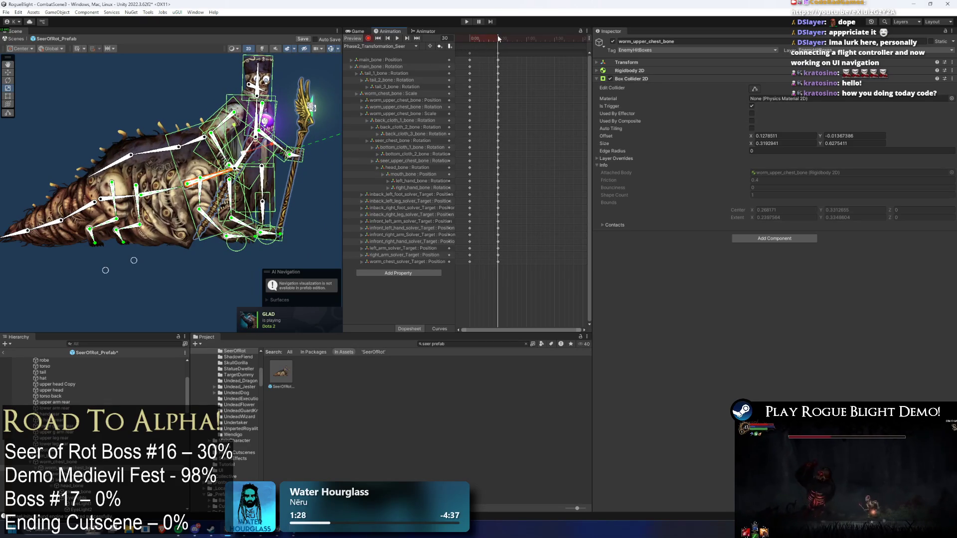
{"action": "left_click_drag", "start_coordinate": [225, 159], "coordinate": [223, 156]}
{"action": "left_click", "coordinate": [404, 100]}
{"action": "left_click", "coordinate": [420, 94]}
{"action": "key", "text": "Delete"}
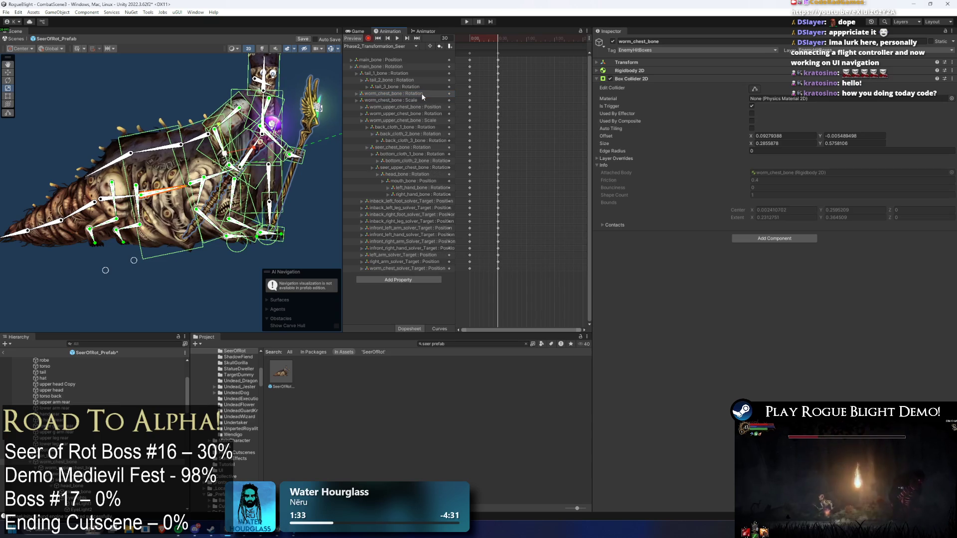
{"action": "left_click", "coordinate": [417, 107]}
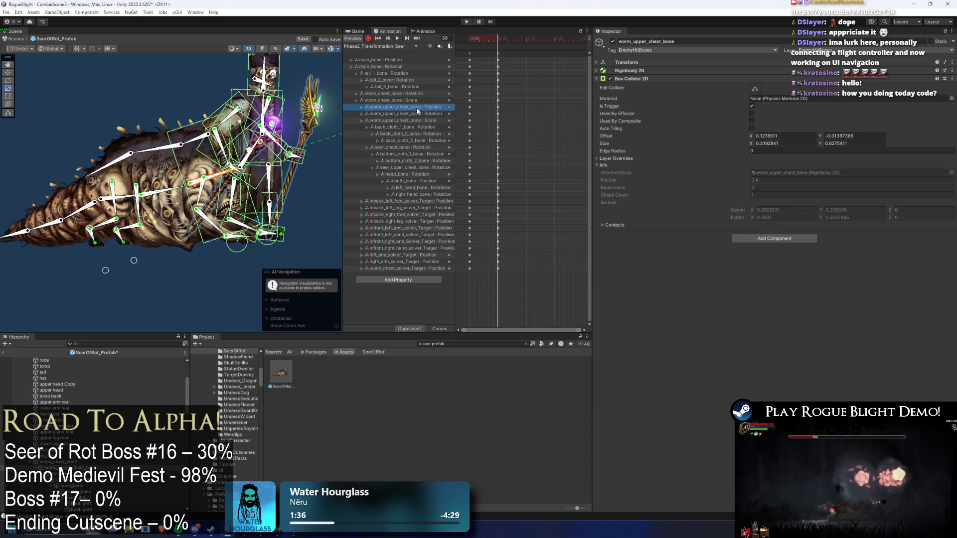
{"action": "key", "text": "Delete"}
{"action": "key", "text": "space"}
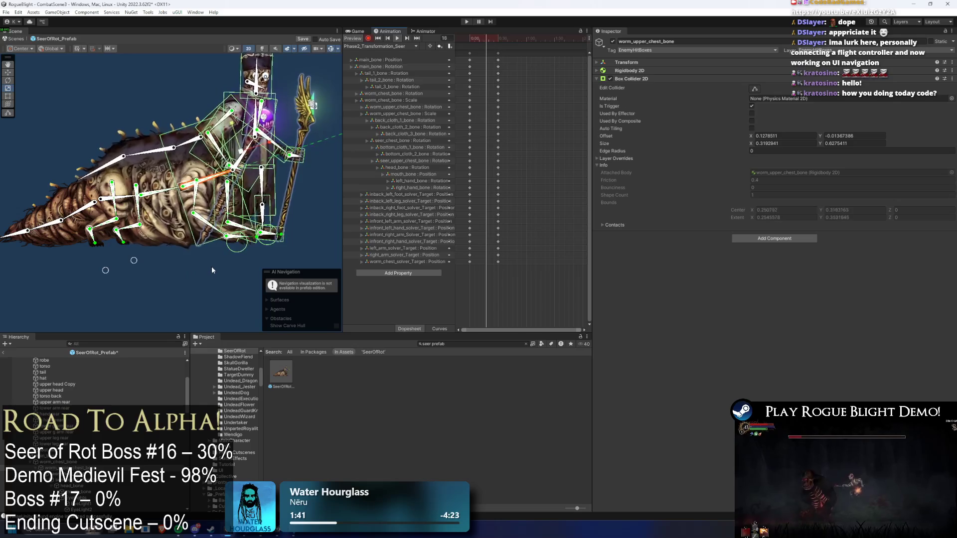
At frame 40, select the robe sprite and key its active state to hidden
{"action": "left_click", "coordinate": [498, 53]}
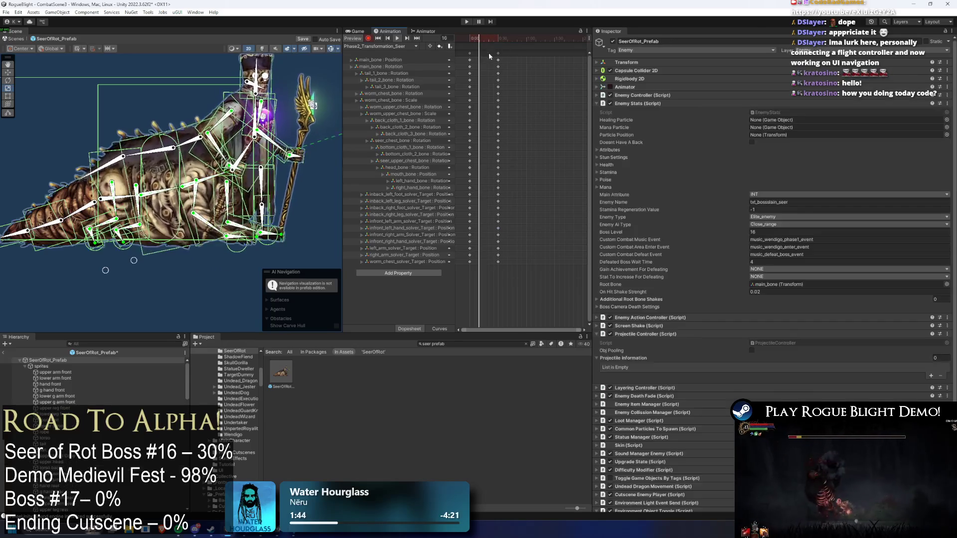
{"action": "left_click", "coordinate": [528, 38]}
{"action": "left_click", "coordinate": [506, 42]}
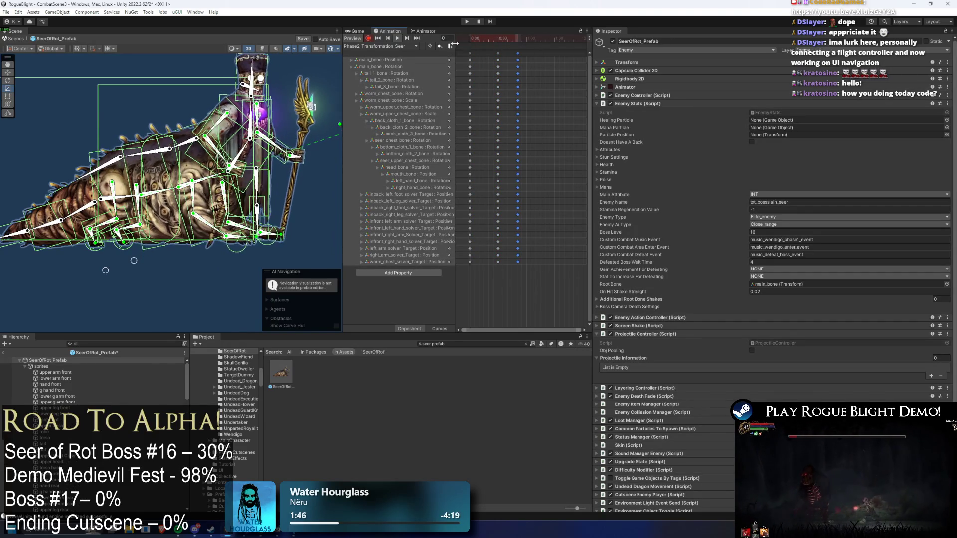
{"action": "left_click", "coordinate": [92, 75]}
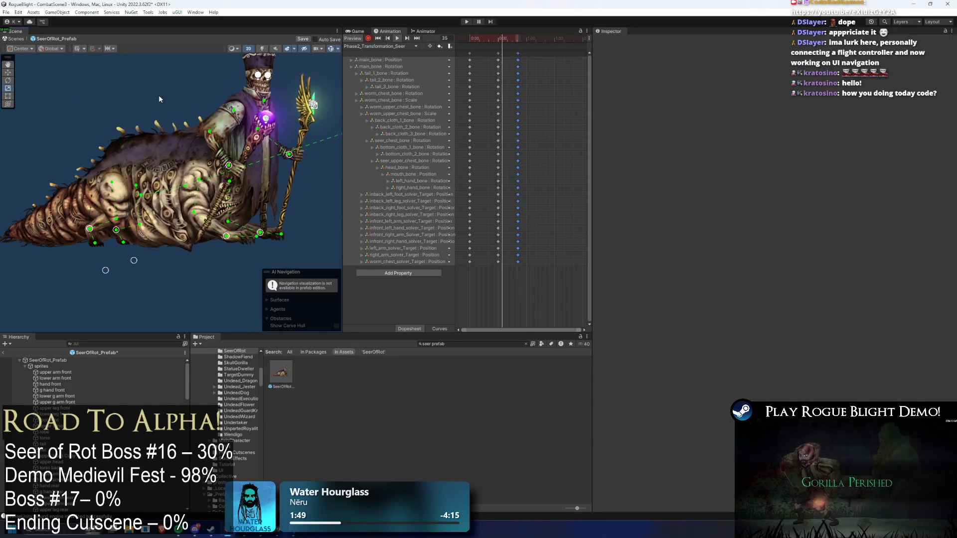
{"action": "left_click", "coordinate": [192, 127]}
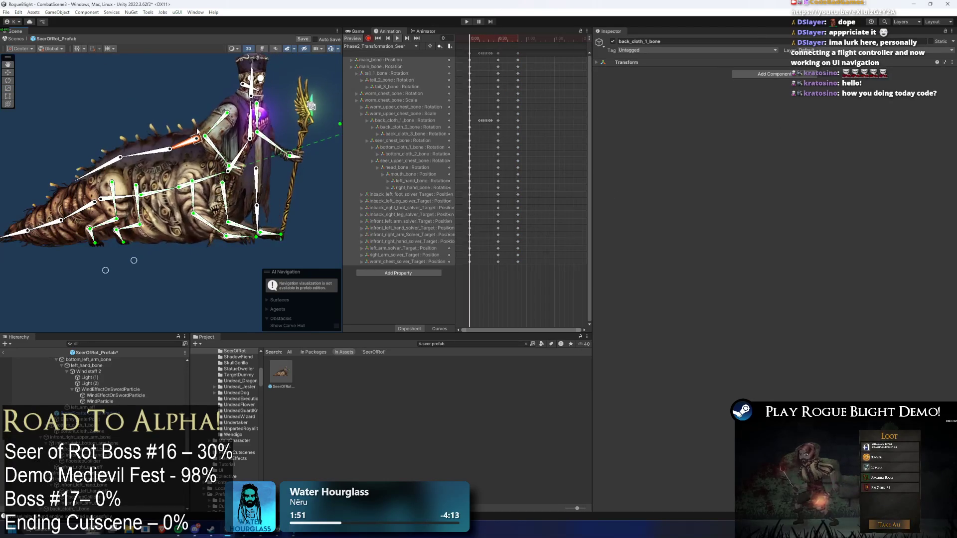
{"action": "left_click", "coordinate": [165, 144]}
{"action": "left_click", "coordinate": [504, 40]}
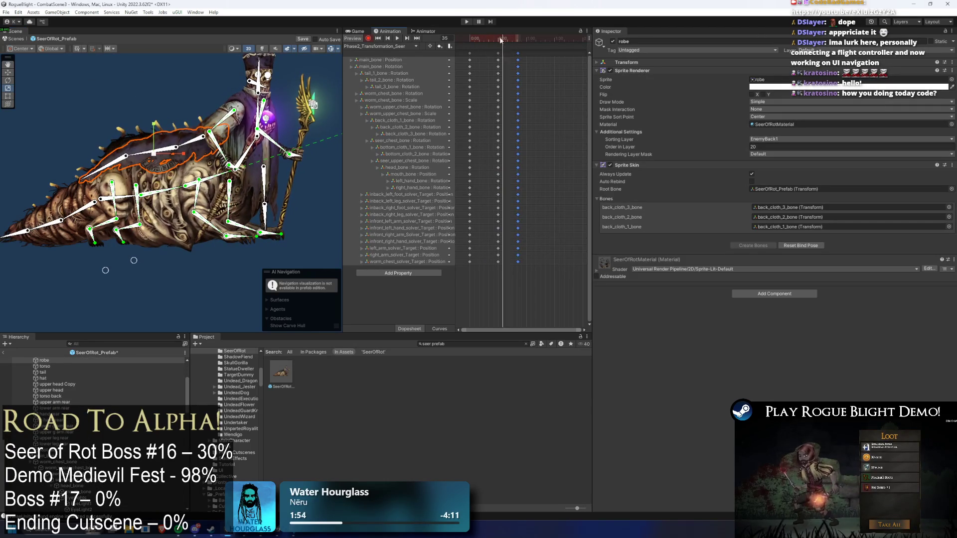
{"action": "left_click", "coordinate": [202, 137]}
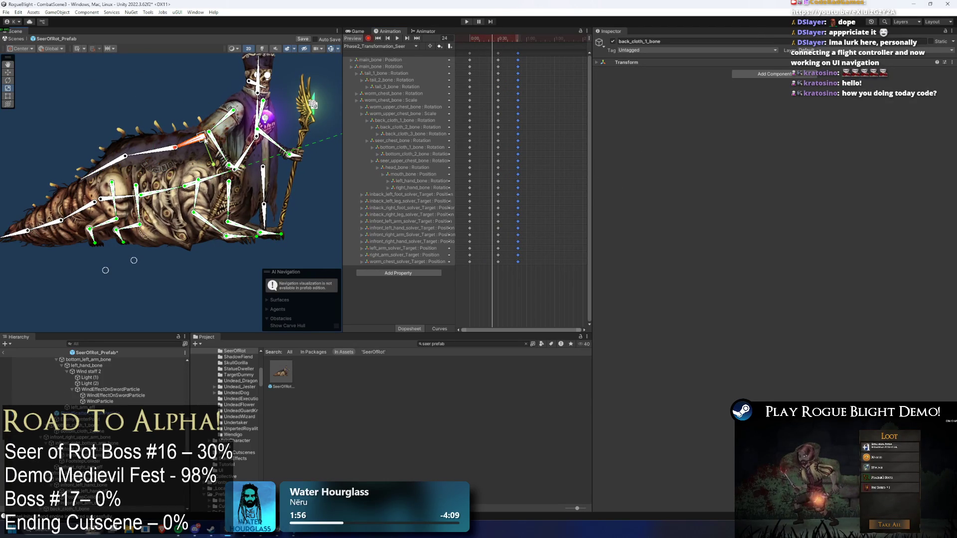
{"action": "left_click", "coordinate": [160, 141]}
{"action": "left_click", "coordinate": [613, 42]}
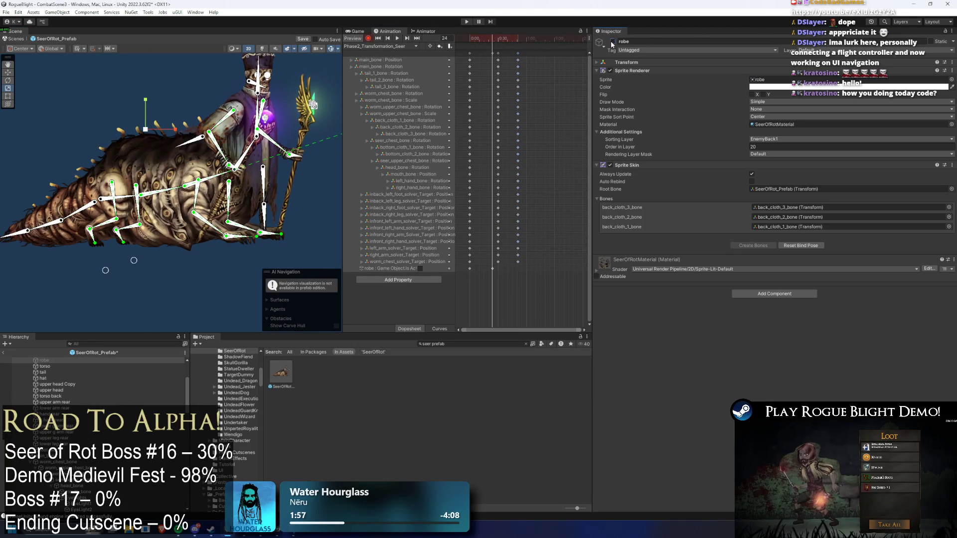
Add a robe Is Active key, set it active again, move it to 0:36, and preview
{"action": "double_click", "coordinate": [492, 268]}
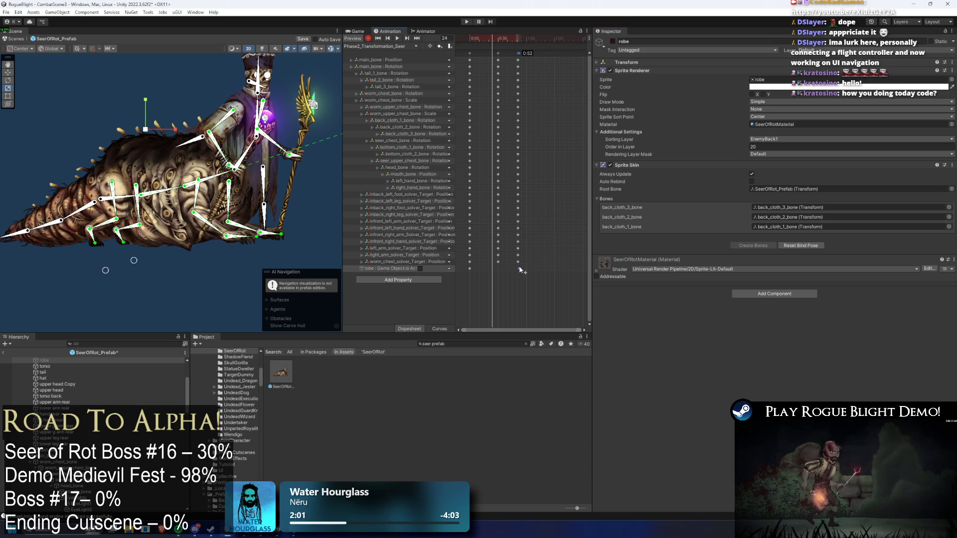
{"action": "left_click", "coordinate": [420, 268]}
{"action": "left_click_drag", "start_coordinate": [517, 268], "coordinate": [498, 273]}
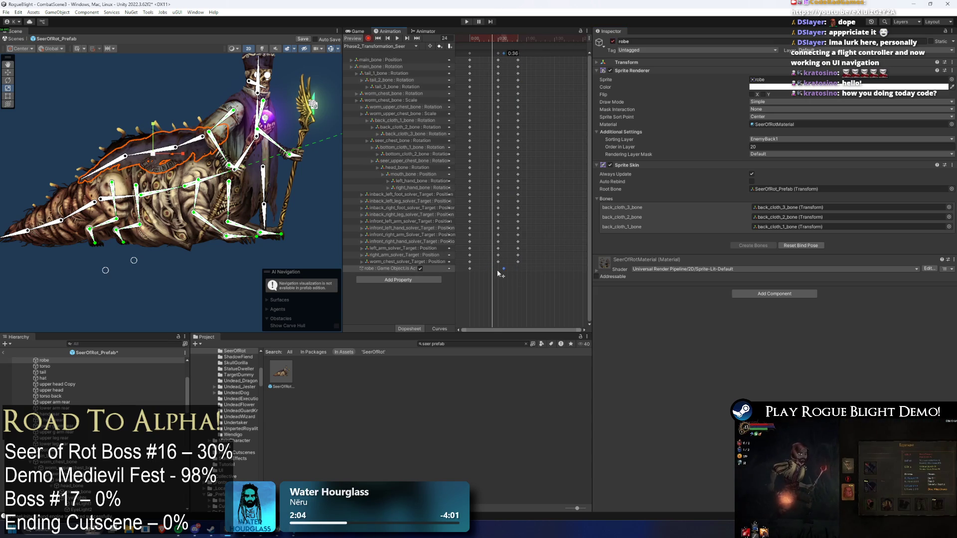
{"action": "key", "text": "space"}
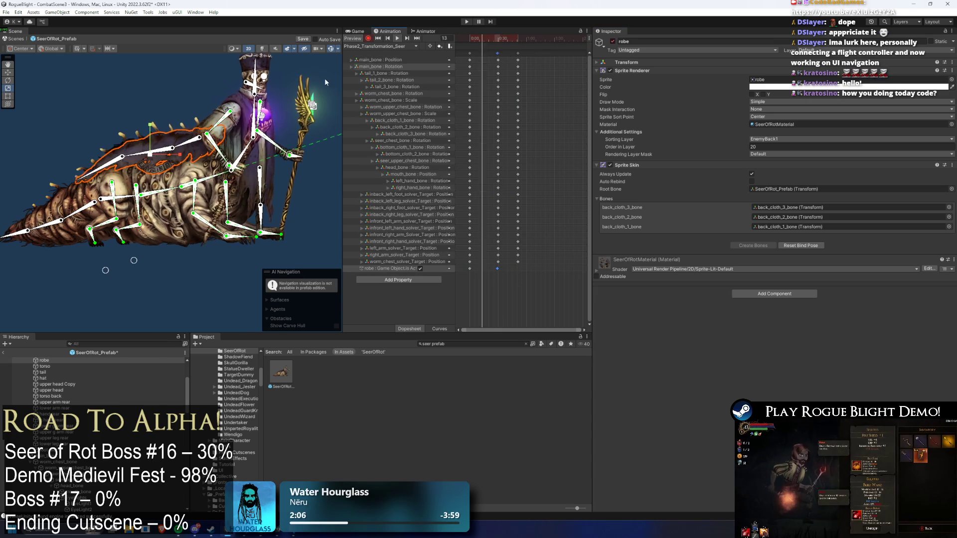
{"action": "left_click", "coordinate": [130, 71]}
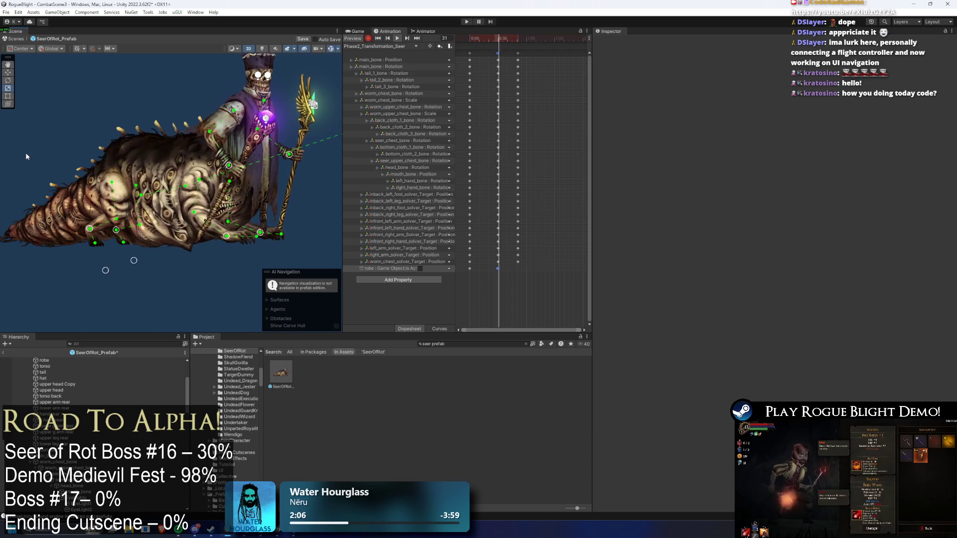
Try disabling the upper torso renderer, then undo the torso and robe visibility tracks
{"action": "left_click", "coordinate": [271, 178]}
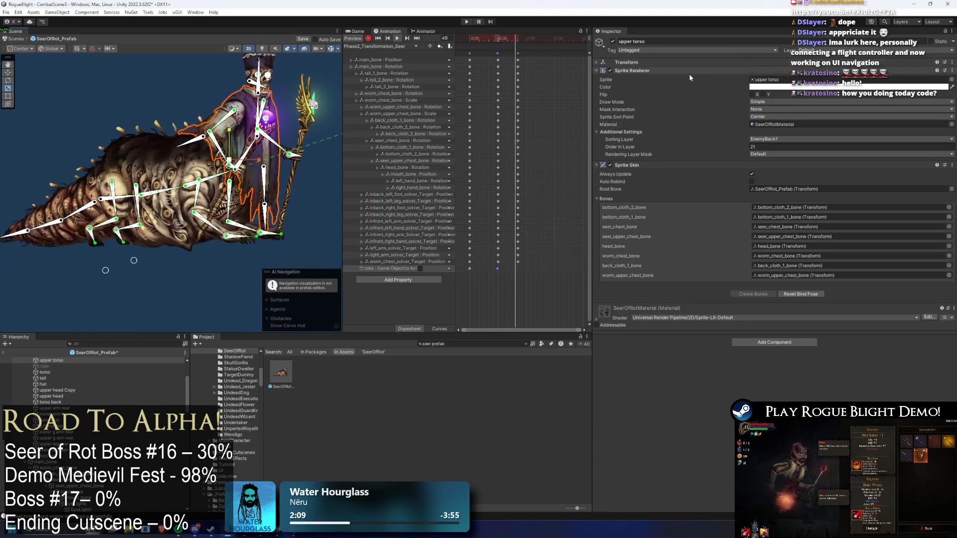
{"action": "left_click", "coordinate": [610, 70]}
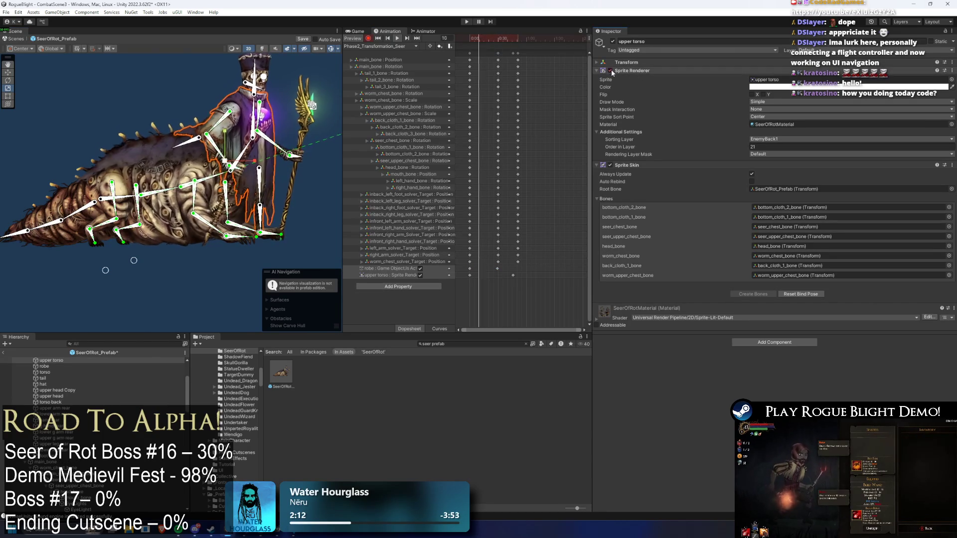
{"action": "key", "text": "ctrl+z"}
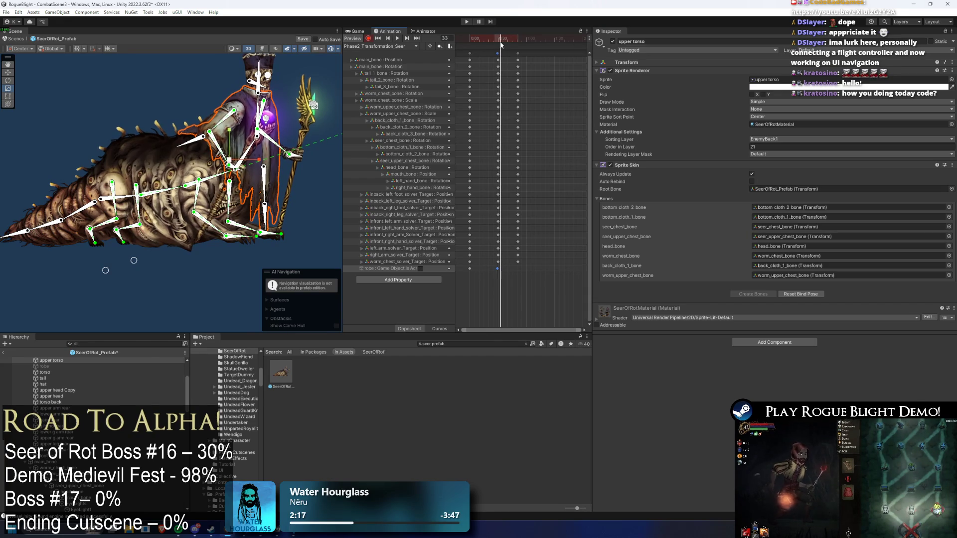
{"action": "left_click_drag", "start_coordinate": [501, 44], "coordinate": [498, 43]}
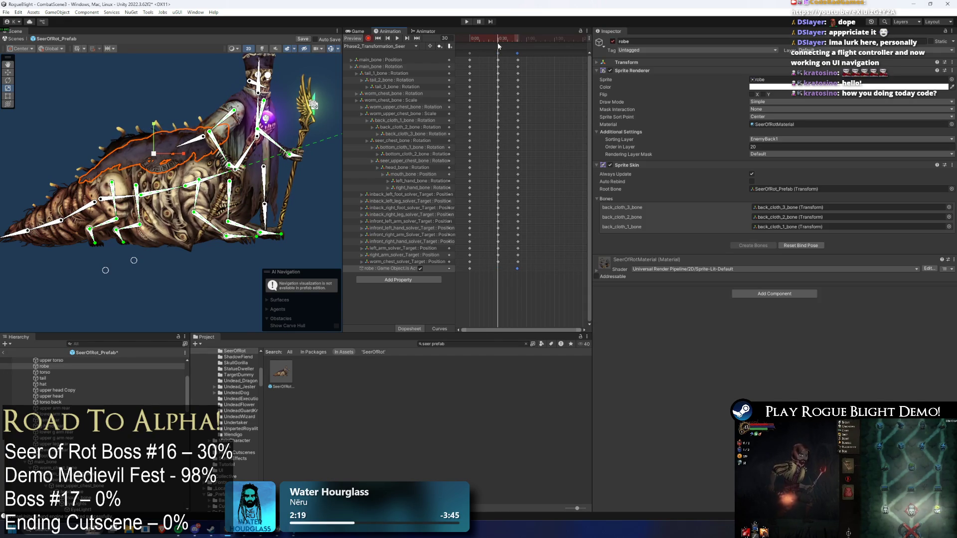
{"action": "key", "text": "ctrl+z"}
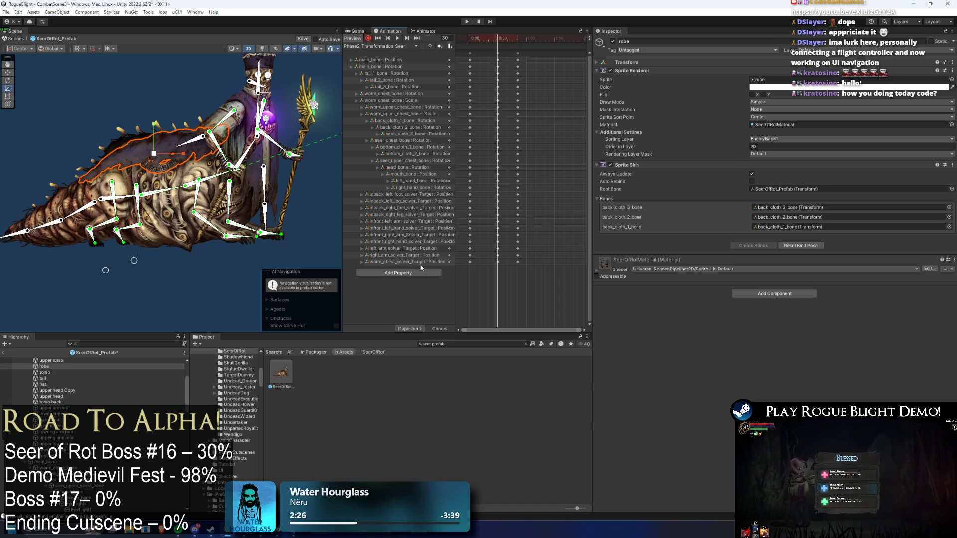
{"action": "key", "text": "ctrl+z"}
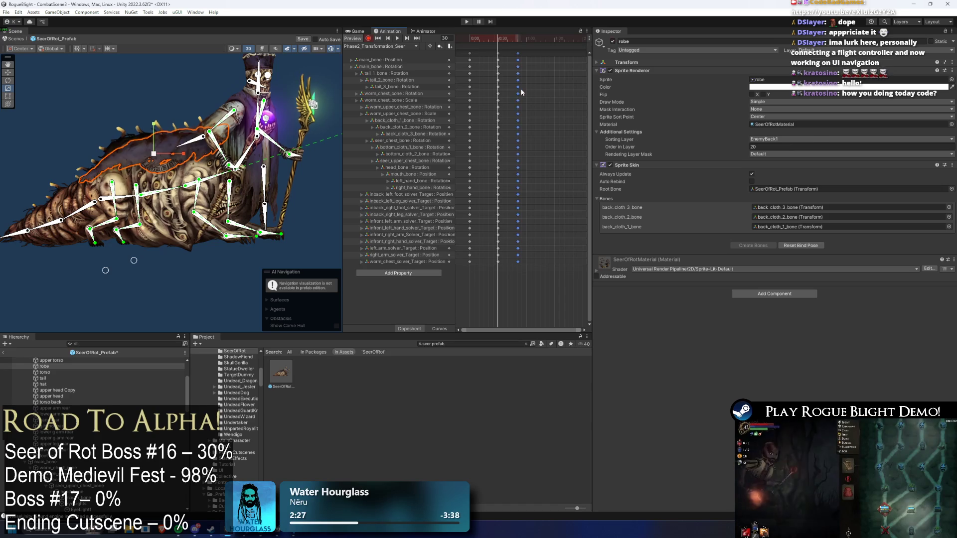
{"action": "key", "text": "ctrl+z"}
{"action": "mouse_move", "coordinate": [483, 39]}
{"action": "left_mouse_down"}
{"action": "mouse_move", "coordinate": [506, 40]}
{"action": "mouse_move", "coordinate": [469, 41]}
{"action": "mouse_move", "coordinate": [498, 43]}
{"action": "left_mouse_up"}
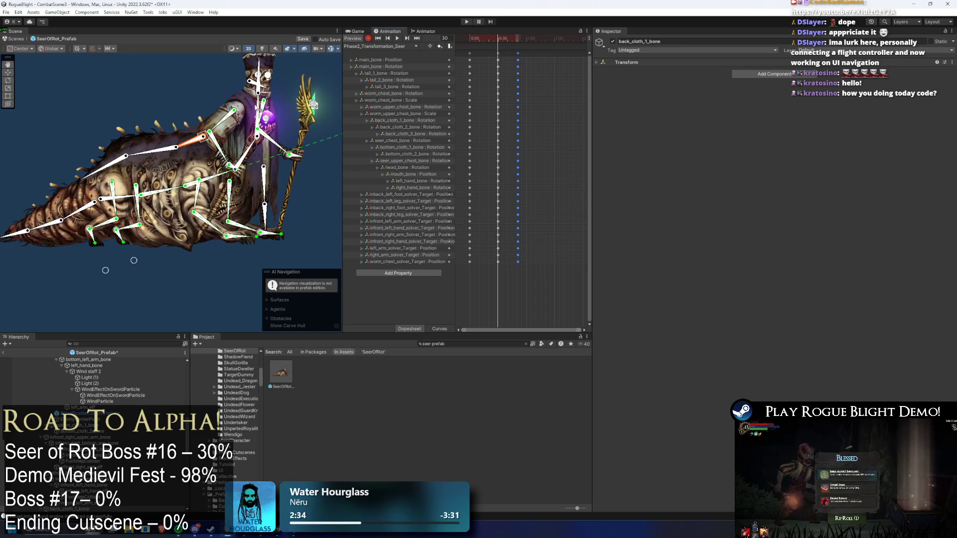
{"action": "left_click", "coordinate": [231, 93]}
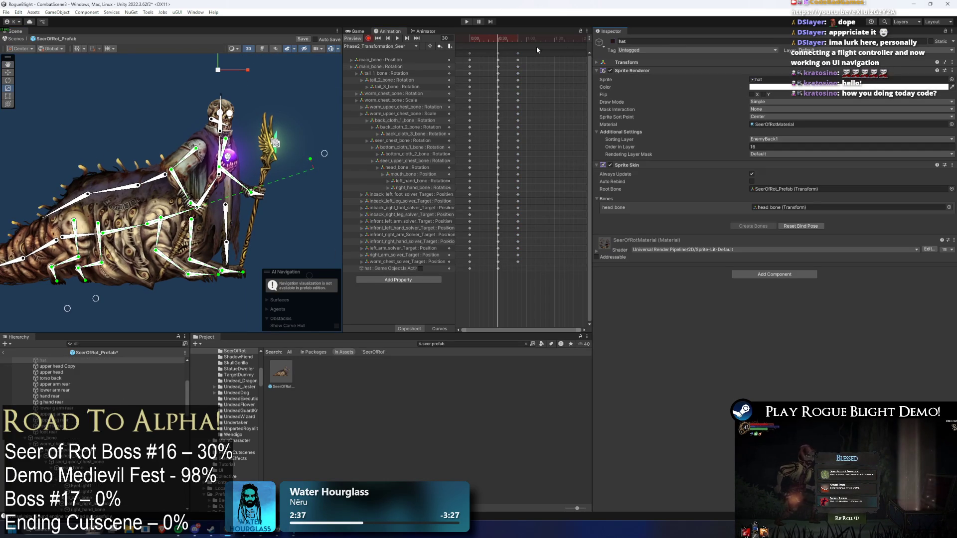
Scale up head_bone mid-clip to record head position, rotation and scale keys, then preview
{"action": "mouse_move", "coordinate": [490, 39]}
{"action": "left_mouse_down"}
{"action": "mouse_move", "coordinate": [471, 40]}
{"action": "mouse_move", "coordinate": [496, 41]}
{"action": "left_mouse_up"}
{"action": "scroll", "coordinate": [215, 112], "scroll_direction": "up", "scroll_amount": 3}
{"action": "left_click", "coordinate": [224, 112]}
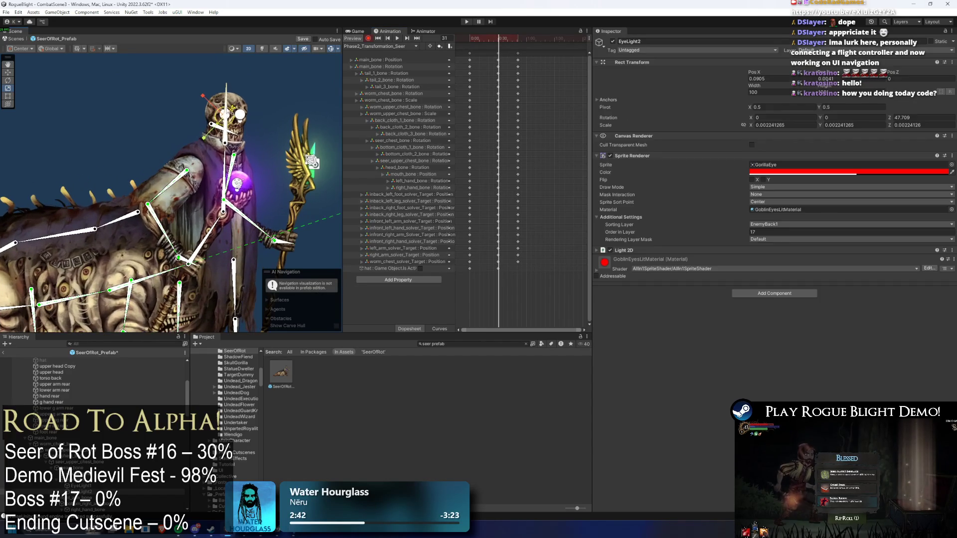
{"action": "left_click_drag", "start_coordinate": [226, 118], "coordinate": [231, 115]}
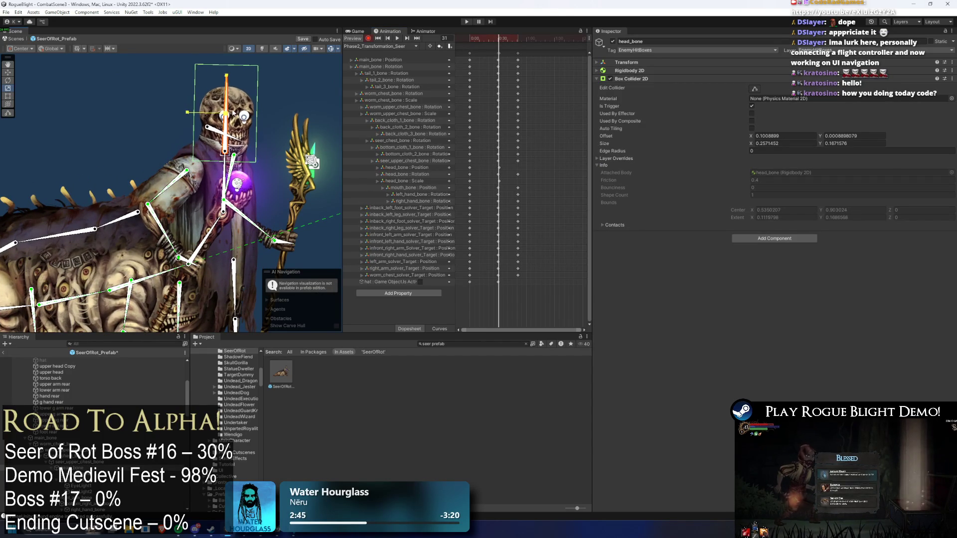
{"action": "key", "text": "space"}
{"action": "left_click", "coordinate": [99, 136]}
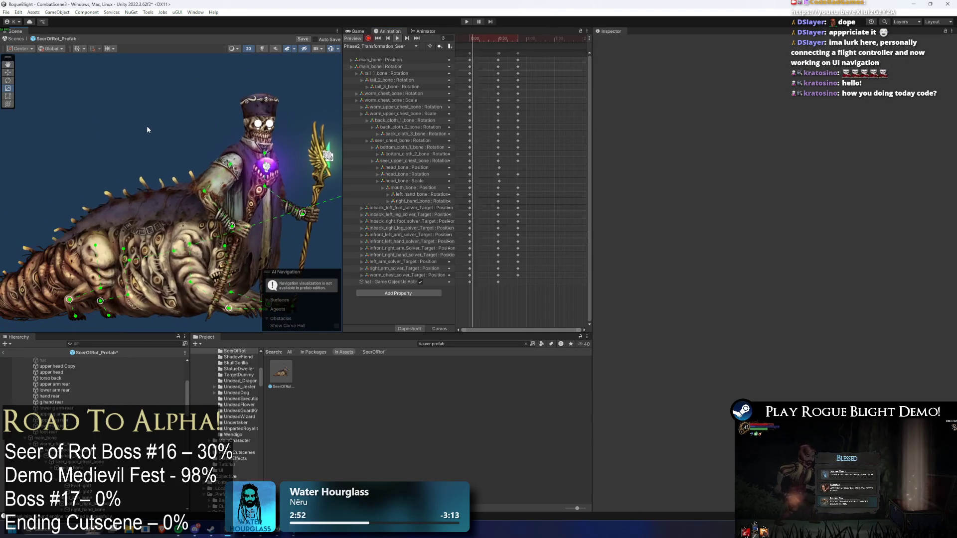
{"action": "left_click", "coordinate": [332, 50]}
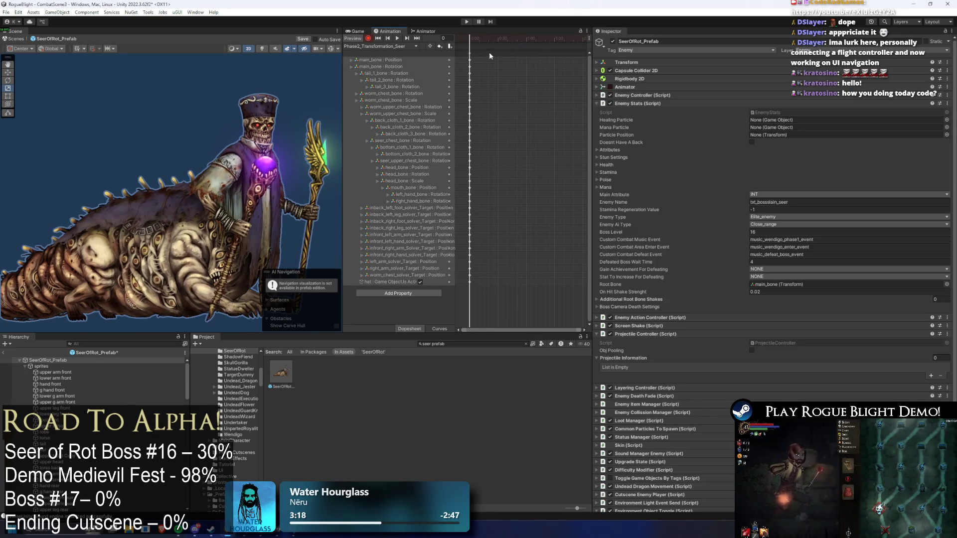
At frame 46, shift the Seer's upper chest bone to repose the upper body and preview
{"action": "left_click_drag", "start_coordinate": [495, 40], "coordinate": [513, 39]}
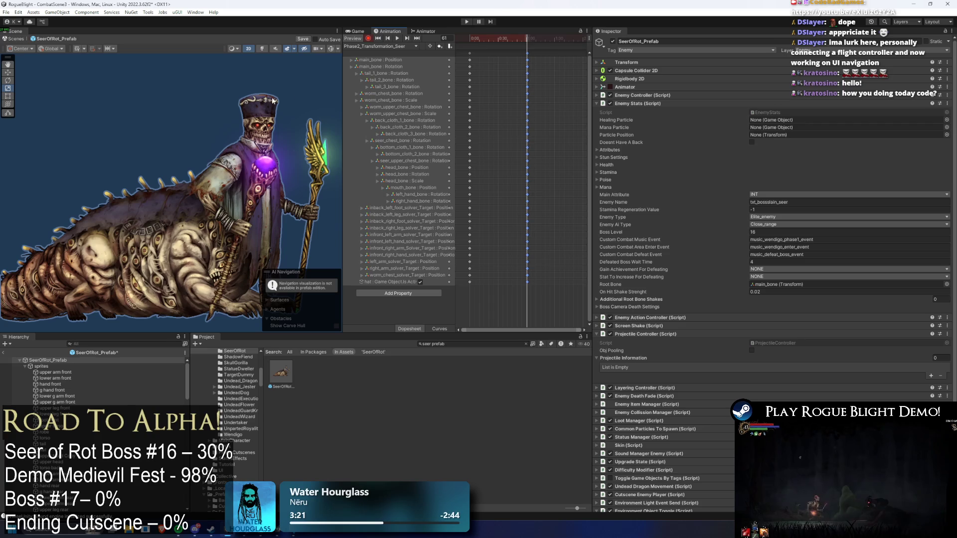
{"action": "left_click", "coordinate": [257, 102]}
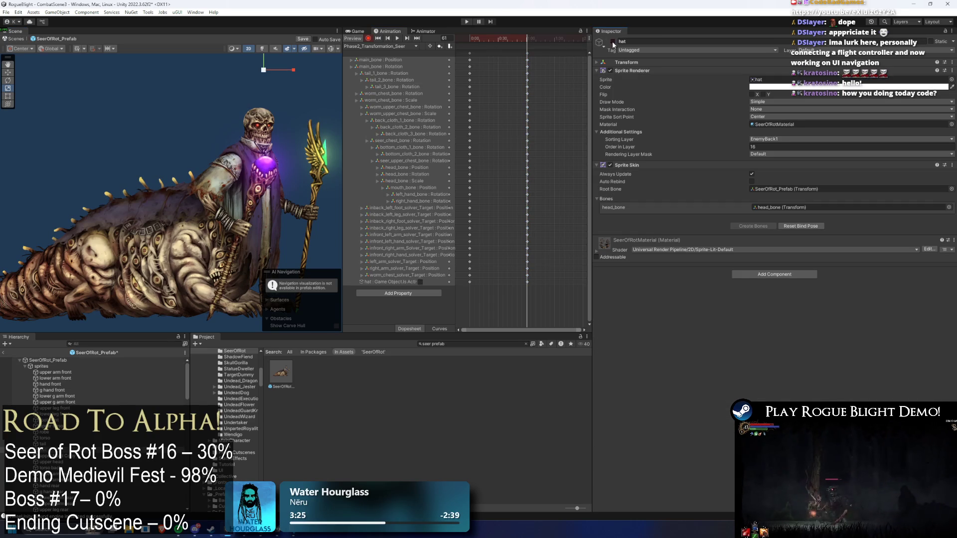
{"action": "scroll", "coordinate": [273, 123], "scroll_direction": "up", "scroll_amount": 3}
{"action": "left_click", "coordinate": [269, 145]}
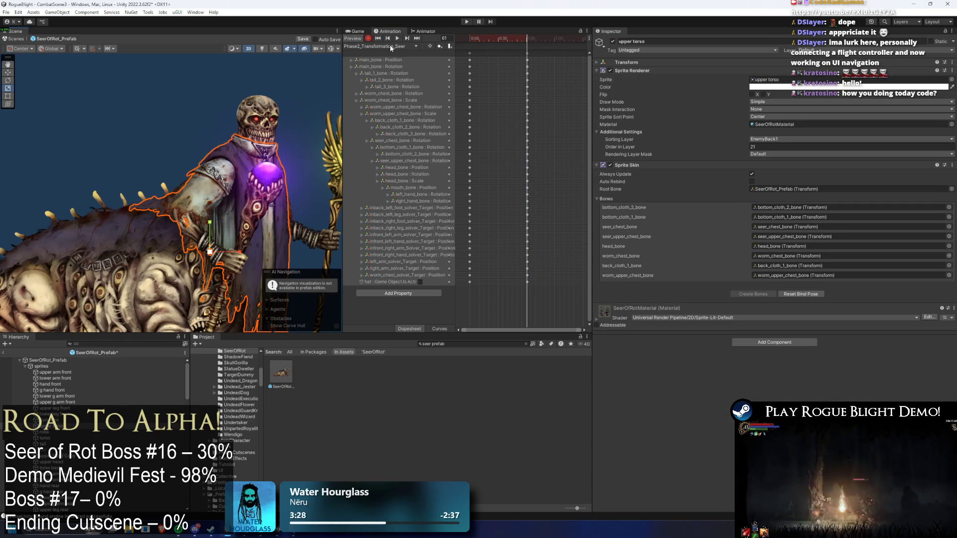
{"action": "left_click", "coordinate": [331, 49]}
{"action": "left_click", "coordinate": [257, 163]}
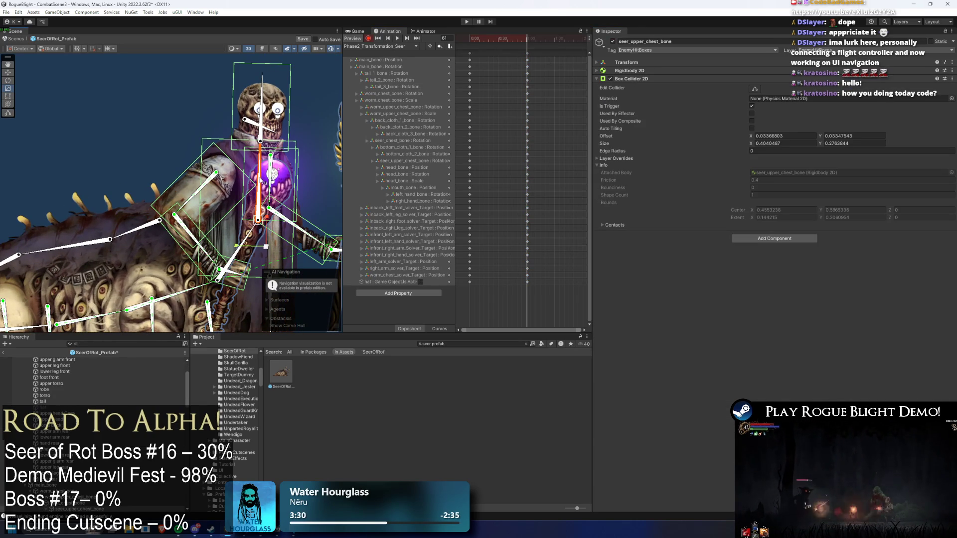
{"action": "left_click_drag", "start_coordinate": [270, 251], "coordinate": [273, 243]}
{"action": "key", "text": "space"}
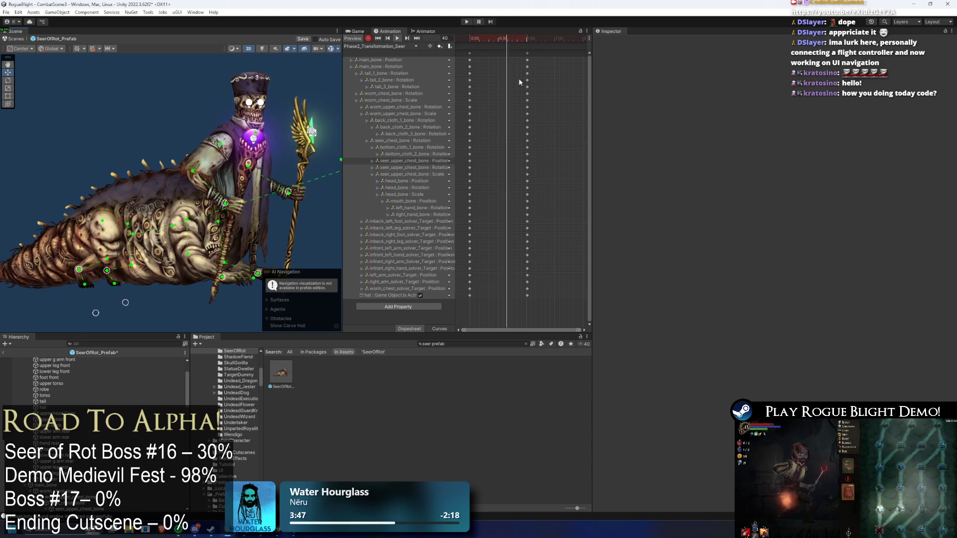
At frame 62, move and tilt Wind staff 2
{"action": "left_click", "coordinate": [528, 40]}
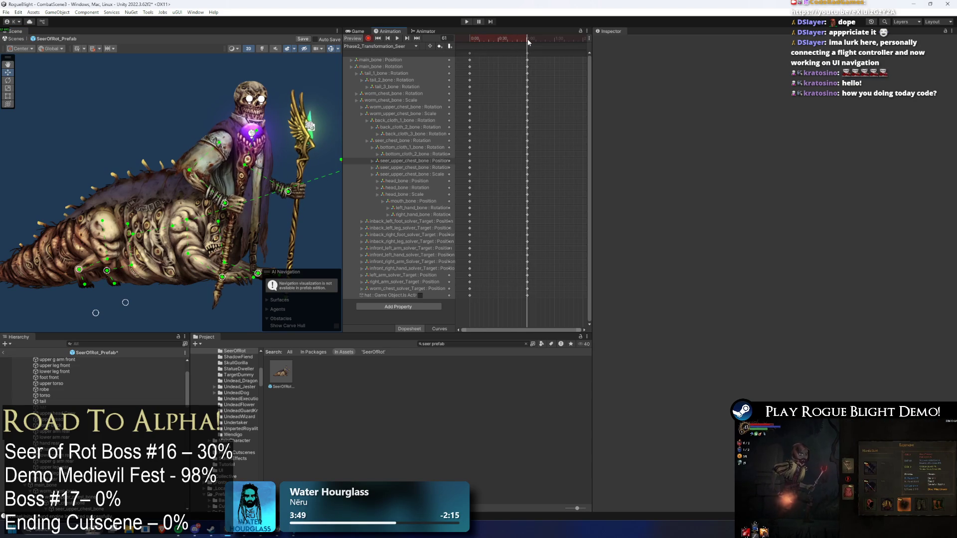
{"action": "left_click", "coordinate": [266, 170]}
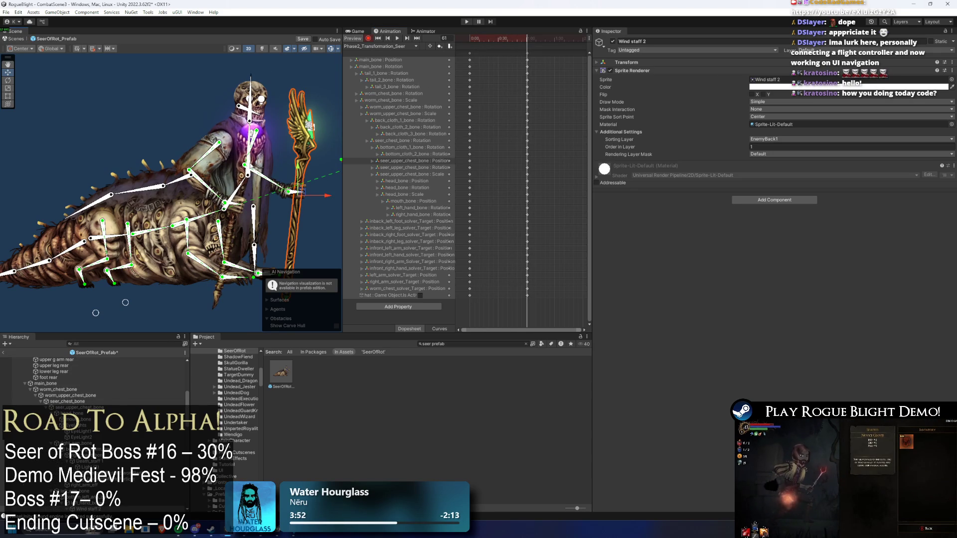
{"action": "left_click_drag", "start_coordinate": [267, 202], "coordinate": [253, 207]}
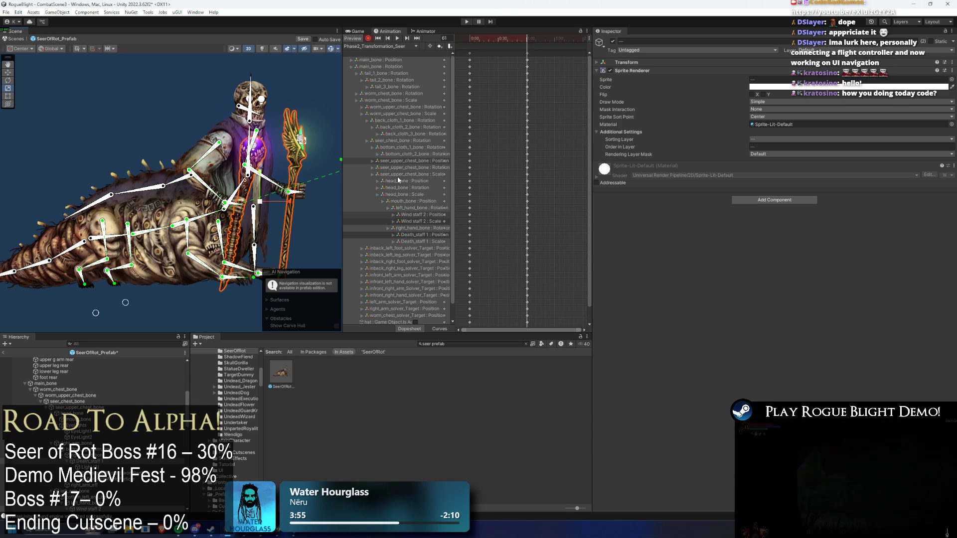
Delete the seer_upper_chest_bone and Wind staff 2 Position tracks
{"action": "left_click", "coordinate": [414, 163]}
{"action": "key", "text": "Delete"}
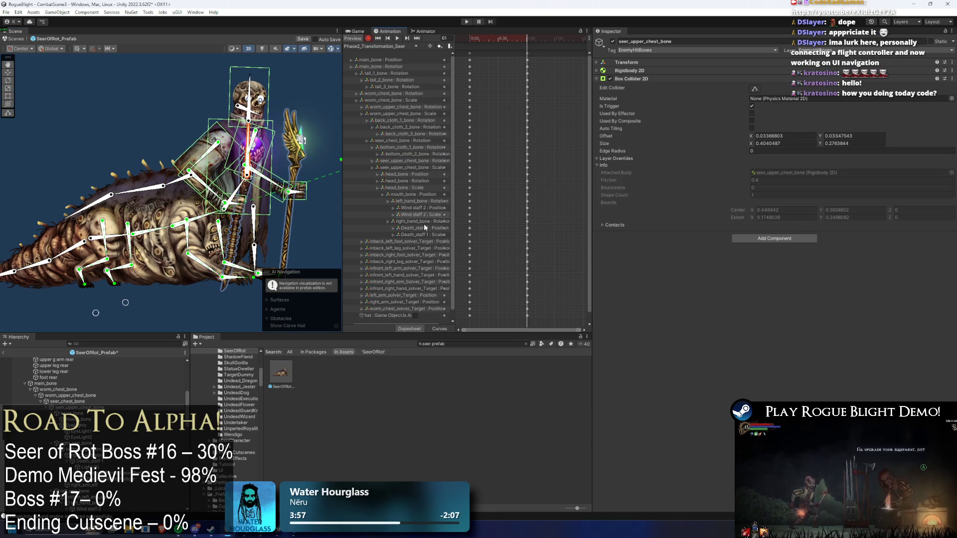
{"action": "left_click", "coordinate": [429, 228]}
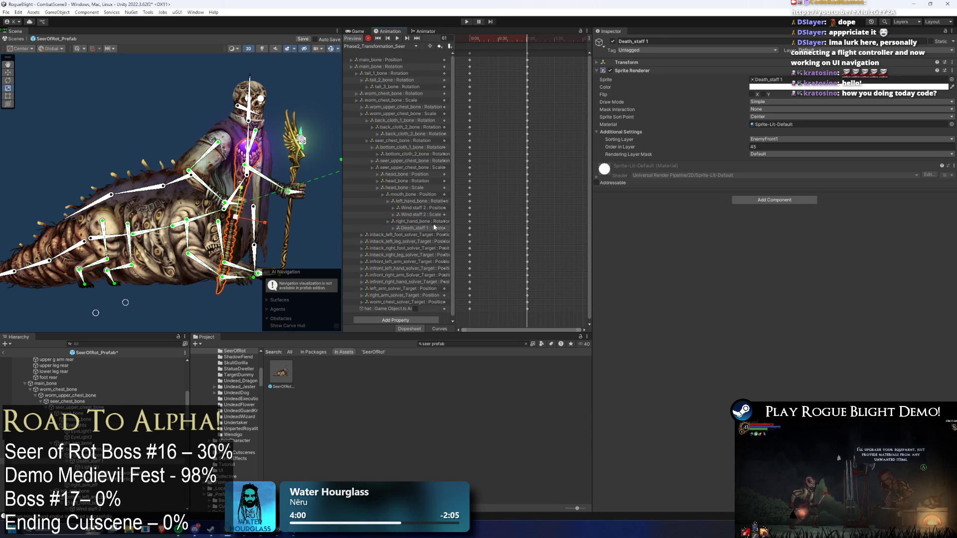
{"action": "key", "text": "space"}
{"action": "left_click", "coordinate": [144, 93]}
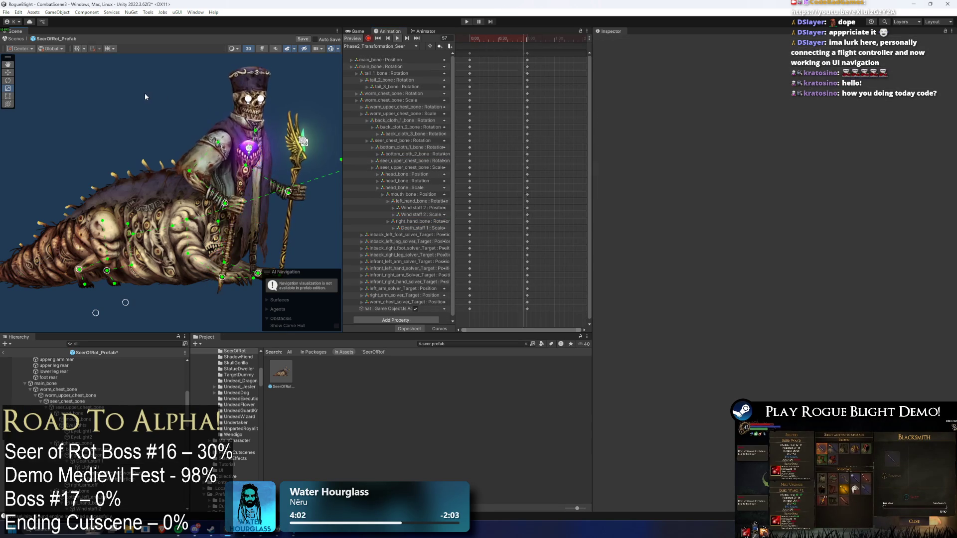
{"action": "left_click", "coordinate": [447, 207]}
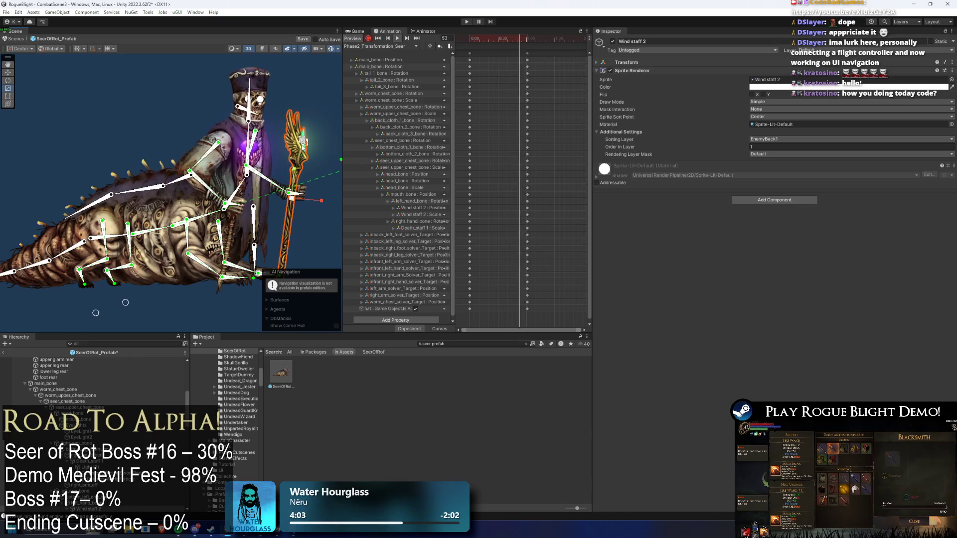
{"action": "left_click", "coordinate": [438, 207]}
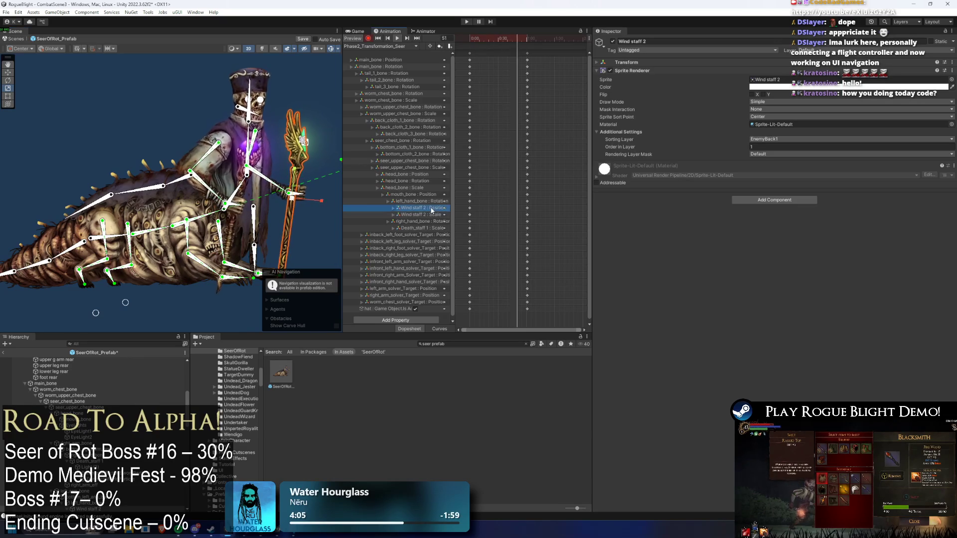
{"action": "key", "text": "Delete"}
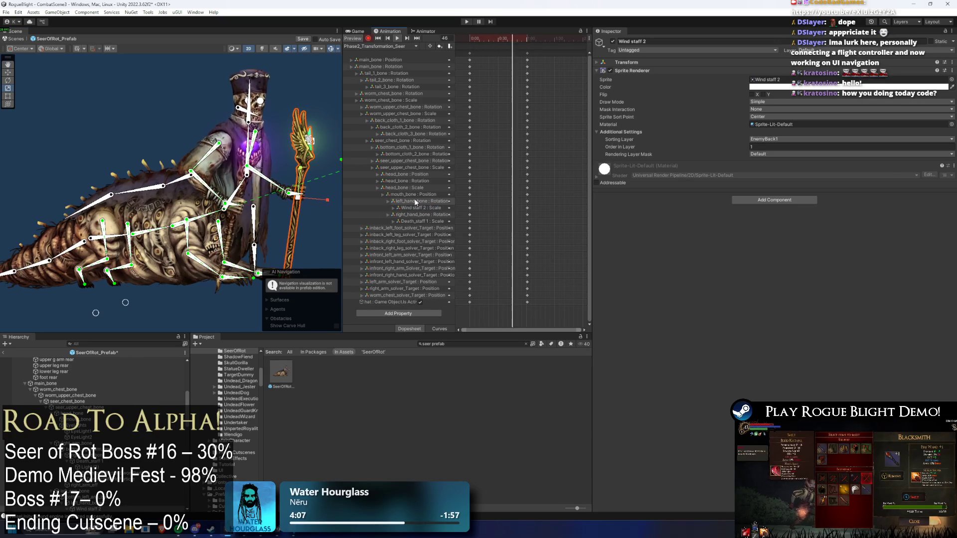
{"action": "left_click", "coordinate": [116, 110]}
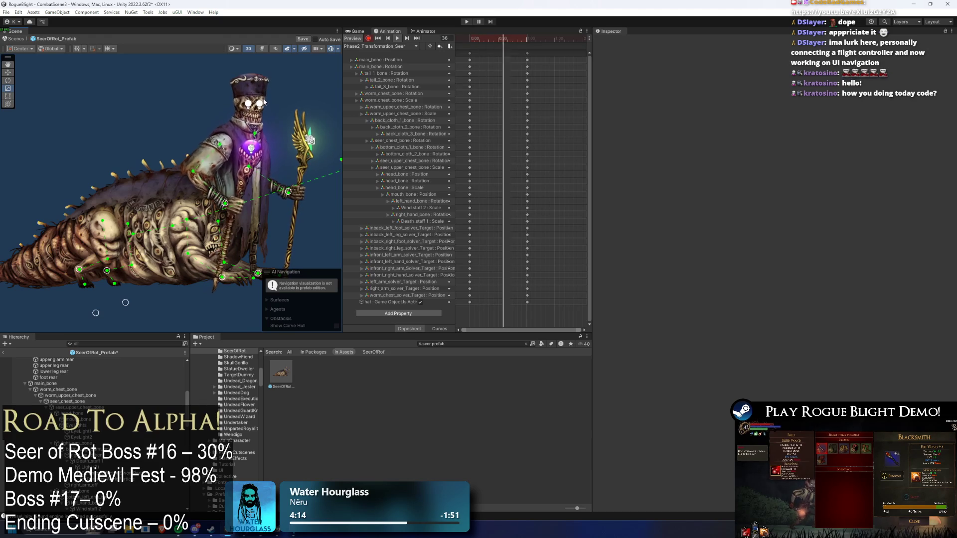
Review the clip between frames 35 and 47 with a preview playback
{"action": "left_click", "coordinate": [509, 39]}
{"action": "left_click_drag", "start_coordinate": [510, 38], "coordinate": [514, 38]}
{"action": "left_click", "coordinate": [270, 75]}
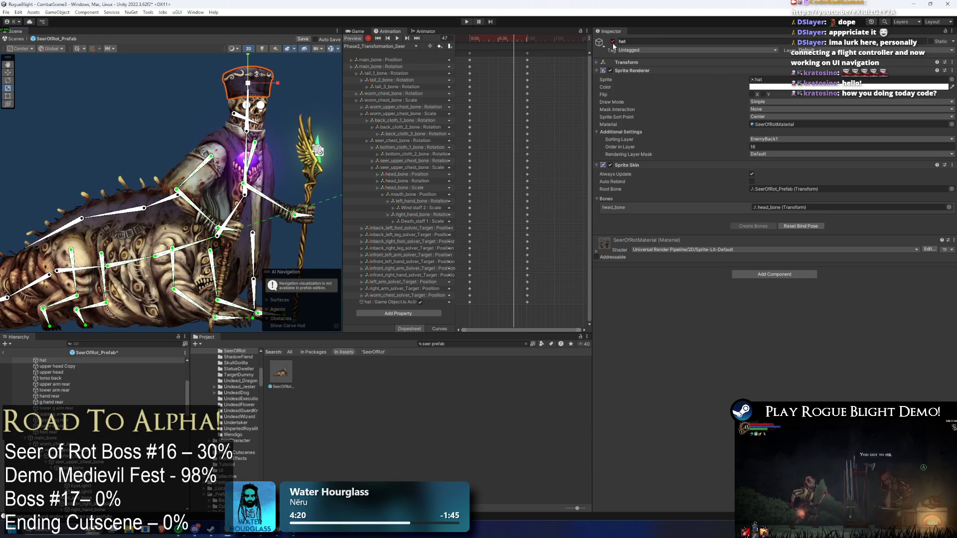
{"action": "left_click", "coordinate": [500, 42]}
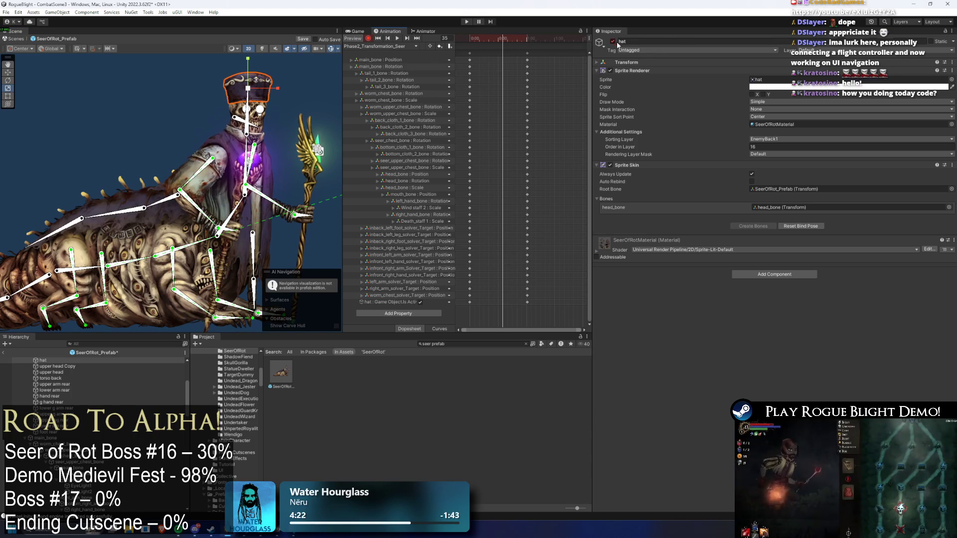
{"action": "key", "text": "space"}
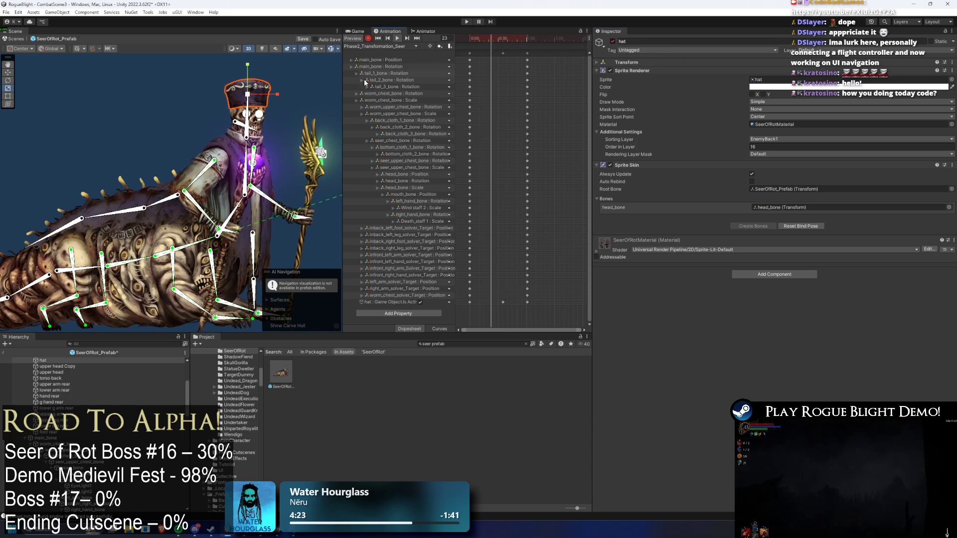
{"action": "left_click", "coordinate": [115, 106]}
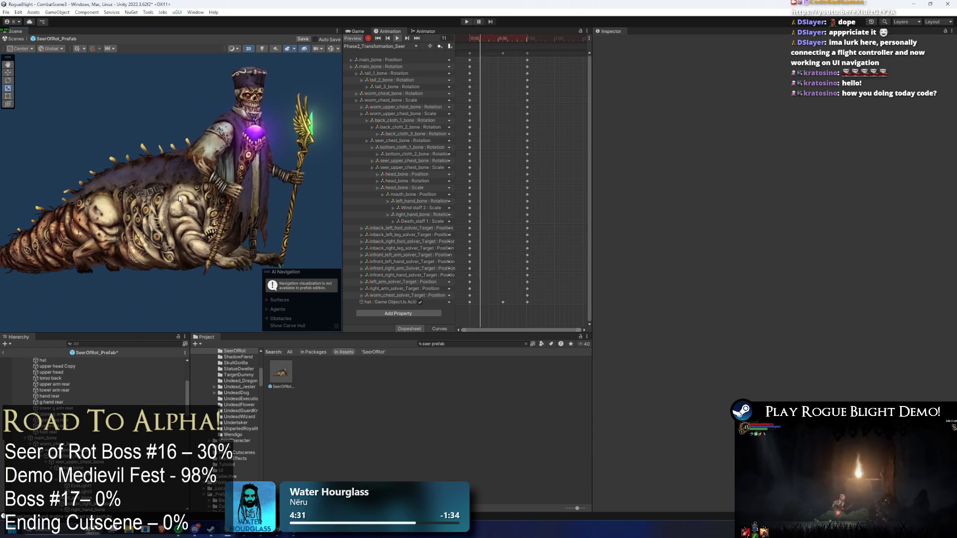
{"action": "left_click", "coordinate": [256, 186]}
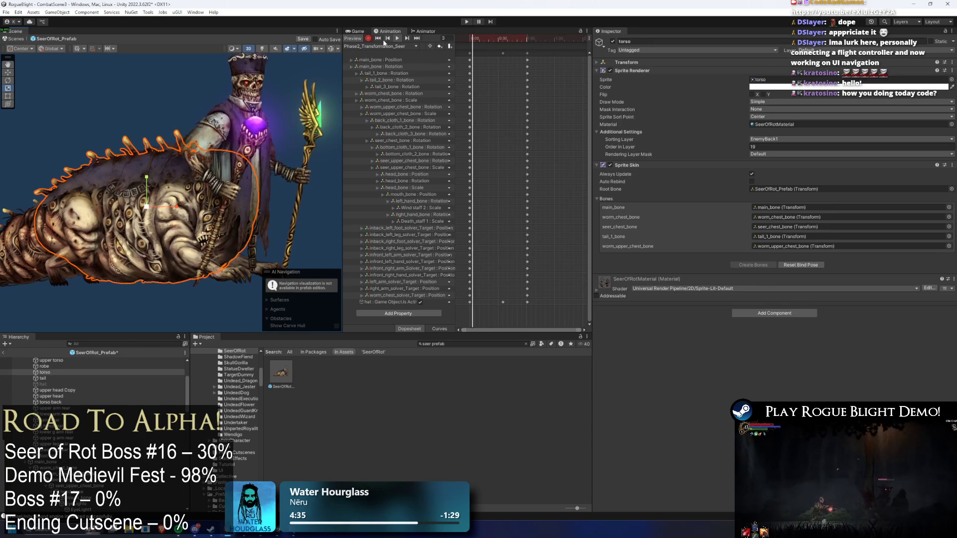
At frame 28, drag seer_chest_bone to record new chest keys and preview
{"action": "left_click", "coordinate": [496, 39]}
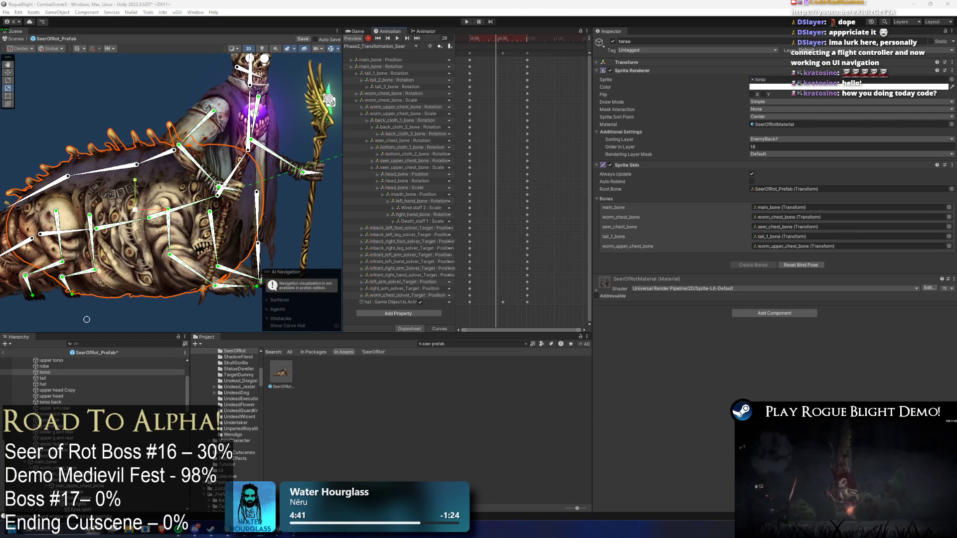
{"action": "left_click", "coordinate": [250, 172]}
{"action": "left_click_drag", "start_coordinate": [249, 169], "coordinate": [254, 168]}
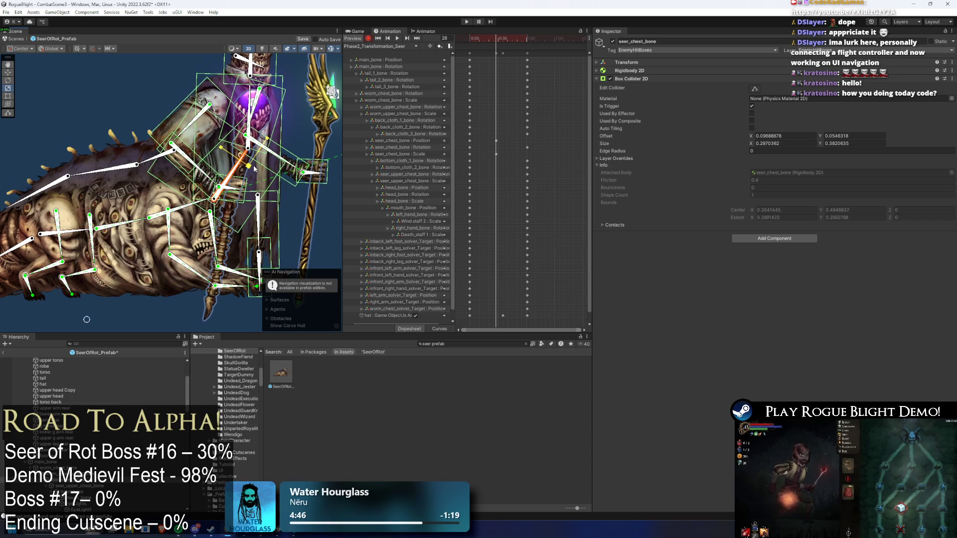
{"action": "key", "text": "space"}
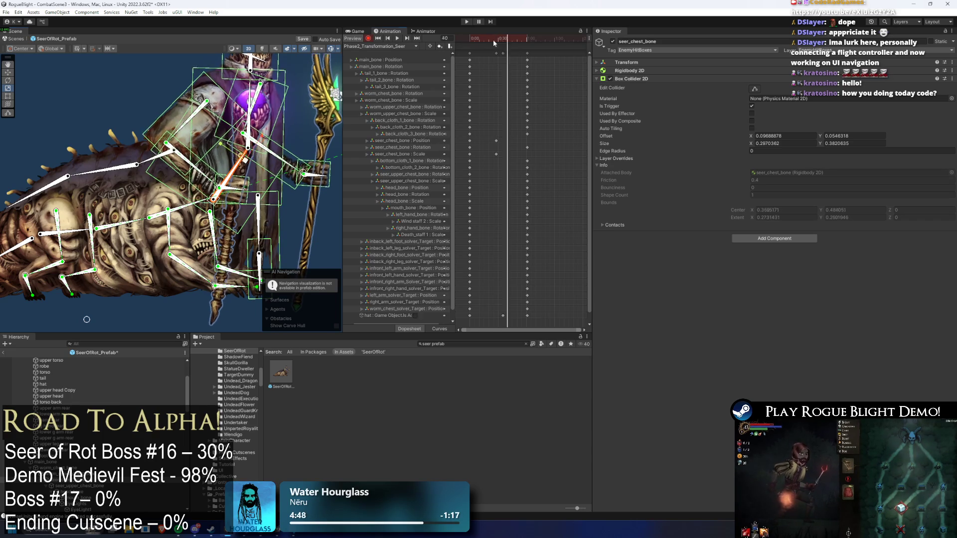
{"action": "left_click", "coordinate": [79, 100]}
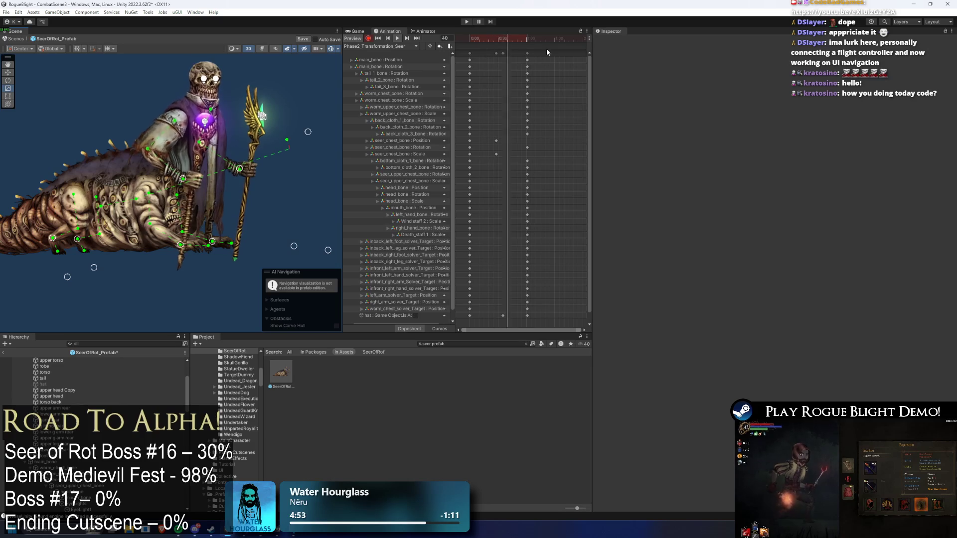
Copy the seer_chest_bone keyframes and paste them at a later frame
{"action": "left_click", "coordinate": [495, 141]}
{"action": "key", "text": "ctrl+c"}
{"action": "key", "text": "ctrl+v"}
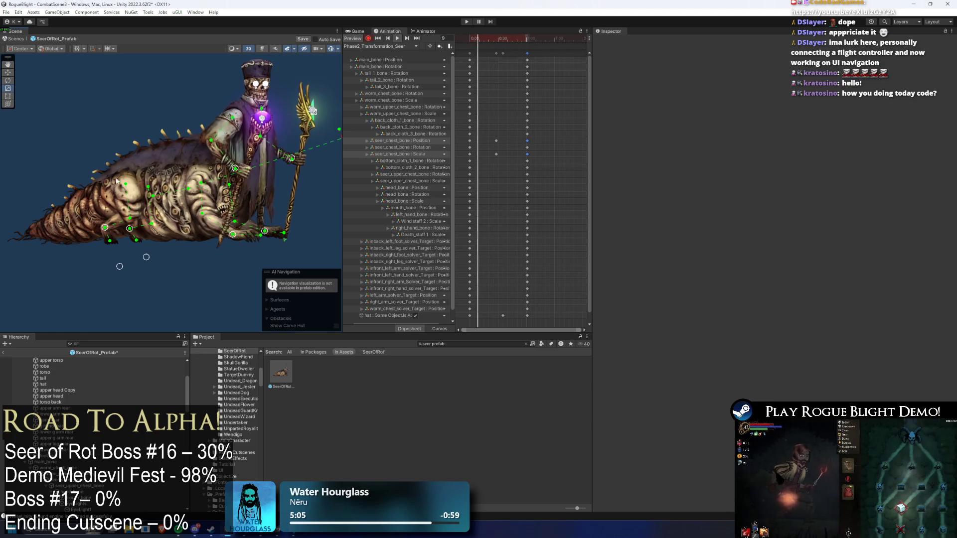
{"action": "left_click", "coordinate": [513, 54]}
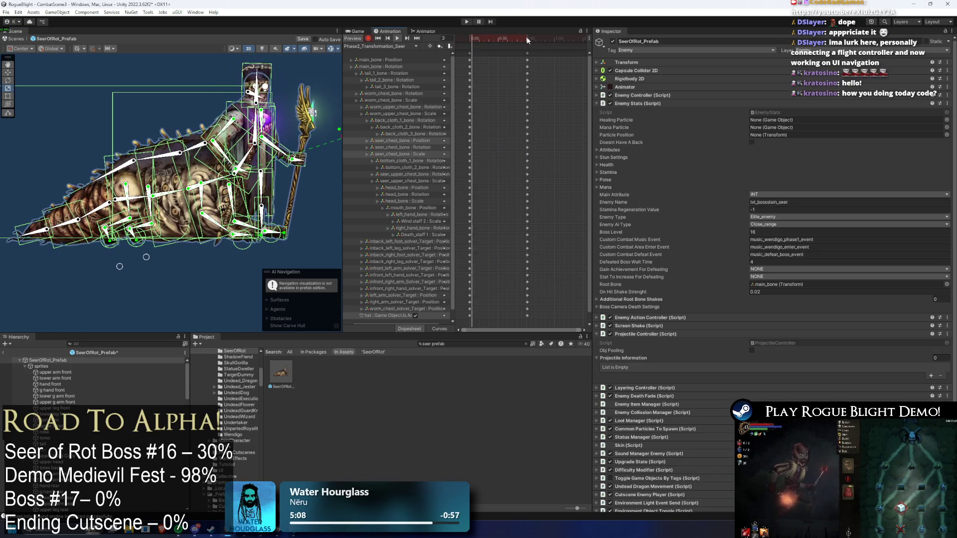
Select a range of keyframes in the Phase2_Transformation_Seer clip
{"action": "left_click", "coordinate": [501, 40]}
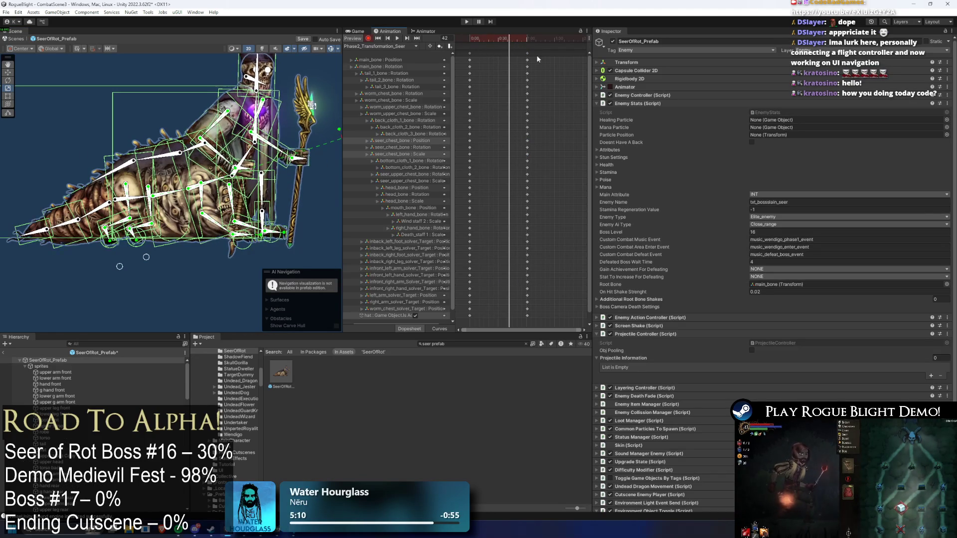
{"action": "left_click_drag", "start_coordinate": [528, 53], "coordinate": [469, 52]}
{"action": "left_click", "coordinate": [510, 40]}
{"action": "left_click_drag", "start_coordinate": [527, 39], "coordinate": [528, 39]}
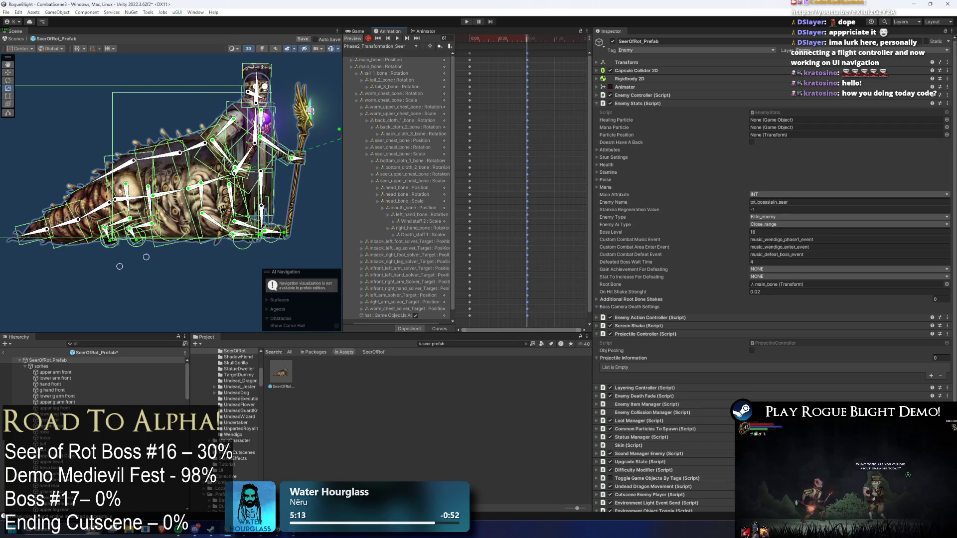
Scale up the rig from main_bone, tilt seer_chest_bone upright, and preview the clip
{"action": "left_click", "coordinate": [134, 196]}
{"action": "left_click_drag", "start_coordinate": [167, 159], "coordinate": [171, 142]}
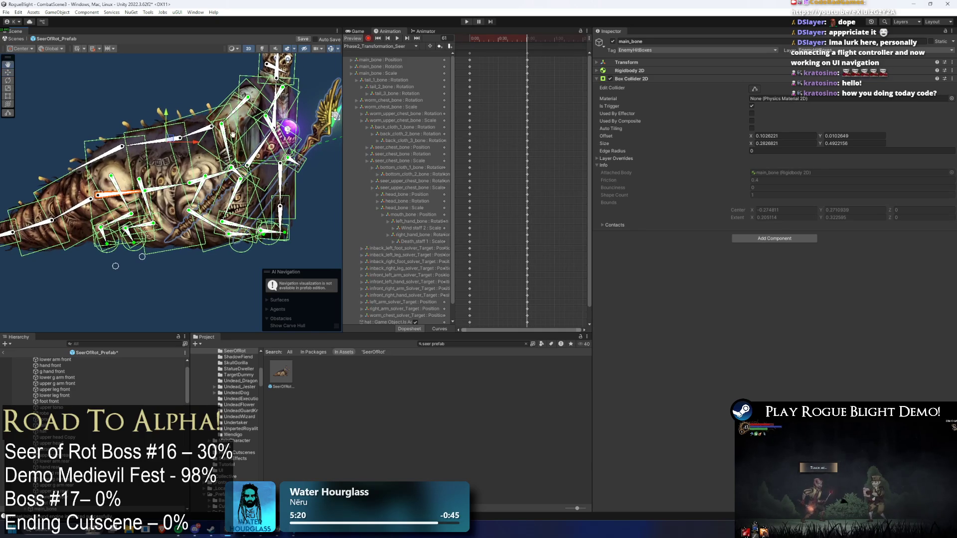
{"action": "left_click", "coordinate": [258, 160]}
{"action": "left_click_drag", "start_coordinate": [258, 141], "coordinate": [259, 142]}
{"action": "key", "text": "space"}
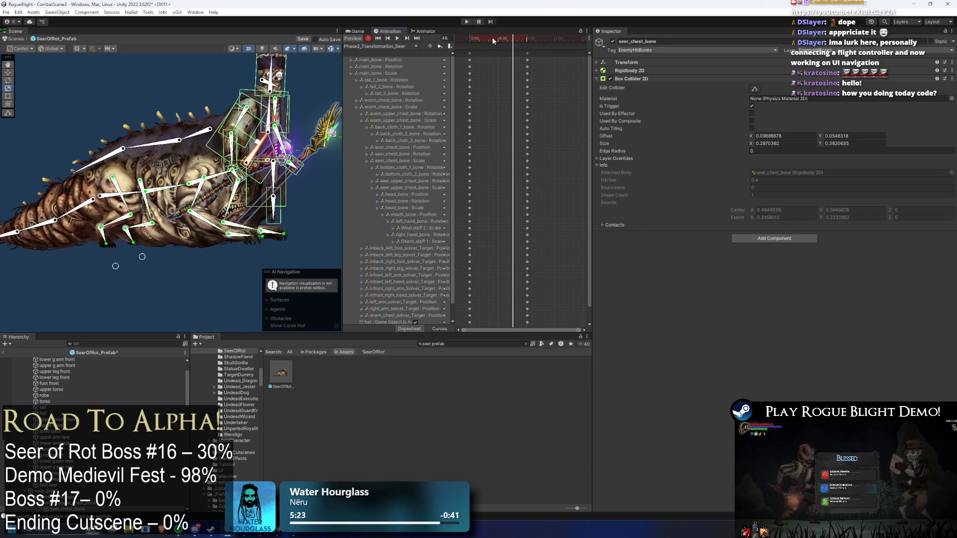
{"action": "left_click", "coordinate": [157, 85]}
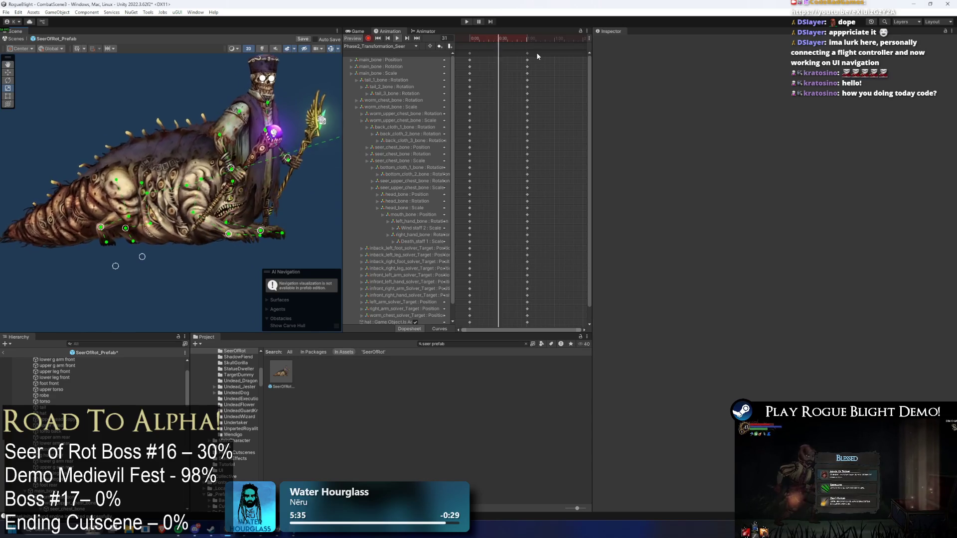
At frame 56, move the arm joint right and shift the chest bone slightly right and down
{"action": "left_click", "coordinate": [523, 39]}
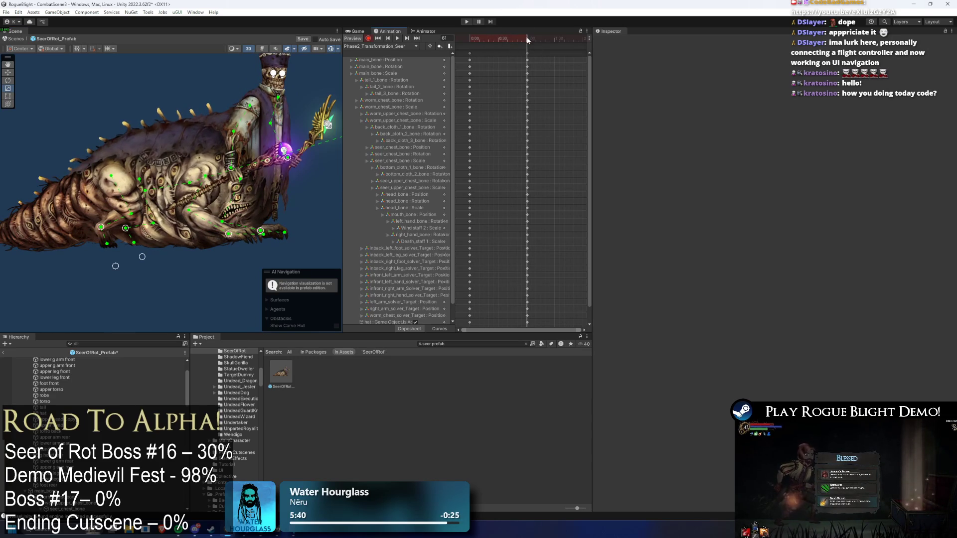
{"action": "left_click", "coordinate": [255, 167]}
{"action": "mouse_move", "coordinate": [255, 168]}
{"action": "left_mouse_down"}
{"action": "mouse_move", "coordinate": [174, 195]}
{"action": "mouse_move", "coordinate": [219, 155]}
{"action": "mouse_move", "coordinate": [247, 162]}
{"action": "mouse_move", "coordinate": [243, 168]}
{"action": "left_mouse_up"}
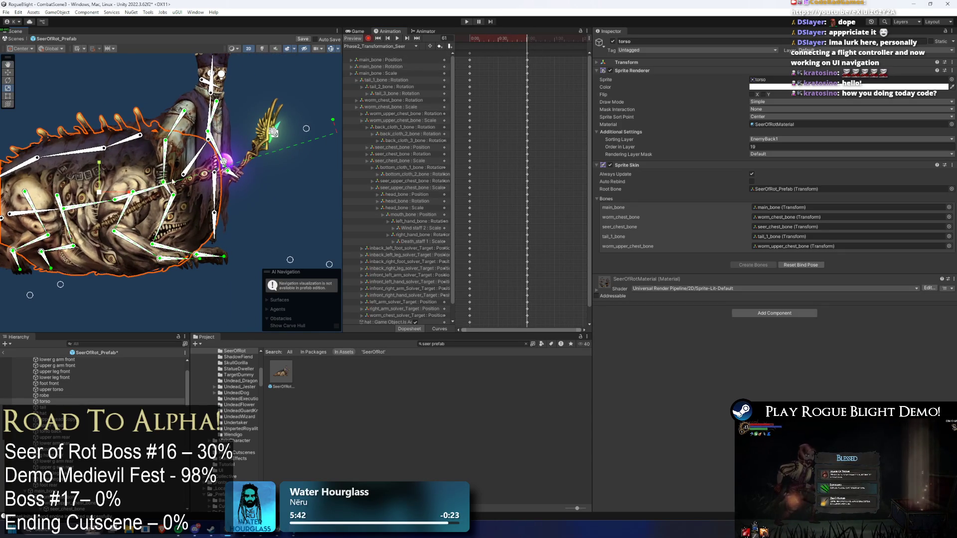
{"action": "mouse_move", "coordinate": [527, 64]}
{"action": "left_mouse_down"}
{"action": "mouse_move", "coordinate": [465, 51]}
{"action": "mouse_move", "coordinate": [529, 40]}
{"action": "left_mouse_up"}
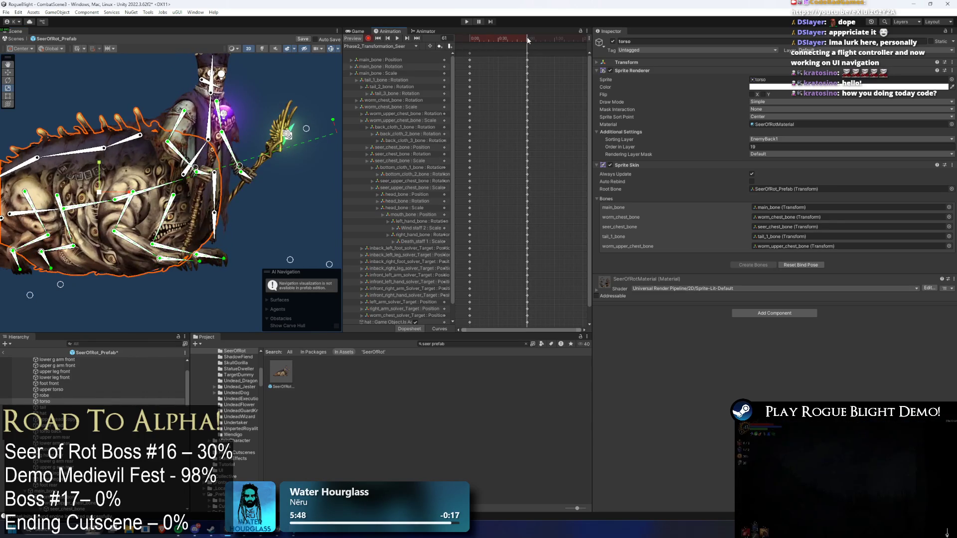
{"action": "left_click_drag", "start_coordinate": [194, 171], "coordinate": [202, 173]}
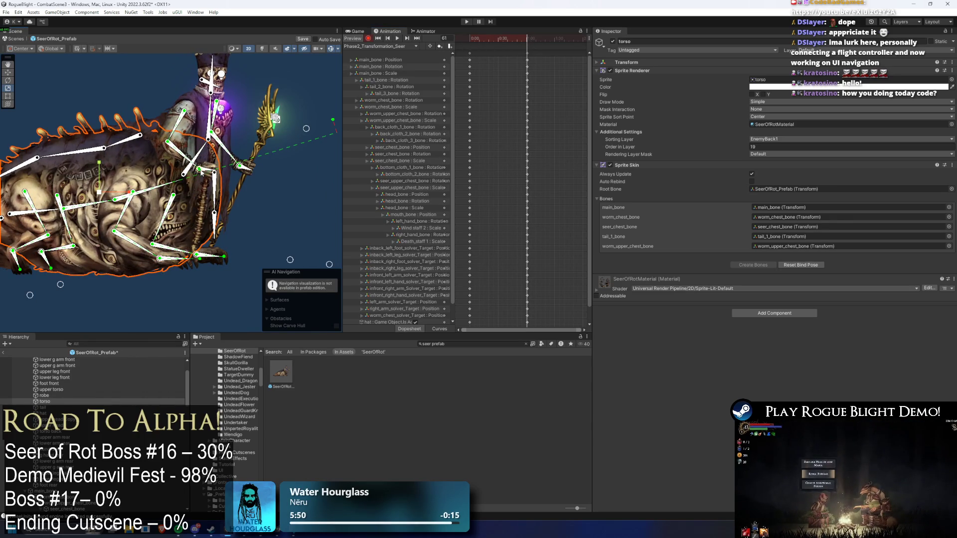
{"action": "left_click", "coordinate": [202, 175]}
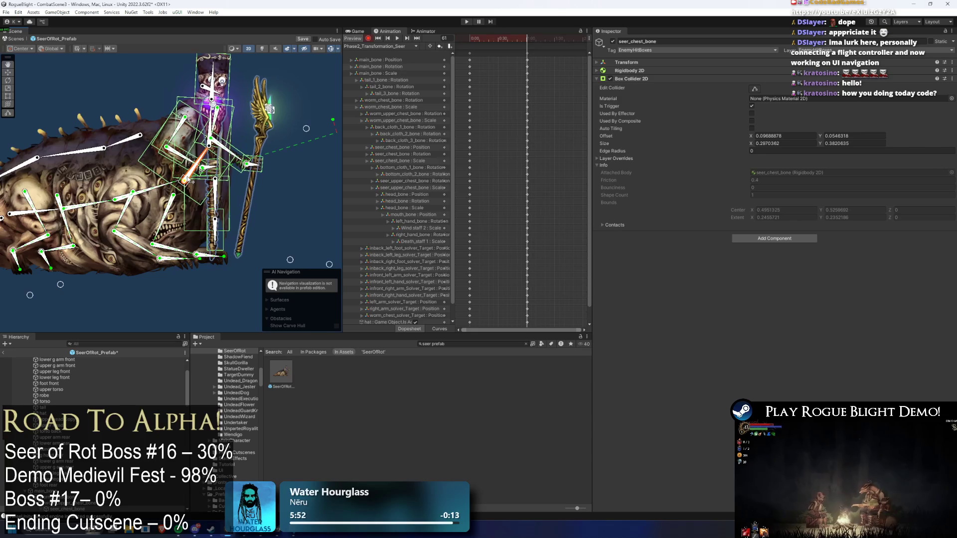
{"action": "left_click_drag", "start_coordinate": [191, 180], "coordinate": [207, 173]}
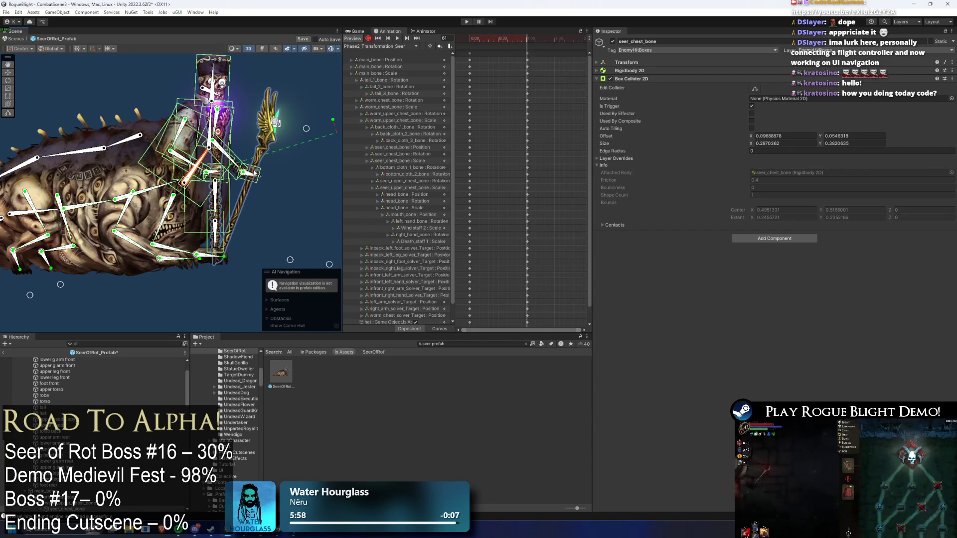
Select the left and right hand bones and preview the new pose through frame 60
{"action": "left_click", "coordinate": [256, 173]}
{"action": "left_click", "coordinate": [222, 177]}
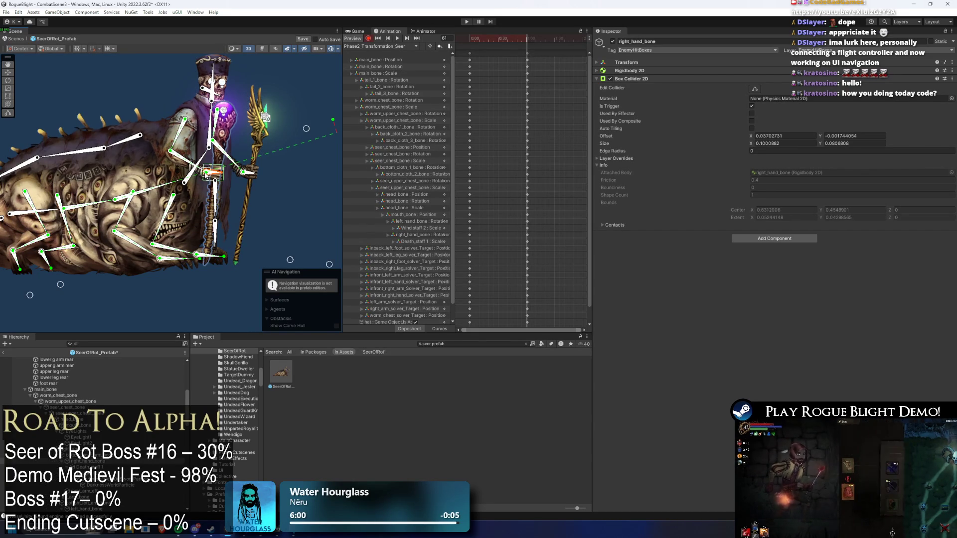
{"action": "key", "text": "space"}
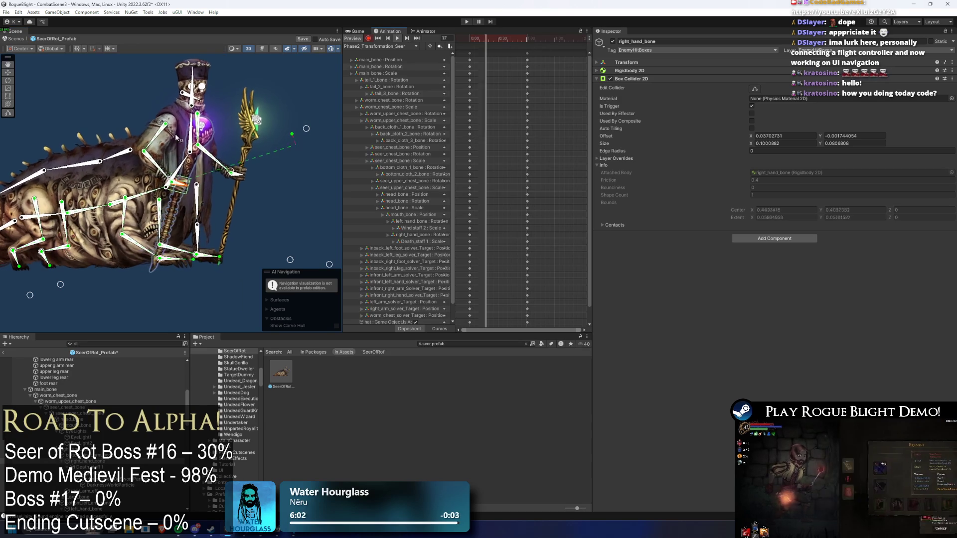
{"action": "left_click", "coordinate": [210, 70]}
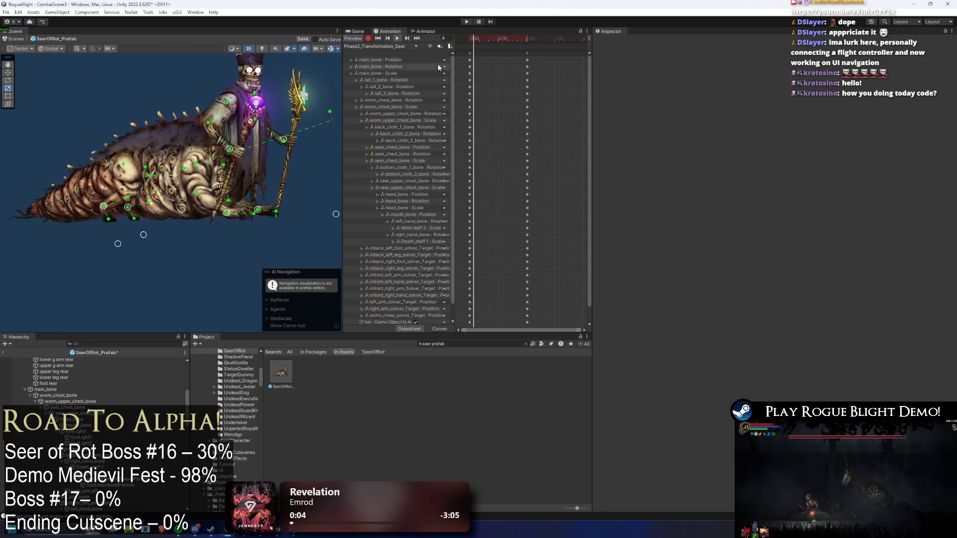
{"action": "mouse_move", "coordinate": [488, 39]}
{"action": "left_mouse_down"}
{"action": "mouse_move", "coordinate": [506, 32]}
{"action": "mouse_move", "coordinate": [527, 42]}
{"action": "left_mouse_up"}
{"action": "key", "text": "space"}
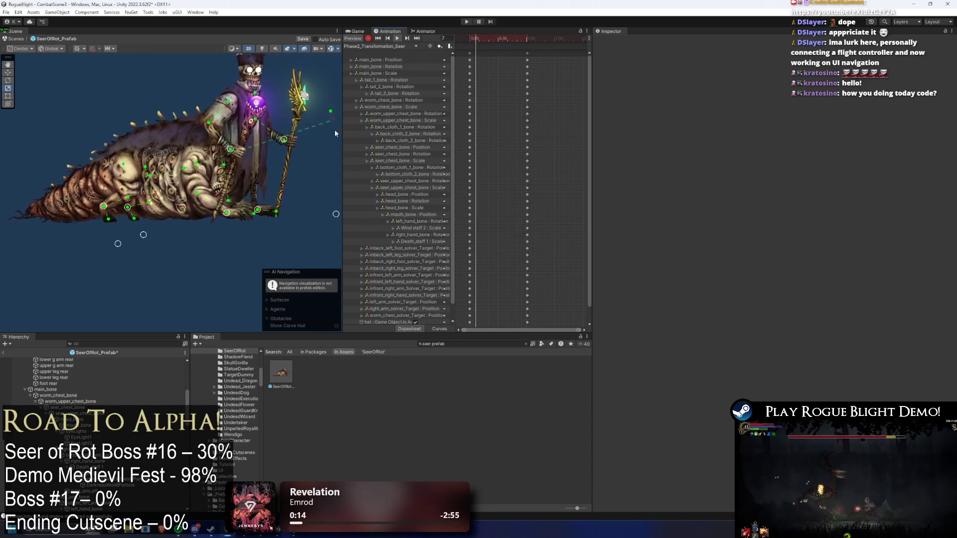
At the final frame 61, rotate the rear lower arm downward, then return to the Animator graph
{"action": "left_click", "coordinate": [271, 140]}
{"action": "left_click_drag", "start_coordinate": [473, 38], "coordinate": [529, 50]}
{"action": "mouse_move", "coordinate": [296, 145]}
{"action": "left_mouse_down"}
{"action": "mouse_move", "coordinate": [260, 151]}
{"action": "mouse_move", "coordinate": [271, 152]}
{"action": "left_mouse_up"}
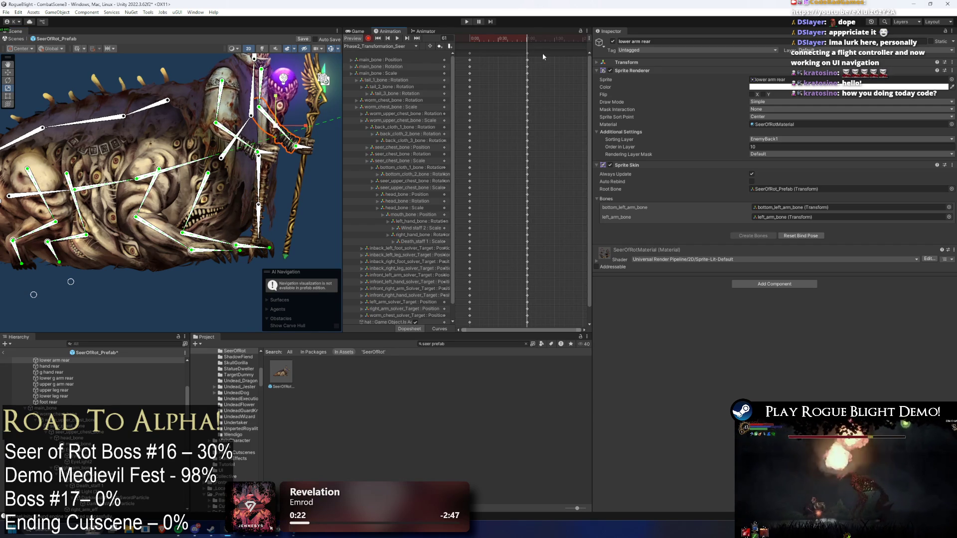
{"action": "left_click", "coordinate": [435, 31]}
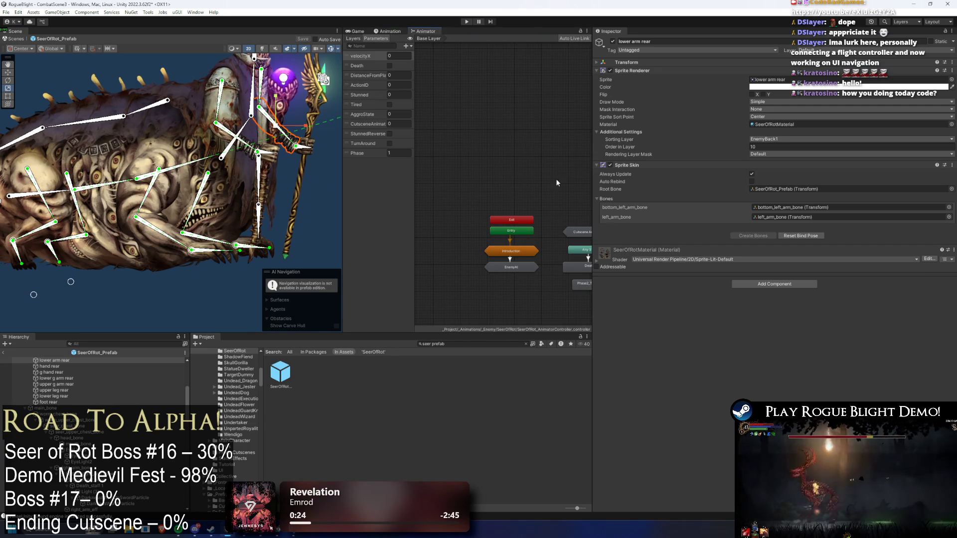
Open the Actions sub-state machine and enlarge the graph area to show all action states
{"action": "double_click", "coordinate": [506, 199]}
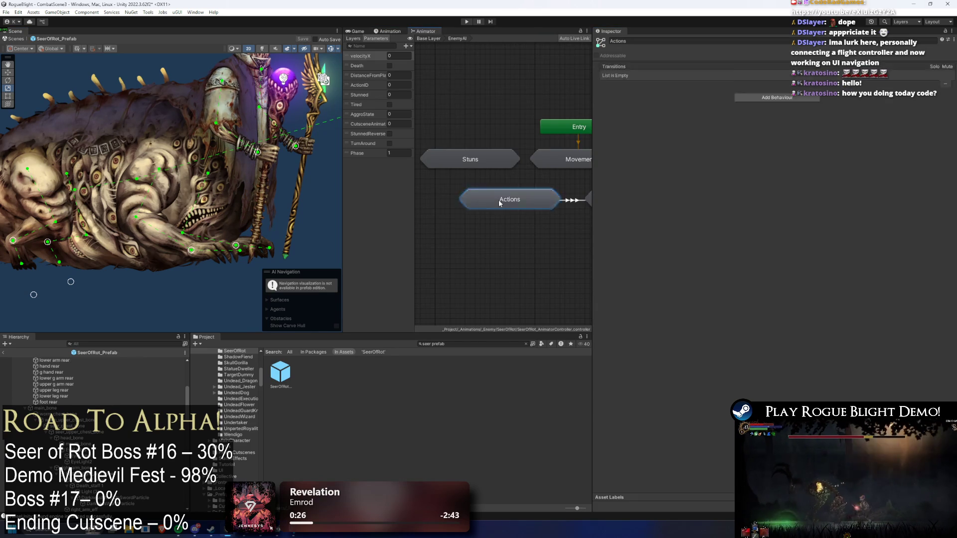
{"action": "scroll", "coordinate": [502, 219], "scroll_direction": "down", "scroll_amount": 5}
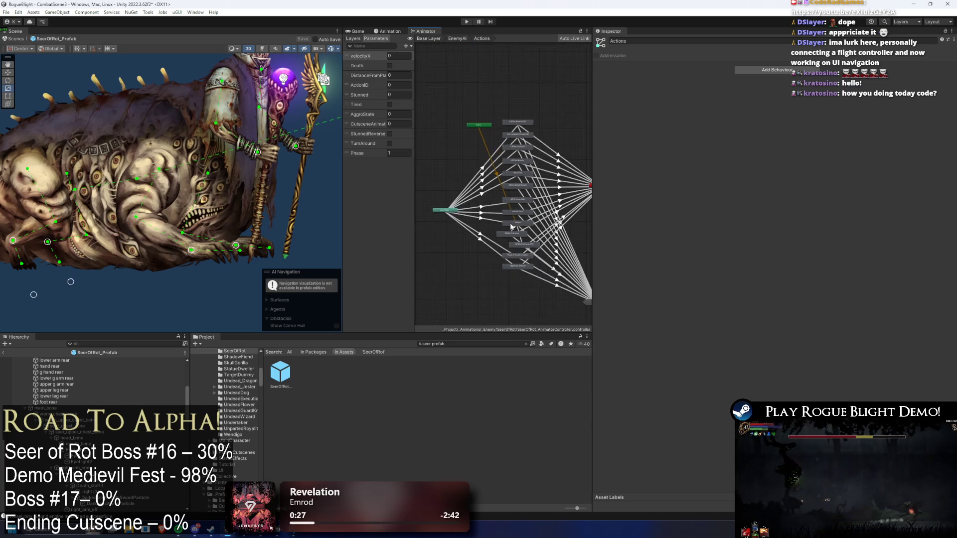
{"action": "scroll", "coordinate": [512, 141], "scroll_direction": "up", "scroll_amount": 5}
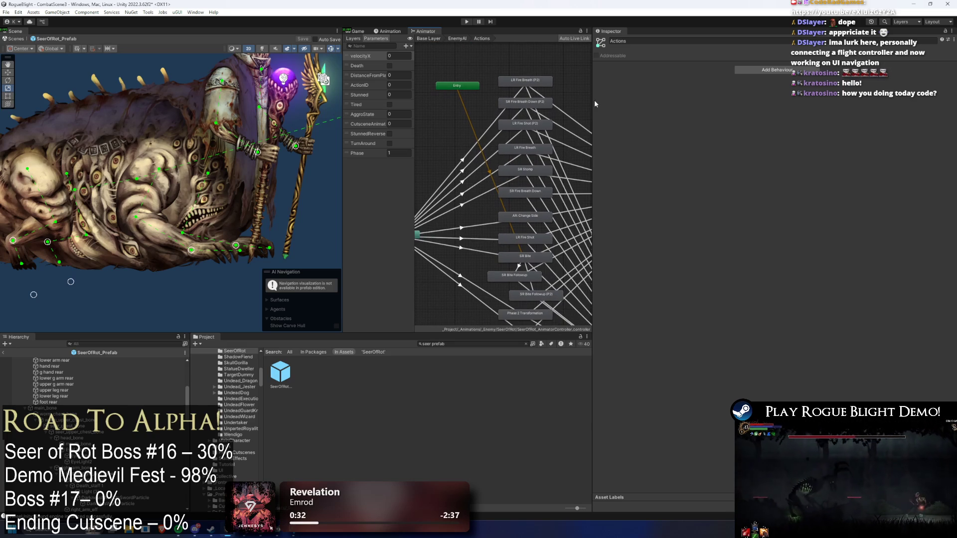
{"action": "left_click_drag", "start_coordinate": [594, 115], "coordinate": [684, 118]}
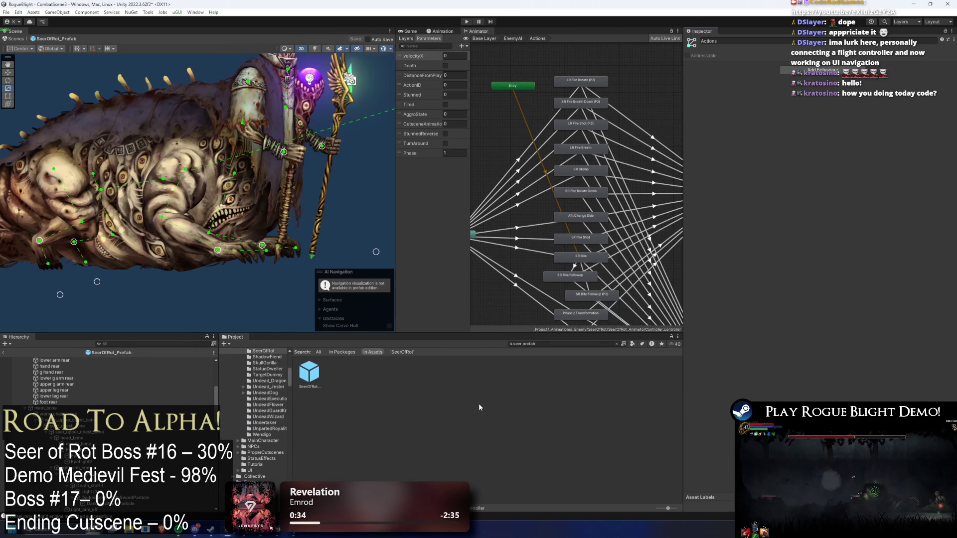
{"action": "left_click_drag", "start_coordinate": [475, 333], "coordinate": [476, 381]}
{"action": "scroll", "coordinate": [593, 110], "scroll_direction": "up", "scroll_amount": 3}
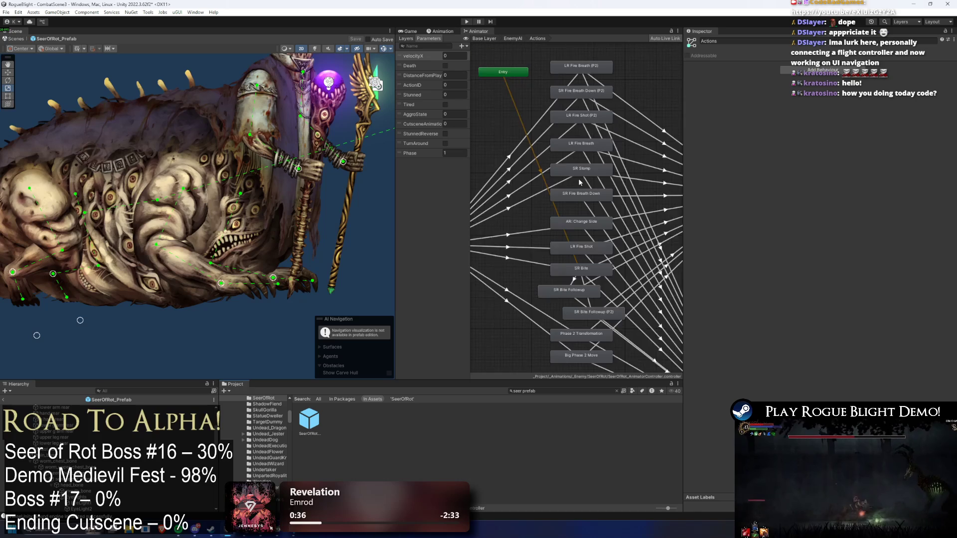
{"action": "left_click_drag", "start_coordinate": [579, 183], "coordinate": [593, 84]}
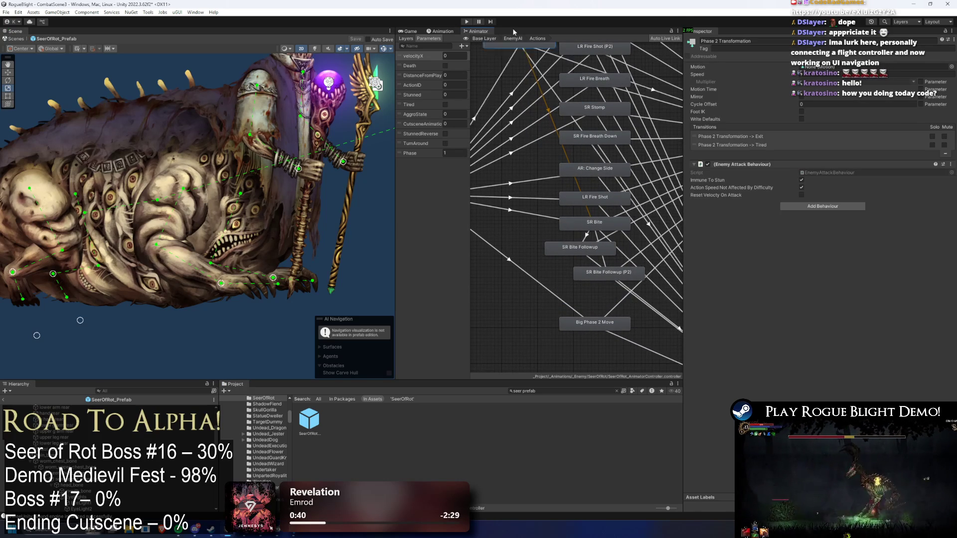
{"action": "scroll", "coordinate": [568, 261], "scroll_direction": "down", "scroll_amount": 5}
{"action": "mouse_move", "coordinate": [580, 252]}
{"action": "left_mouse_down"}
{"action": "mouse_move", "coordinate": [569, 62]}
{"action": "mouse_move", "coordinate": [556, 262]}
{"action": "left_mouse_up"}
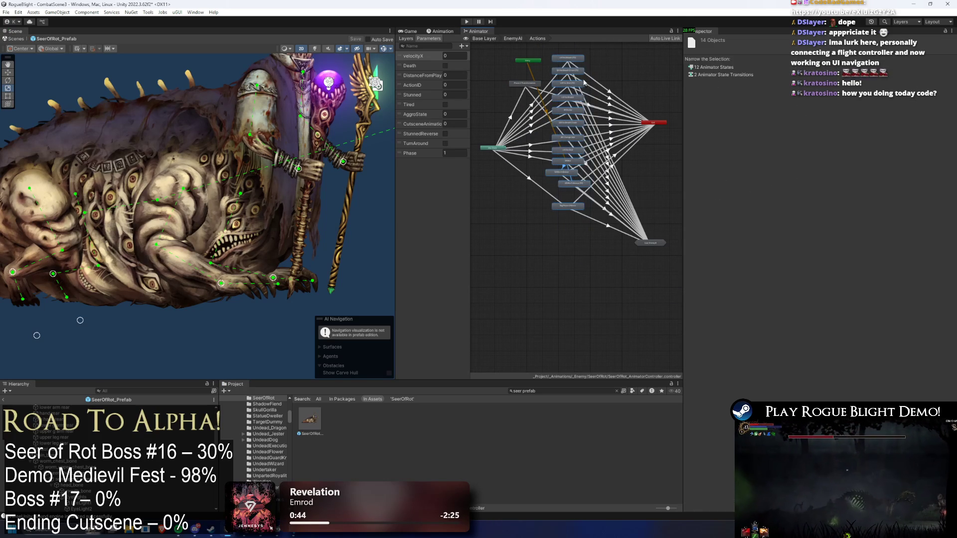
{"action": "scroll", "coordinate": [536, 145], "scroll_direction": "up", "scroll_amount": 4}
{"action": "left_click", "coordinate": [551, 148]}
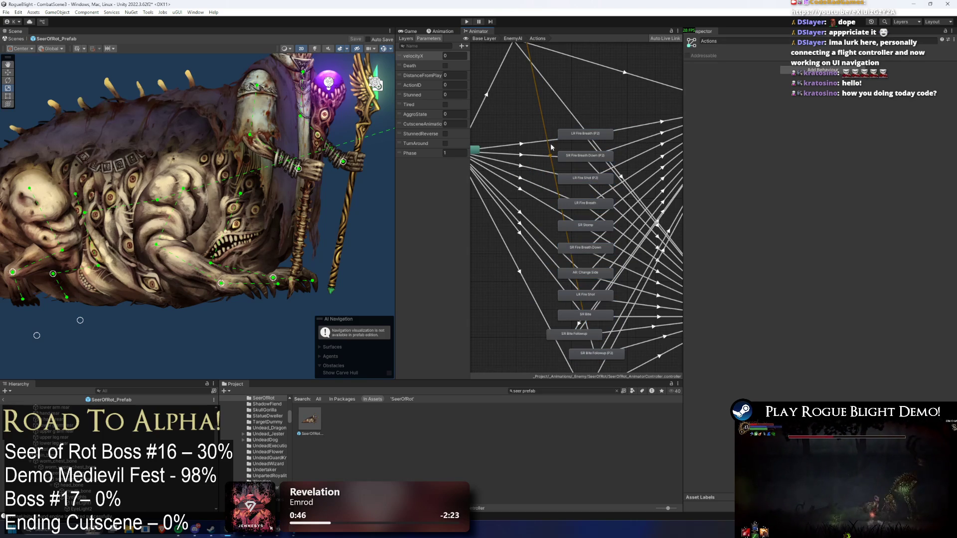
Check the LR Fire Breath (P2) and Phase 2 Transformation transitions and reposition the Phase 2 Transformation state
{"action": "left_click", "coordinate": [523, 144]}
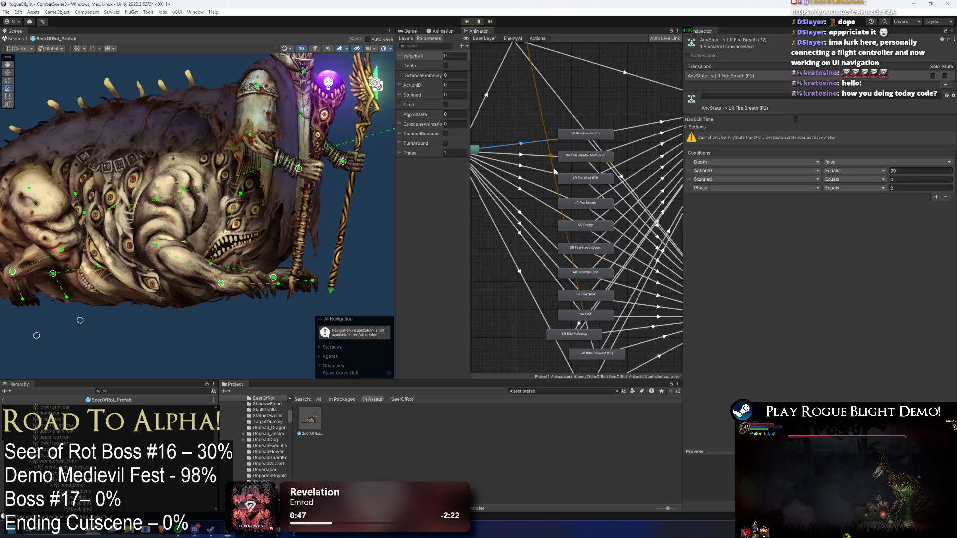
{"action": "left_click_drag", "start_coordinate": [508, 145], "coordinate": [566, 214]}
{"action": "left_click", "coordinate": [515, 228]}
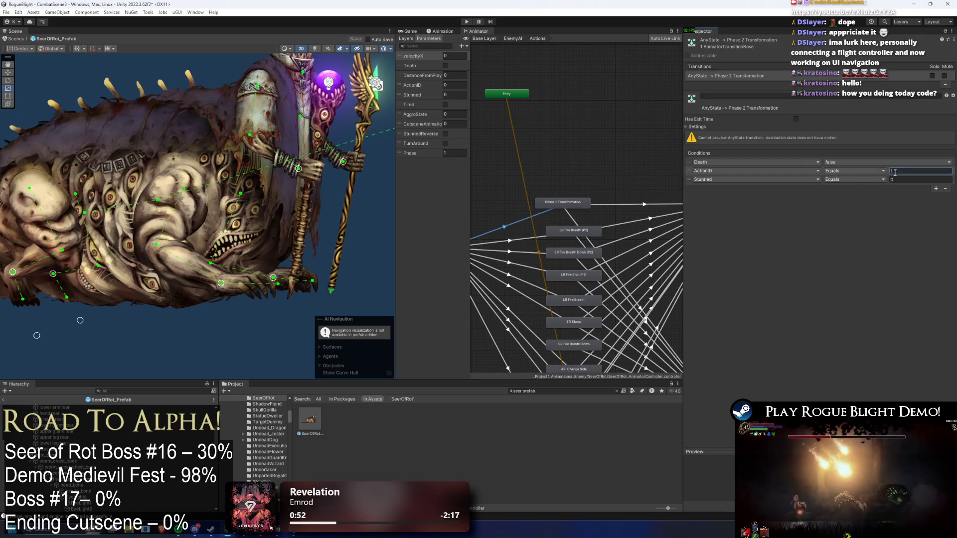
{"action": "left_click_drag", "start_coordinate": [565, 209], "coordinate": [577, 213]}
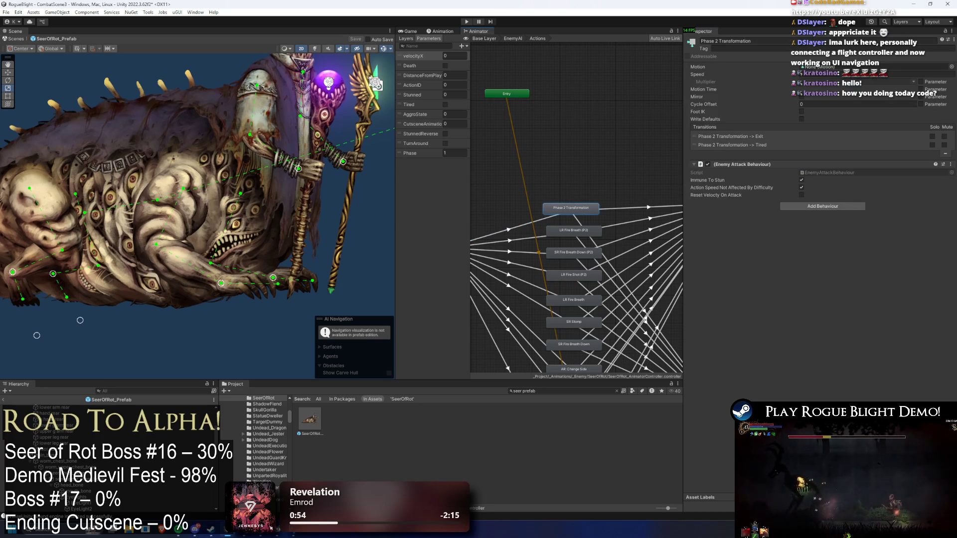
Assign Phase2_Transformation_Seer as the state's Motion and show that clip's keyframes
{"action": "left_click", "coordinate": [951, 68]}
{"action": "type", "text": "seer phase 2"}
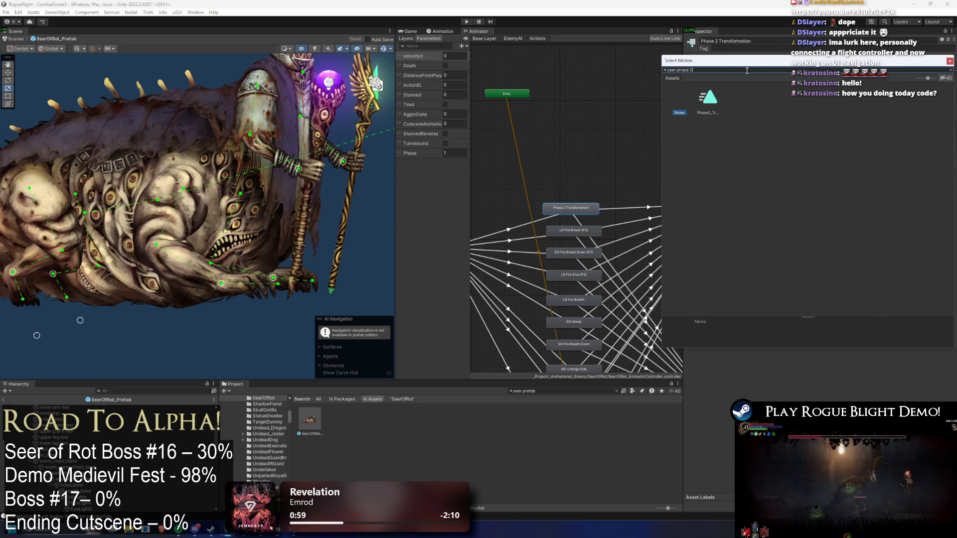
{"action": "double_click", "coordinate": [708, 97]}
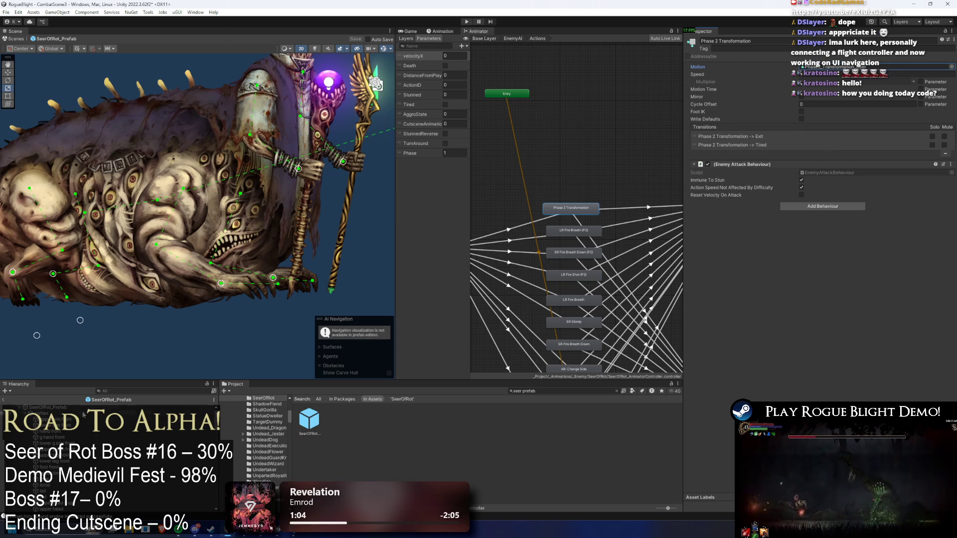
{"action": "left_click", "coordinate": [74, 408]}
{"action": "left_click", "coordinate": [448, 32]}
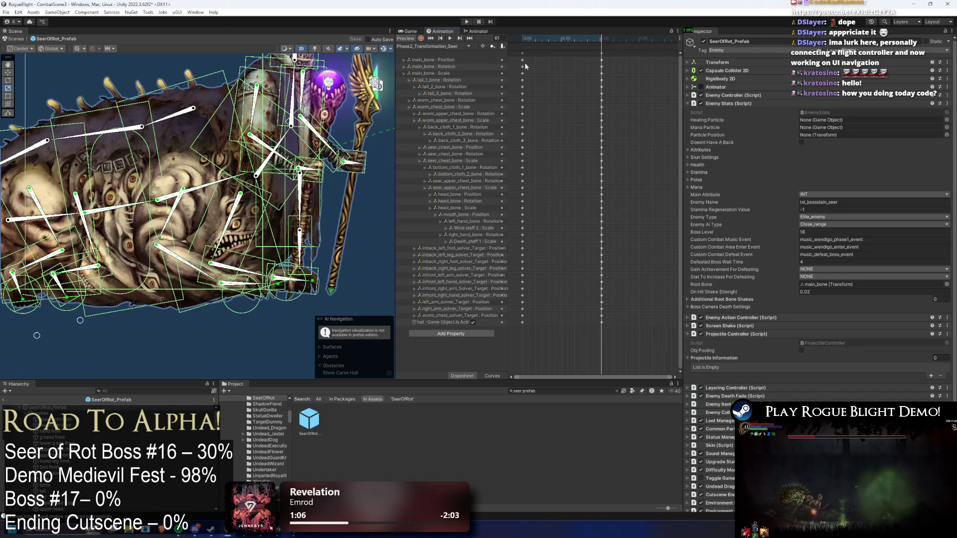
In the Enemy Action Controller, add a Phase 2 action pattern with Max Distance 1000
{"action": "left_click", "coordinate": [314, 420]}
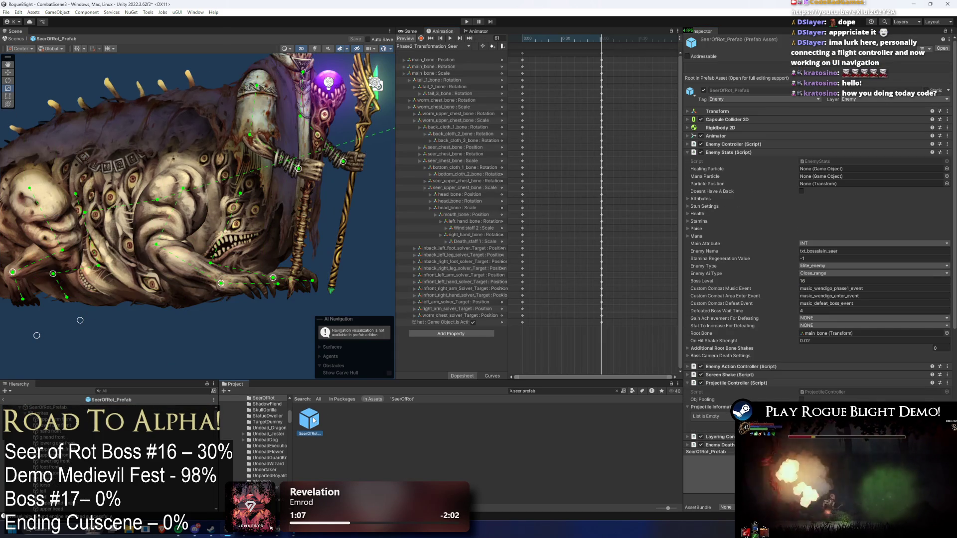
{"action": "left_click", "coordinate": [709, 154]}
{"action": "left_click", "coordinate": [751, 177]}
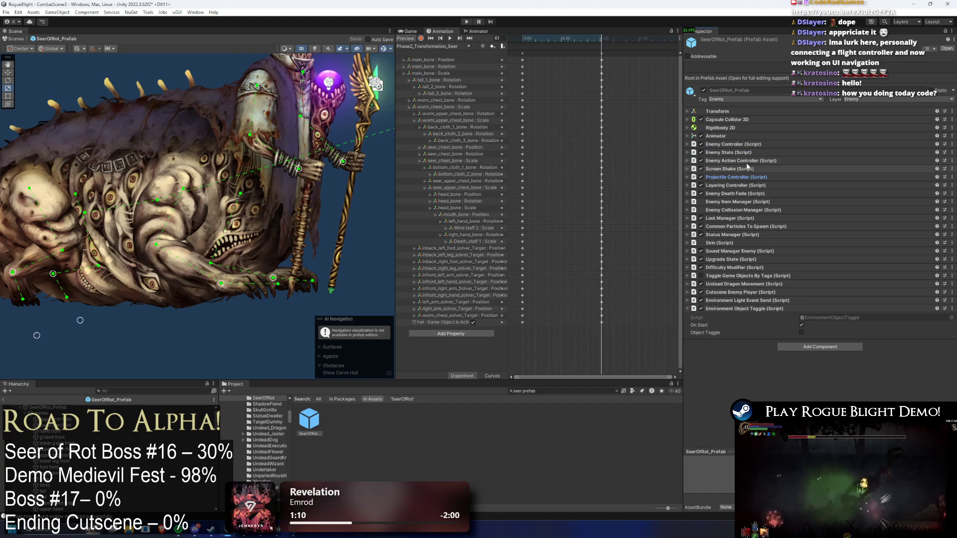
{"action": "left_click", "coordinate": [746, 162]}
{"action": "left_click", "coordinate": [931, 194]}
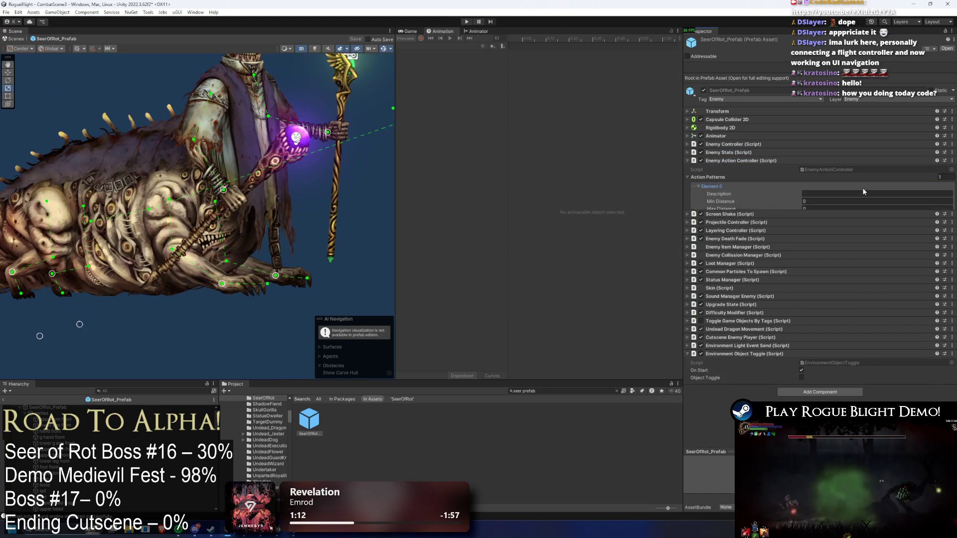
{"action": "left_click", "coordinate": [863, 188]}
{"action": "left_click", "coordinate": [826, 195]}
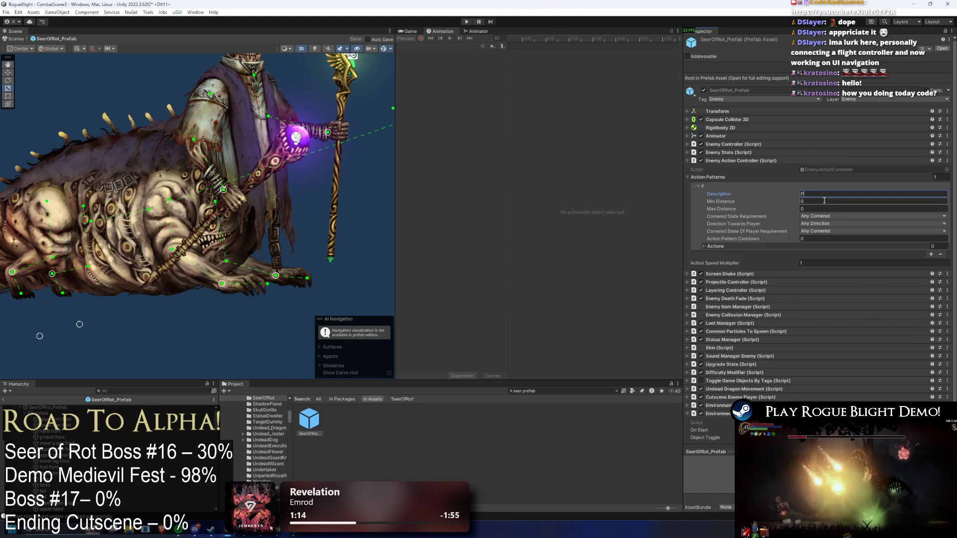
{"action": "left_click", "coordinate": [823, 200]}
{"action": "key", "text": "Tab"}
{"action": "type", "text": "1000"}
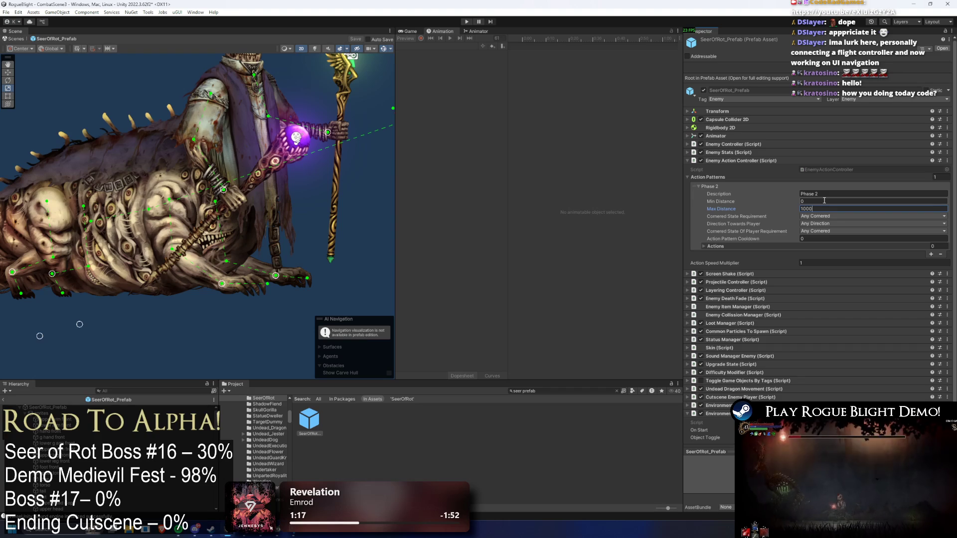
Add an action to the pattern with ID 1, Percentage 100 and Speed 1
{"action": "left_click", "coordinate": [812, 246]}
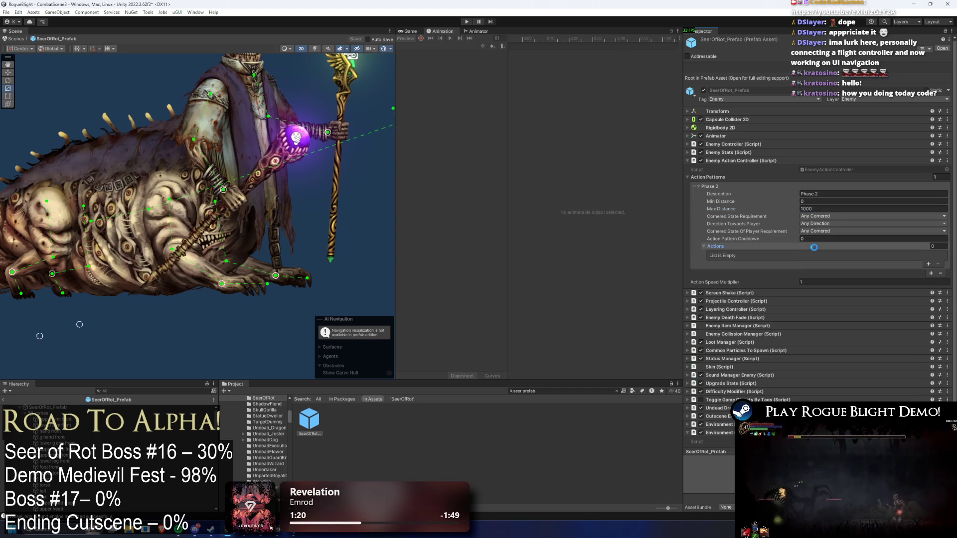
{"action": "left_click", "coordinate": [928, 263]}
{"action": "left_click", "coordinate": [821, 257]}
{"action": "left_click", "coordinate": [833, 262]}
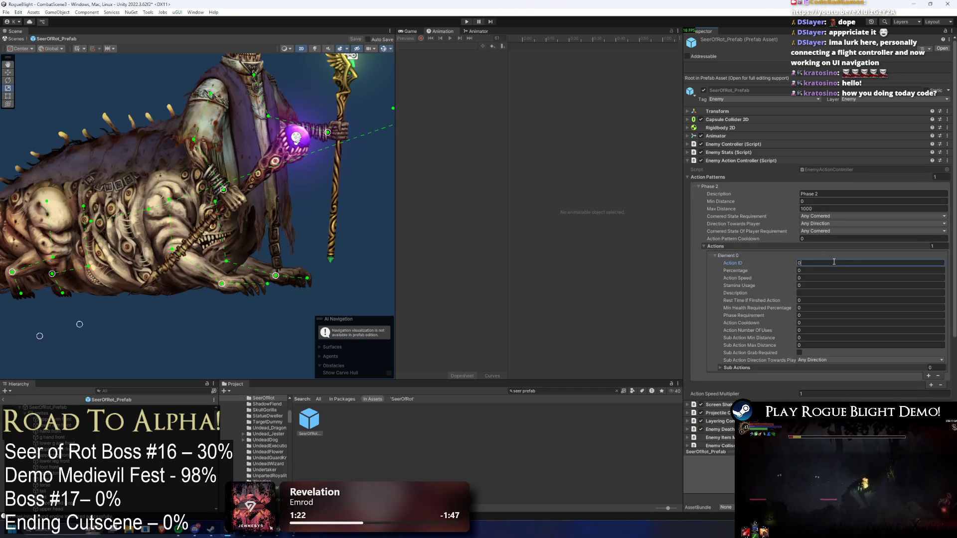
{"action": "key", "text": "Tab"}
{"action": "type", "text": "199"}
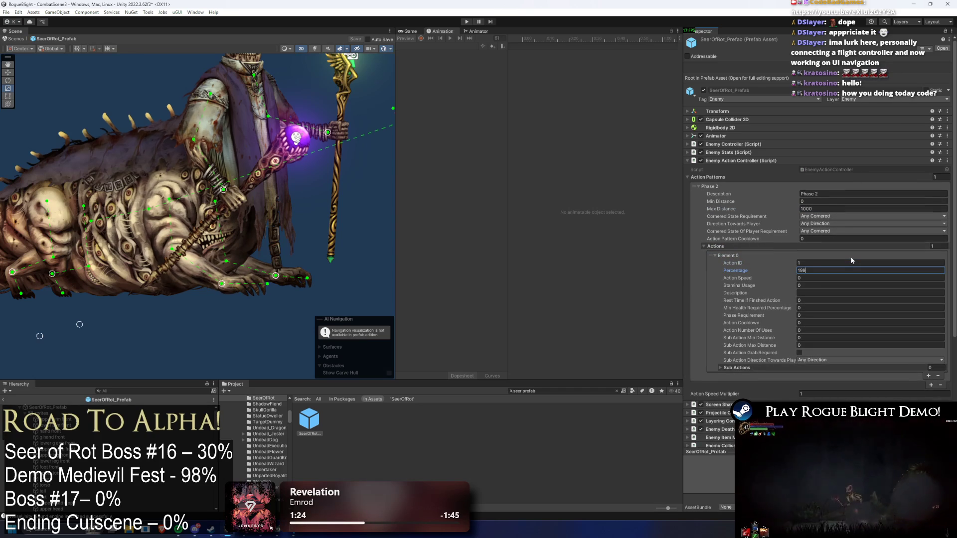
{"action": "type", "text": "0"}
{"action": "key", "text": "Tab"}
{"action": "type", "text": "1"}
{"action": "key", "text": "Tab"}
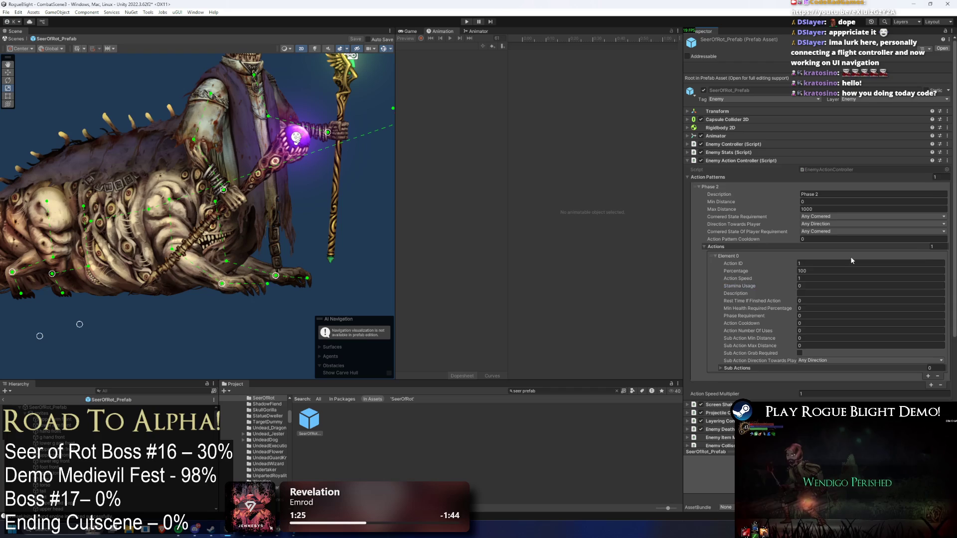
Describe the action as 'Phase 2 Transformation', set Min Health 60 and Uses 1, and save
{"action": "type", "text": "Phase 2 Tran"}
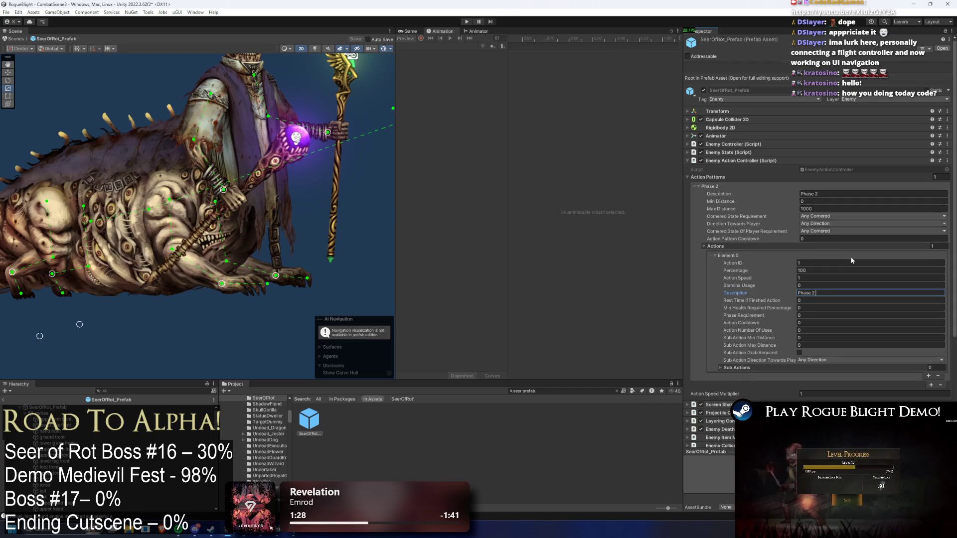
{"action": "type", "text": "sformation"}
{"action": "key", "text": "Tab"}
{"action": "key", "text": "Tab"}
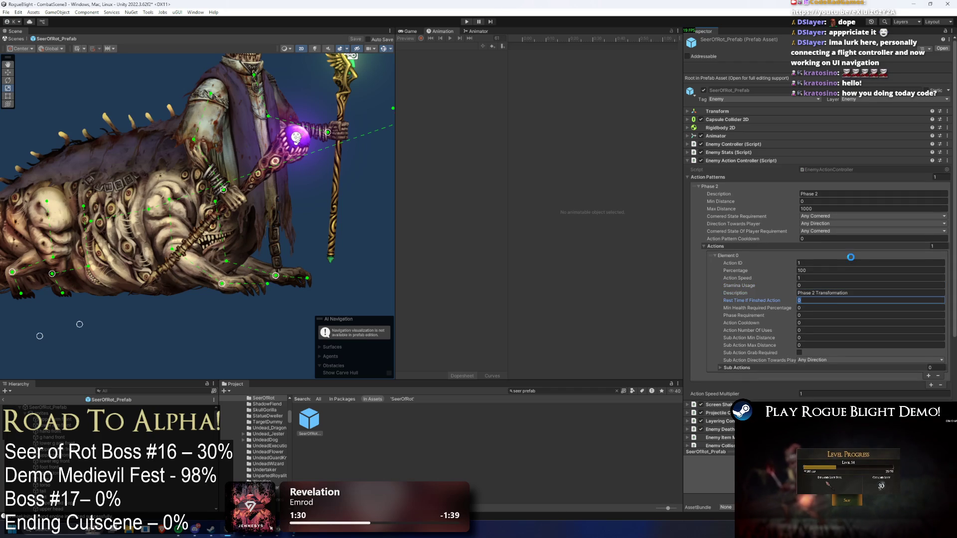
{"action": "type", "text": "60"}
{"action": "key", "text": "Tab"}
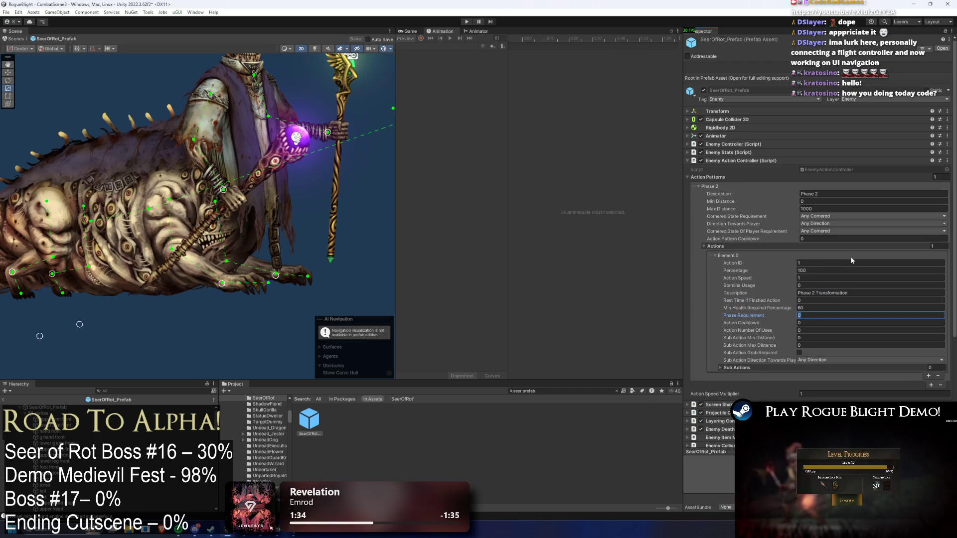
{"action": "type", "text": "1"}
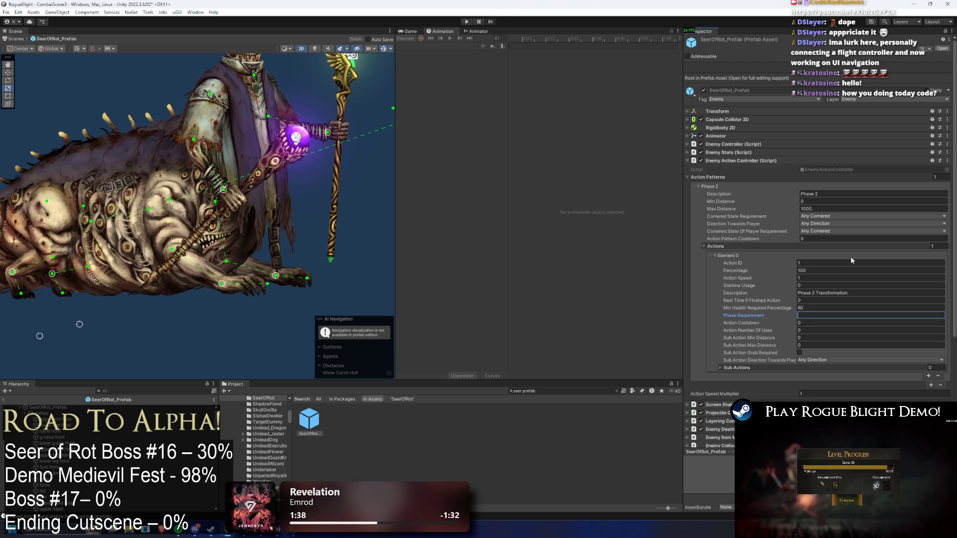
{"action": "key", "text": "Tab"}
{"action": "key", "text": "Tab"}
{"action": "type", "text": "1"}
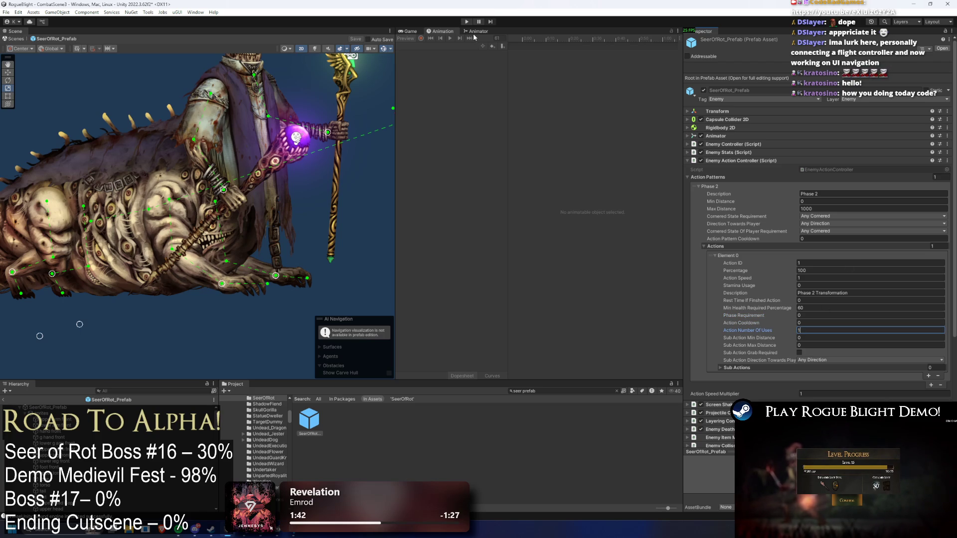
{"action": "key", "text": "ctrl+s"}
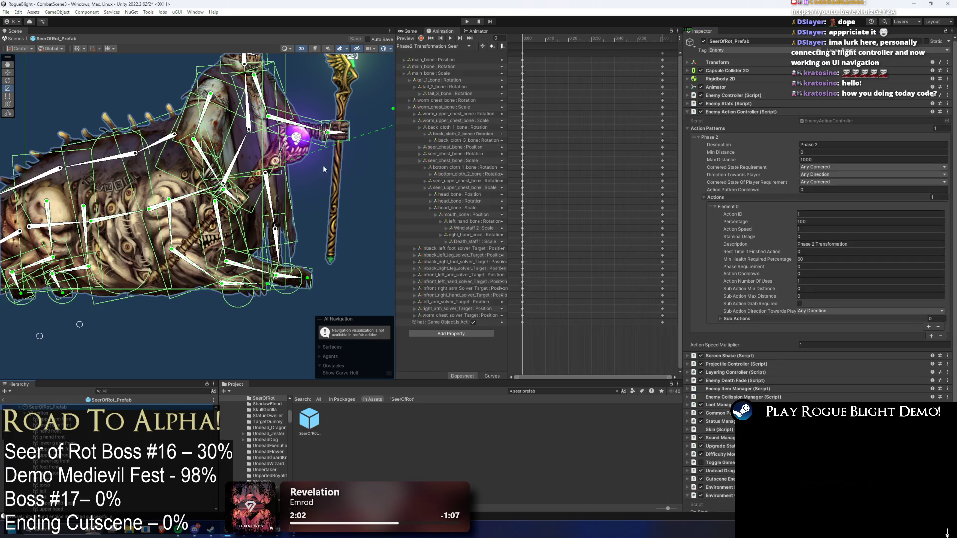
Play-test the Seer of Rot fight with F1 dropping all enemy health to 1, then stop
{"action": "key", "text": "ctrl+p"}
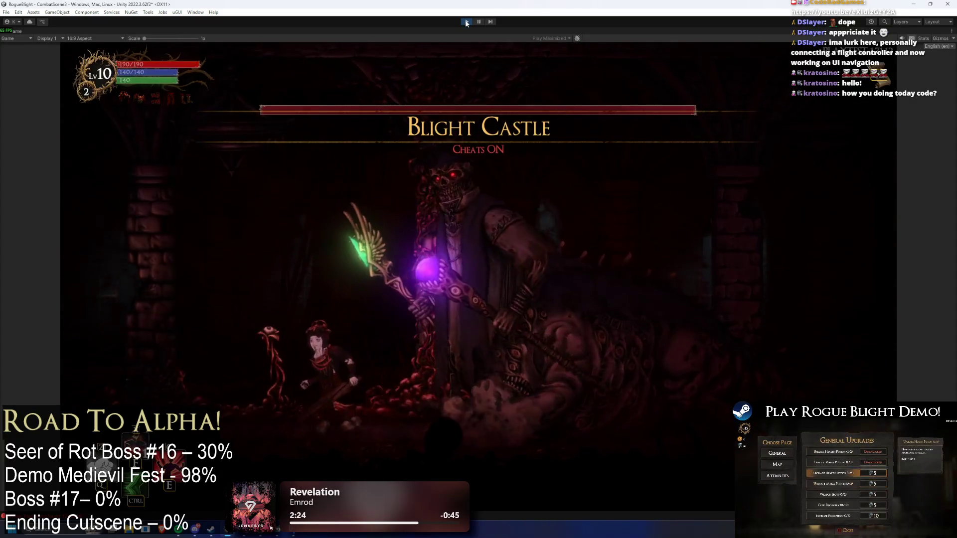
{"action": "key", "text": "F1"}
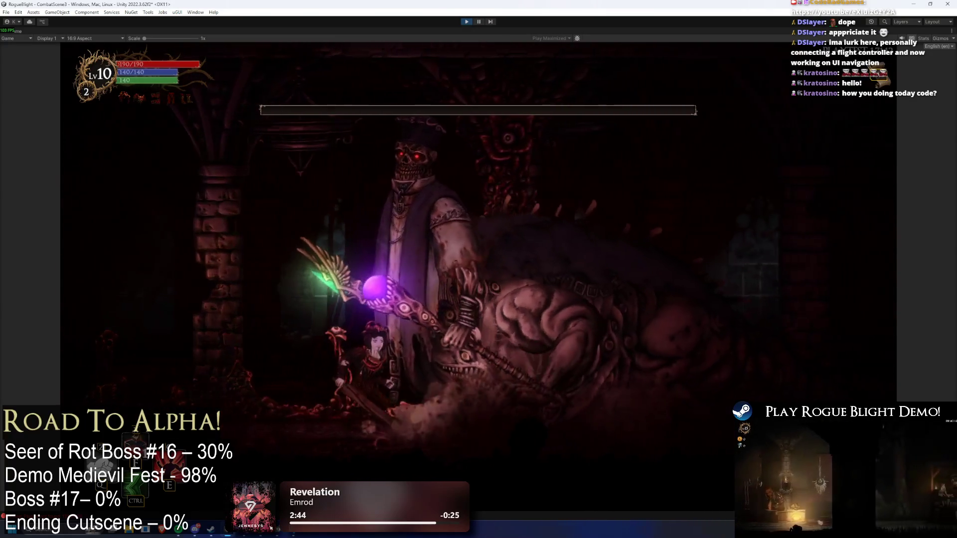
{"action": "key", "text": "ctrl+p"}
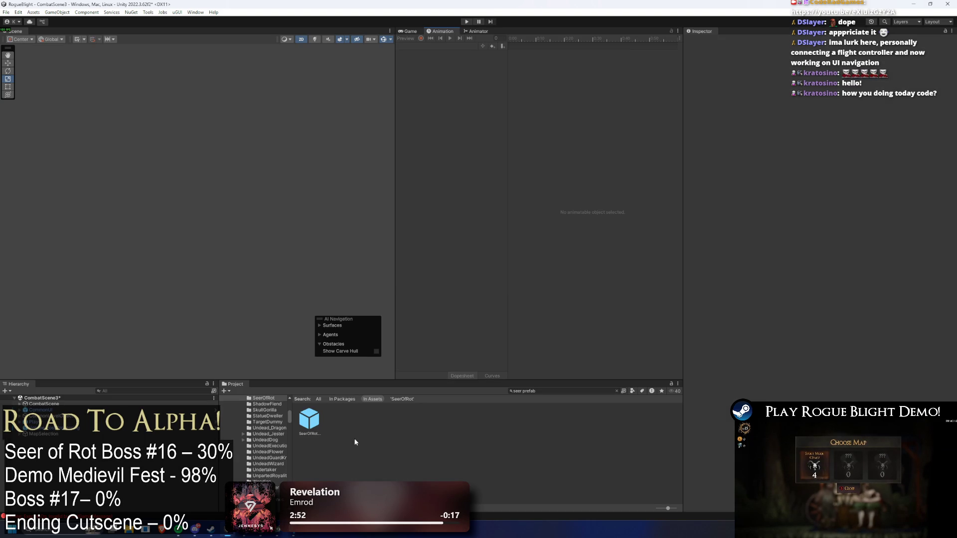
Reopen the Seer of Rot prefab on the Phase2_Transformation_Seer clip at frame 61
{"action": "double_click", "coordinate": [317, 424]}
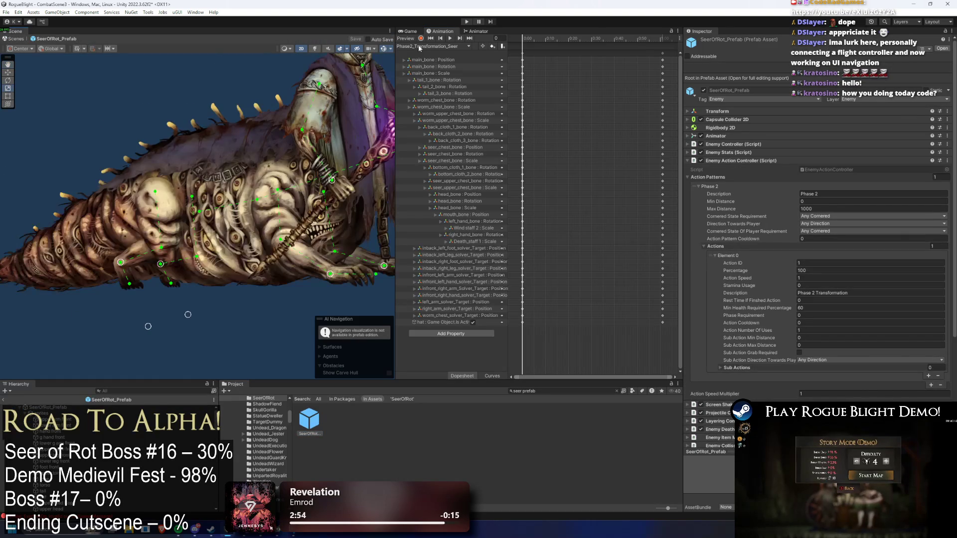
{"action": "left_click", "coordinate": [439, 46]}
{"action": "left_click", "coordinate": [446, 80]}
{"action": "left_click_drag", "start_coordinate": [534, 41], "coordinate": [663, 42]}
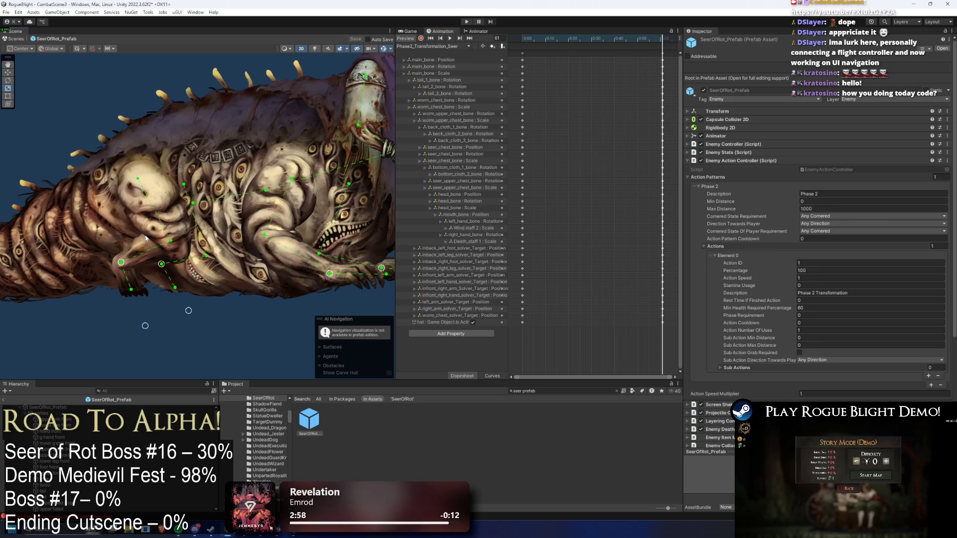
Enlarge and tilt the whole creature rig from main_bone
{"action": "left_click", "coordinate": [143, 233]}
{"action": "left_click", "coordinate": [126, 207]}
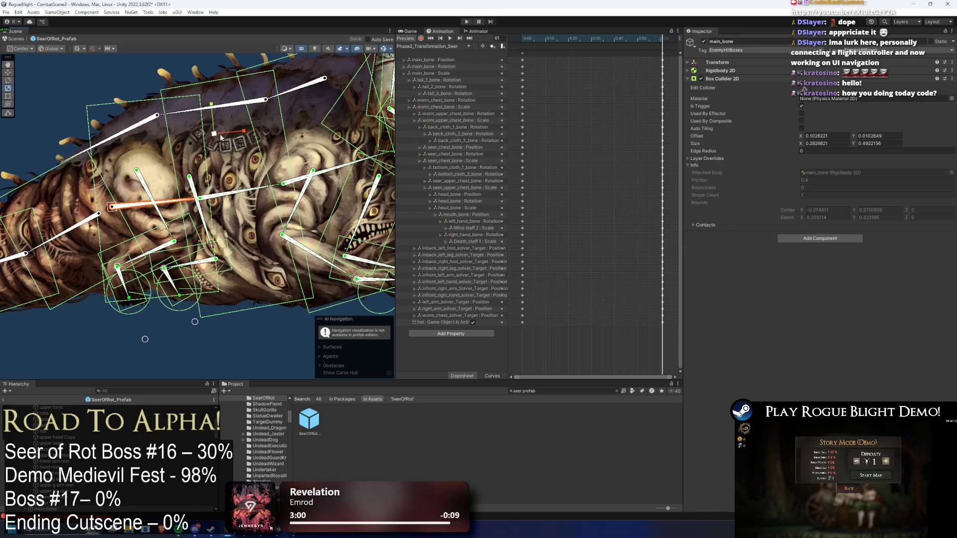
{"action": "scroll", "coordinate": [216, 138], "scroll_direction": "down", "scroll_amount": 5}
{"action": "mouse_move", "coordinate": [229, 146]}
{"action": "left_mouse_down"}
{"action": "mouse_move", "coordinate": [230, 133]}
{"action": "mouse_move", "coordinate": [155, 142]}
{"action": "left_mouse_up"}
{"action": "left_click", "coordinate": [252, 152]}
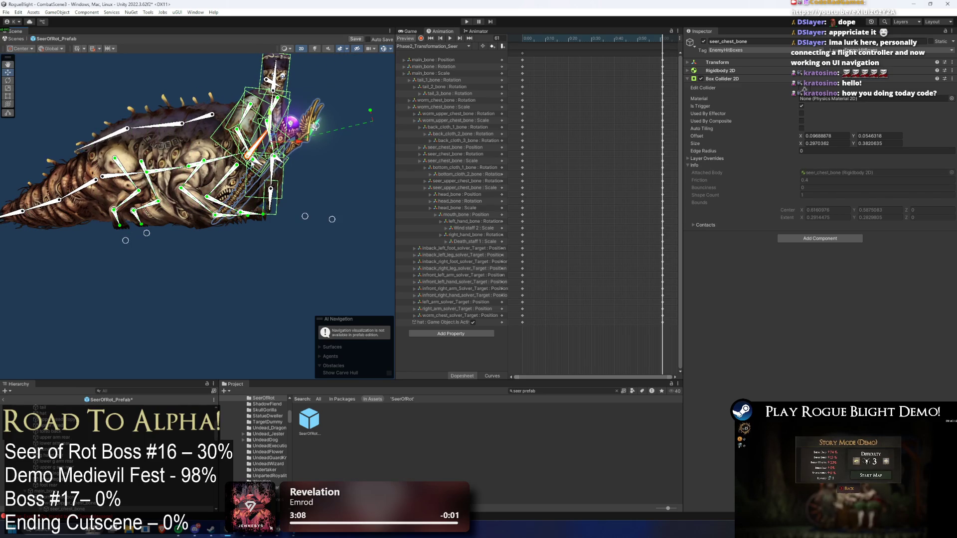
{"action": "key", "text": "ctrl+z"}
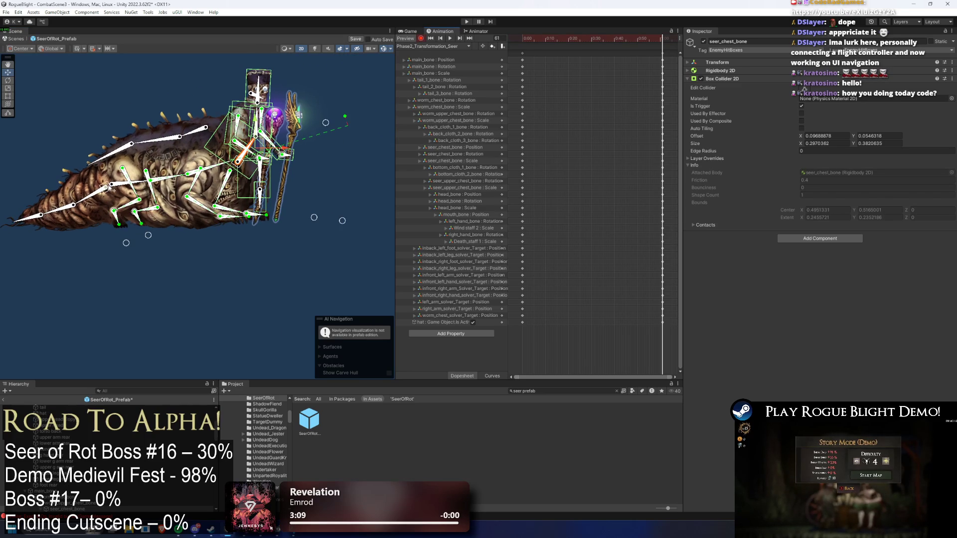
{"action": "key", "text": "e"}
{"action": "left_click_drag", "start_coordinate": [158, 153], "coordinate": [163, 109]}
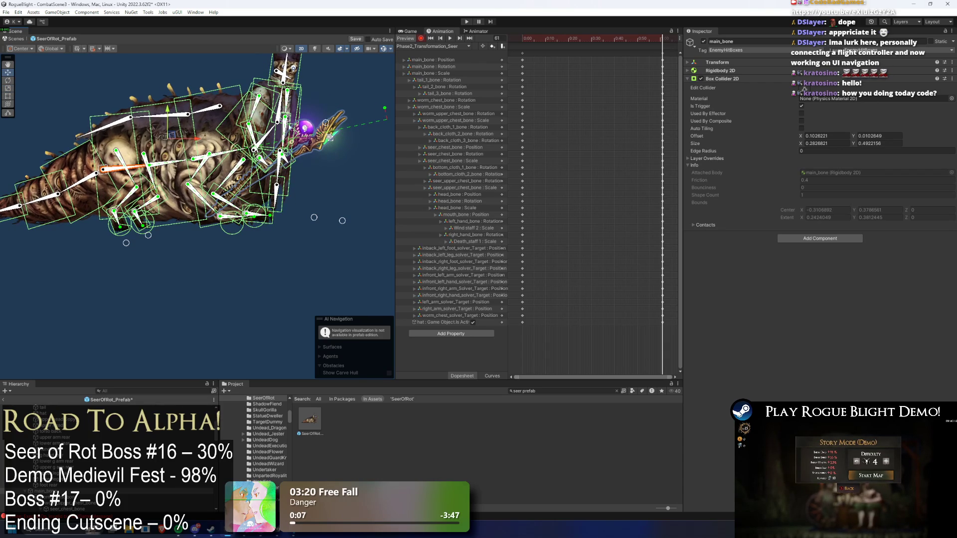
Shift and rotate seer_chest_bone, then at frame 22 swing the staff upright to the right
{"action": "left_click", "coordinate": [238, 158]}
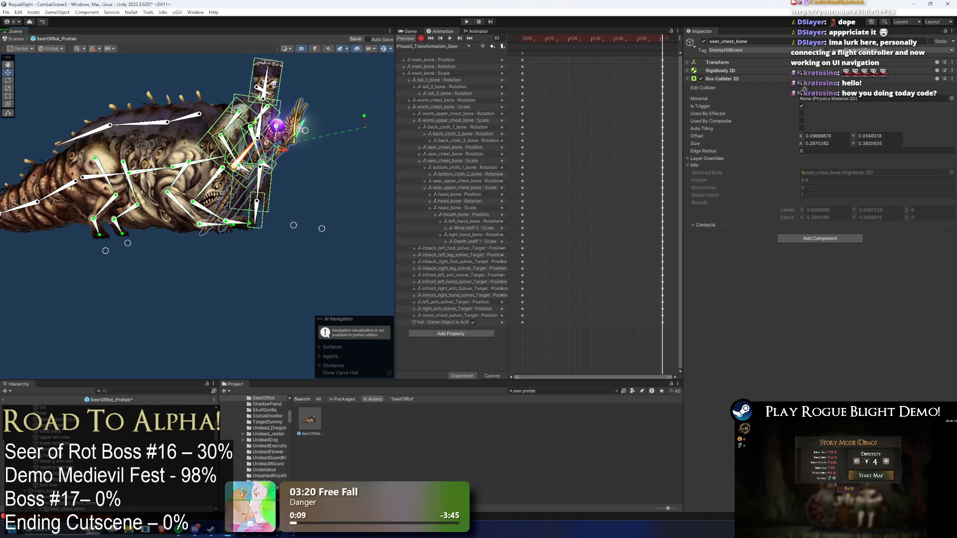
{"action": "left_click_drag", "start_coordinate": [305, 133], "coordinate": [304, 131]}
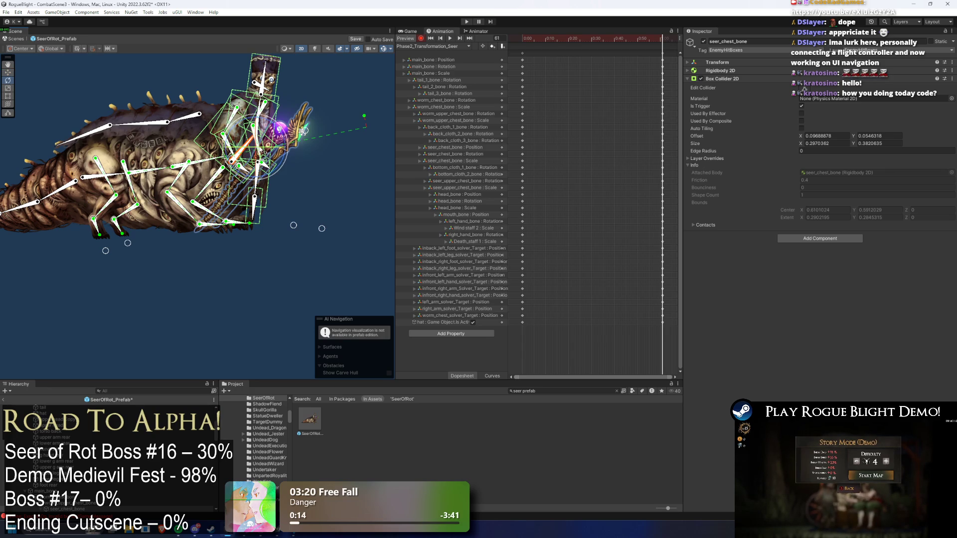
{"action": "mouse_move", "coordinate": [573, 38]}
{"action": "left_mouse_down"}
{"action": "mouse_move", "coordinate": [543, 38]}
{"action": "mouse_move", "coordinate": [663, 45]}
{"action": "left_mouse_up"}
{"action": "left_click_drag", "start_coordinate": [239, 168], "coordinate": [284, 157]}
Preview the Phase2_Transformation_Seer clip from near its start
{"action": "left_click", "coordinate": [528, 39]}
{"action": "left_click", "coordinate": [438, 46]}
{"action": "left_click", "coordinate": [482, 40]}
{"action": "left_click", "coordinate": [450, 38]}
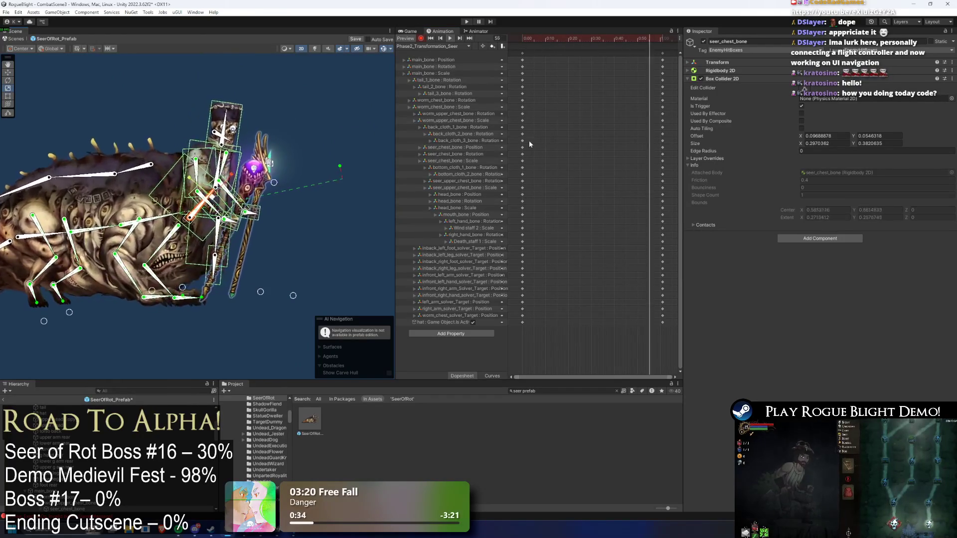
{"action": "left_click", "coordinate": [108, 113]}
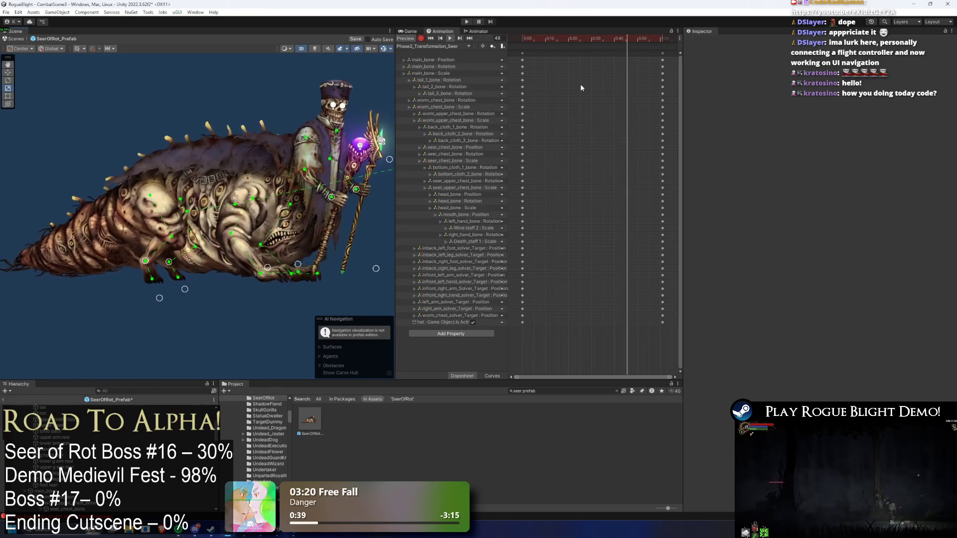
At the final frame, nudge main_bone slightly up and left, then deselect
{"action": "left_click", "coordinate": [663, 39]}
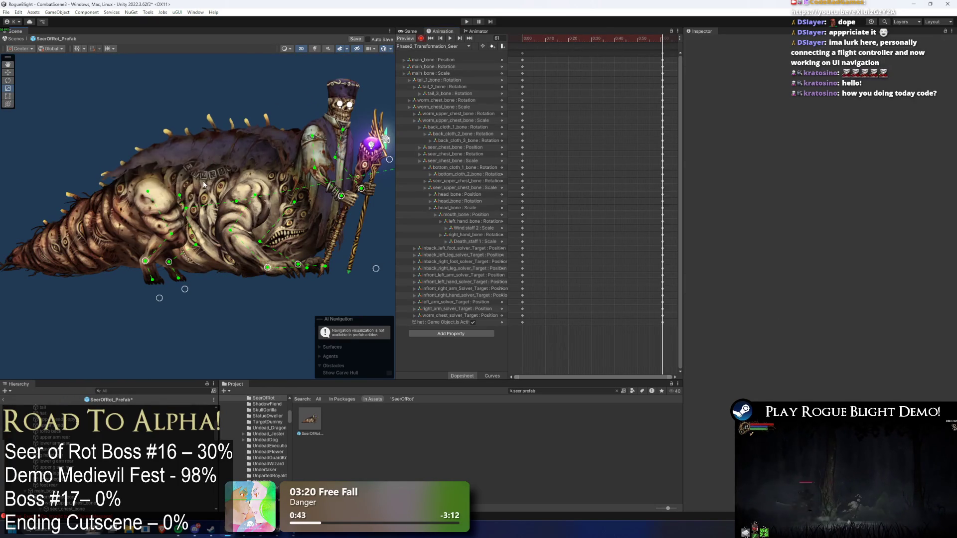
{"action": "left_click", "coordinate": [193, 211]}
{"action": "left_click", "coordinate": [139, 216]}
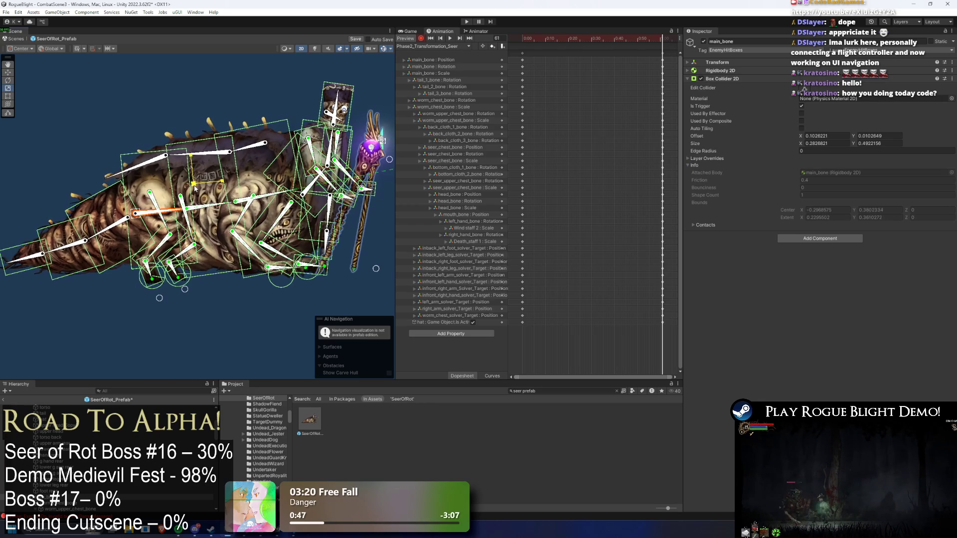
{"action": "left_click_drag", "start_coordinate": [201, 186], "coordinate": [200, 186]}
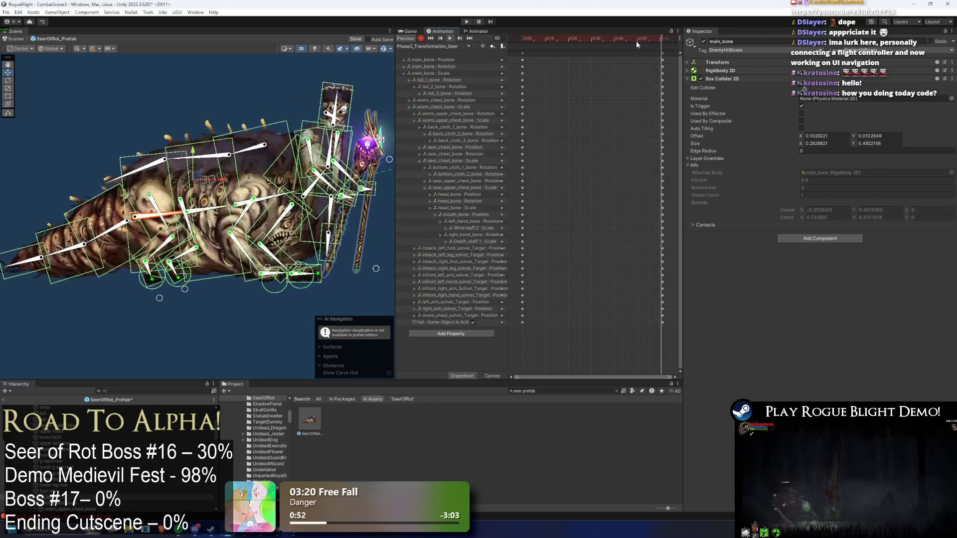
{"action": "left_click", "coordinate": [194, 102]}
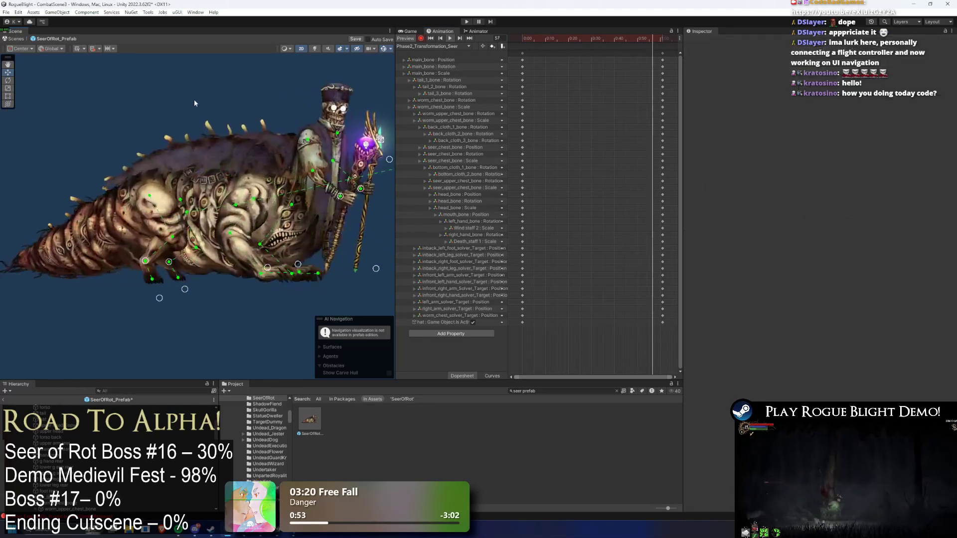